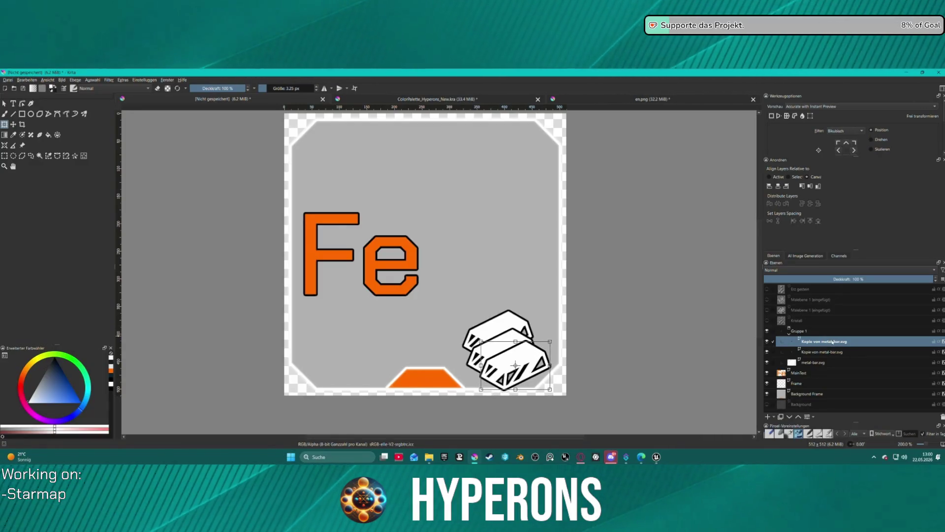
- Select all three metal-bar layers and move the pile up and left toward the Fe text
left_click(818, 351, "ctrl")
left_click(814, 362, "ctrl")
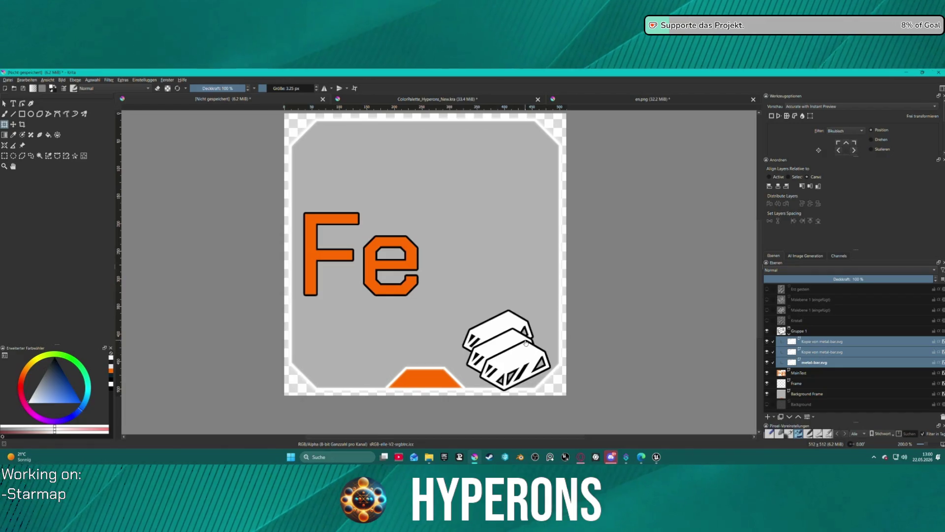
left_click(507, 347)
left_click_drag(502, 336, 500, 315)
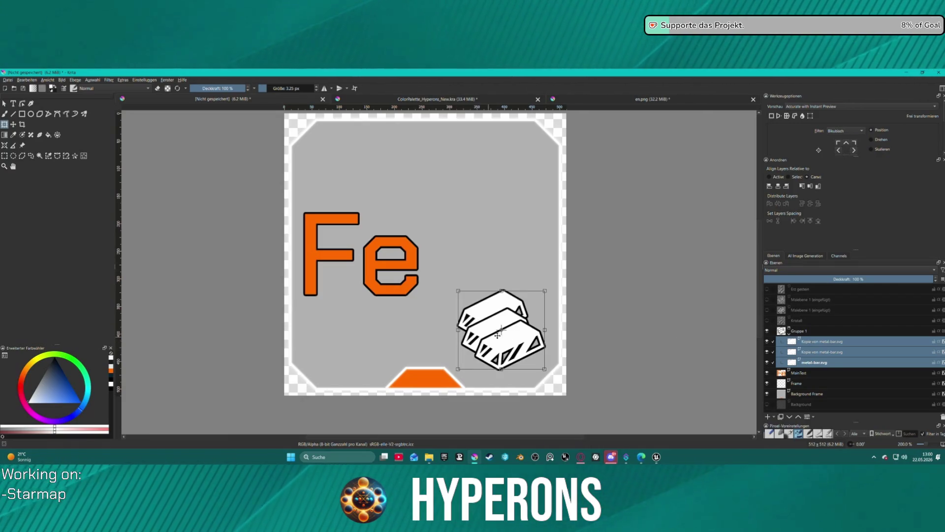
- Nudge the top metal-bar copy down and left within the pile
left_click(815, 351)
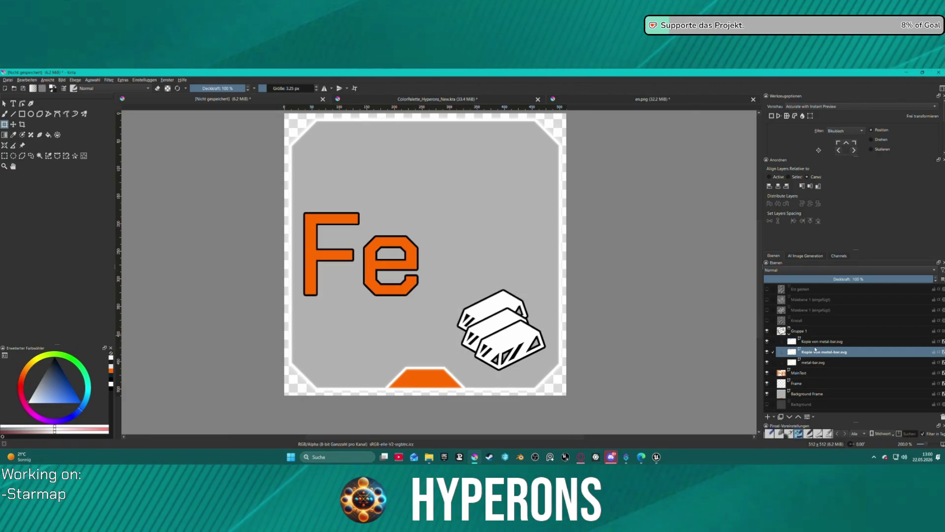
left_click(498, 319)
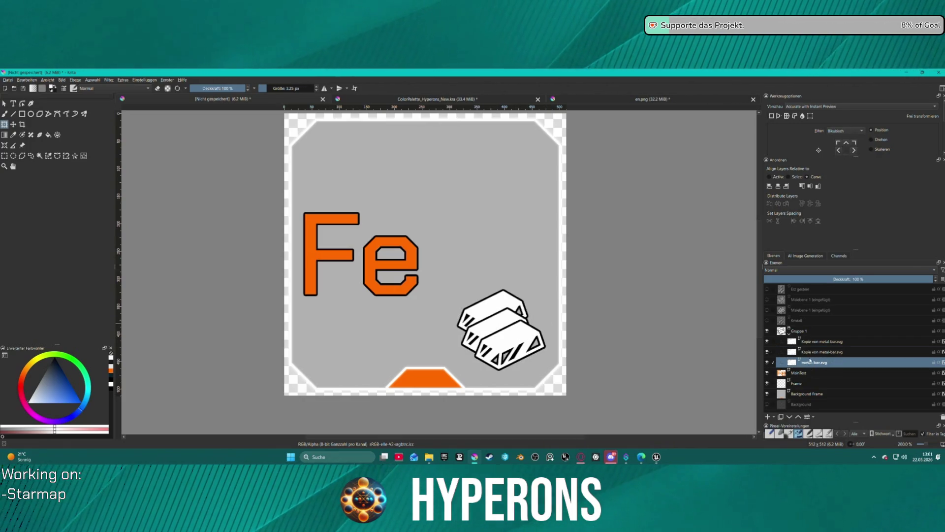
left_click(814, 362)
left_click(810, 341)
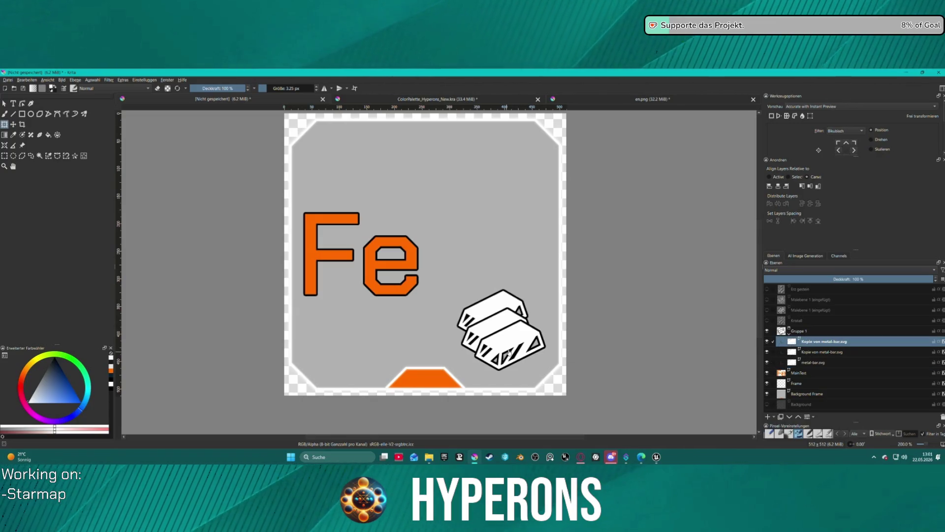
left_click_drag(524, 340, 516, 348)
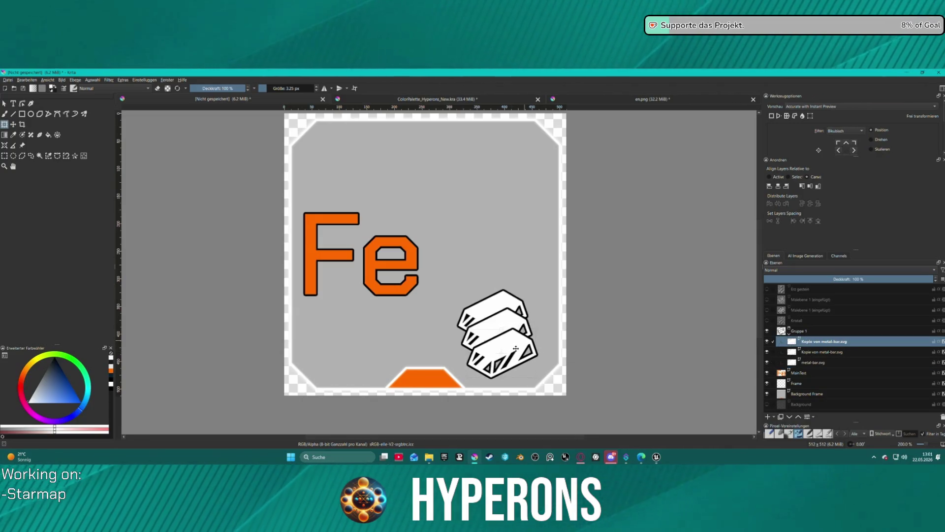
- Drag one 'Kopie von metal-bar.svg' layer out of Gruppe 1 and delete it
scroll(522, 299, "down", 4)
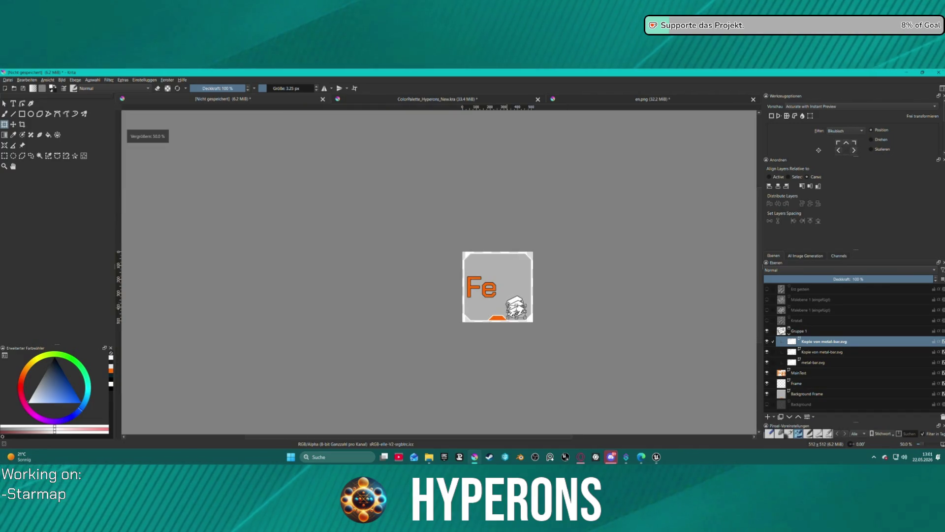
scroll(522, 299, "up", 2)
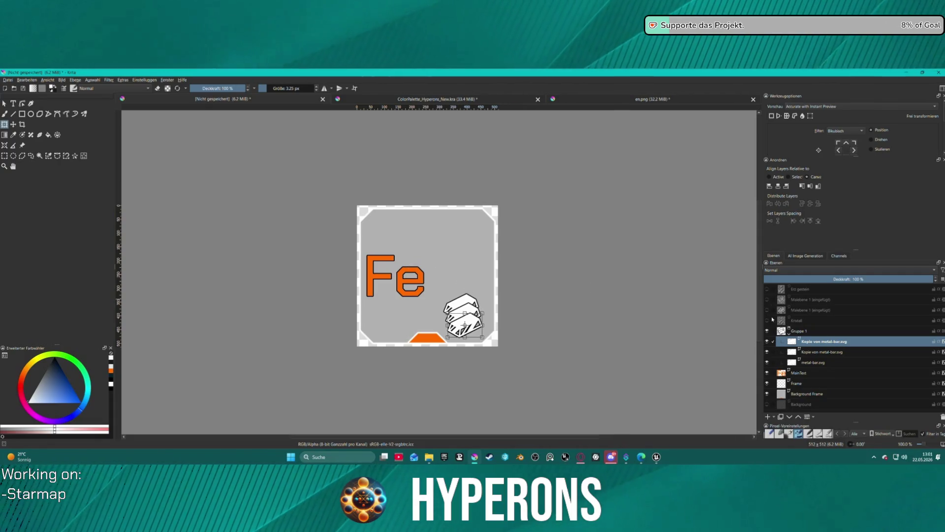
left_click(826, 364)
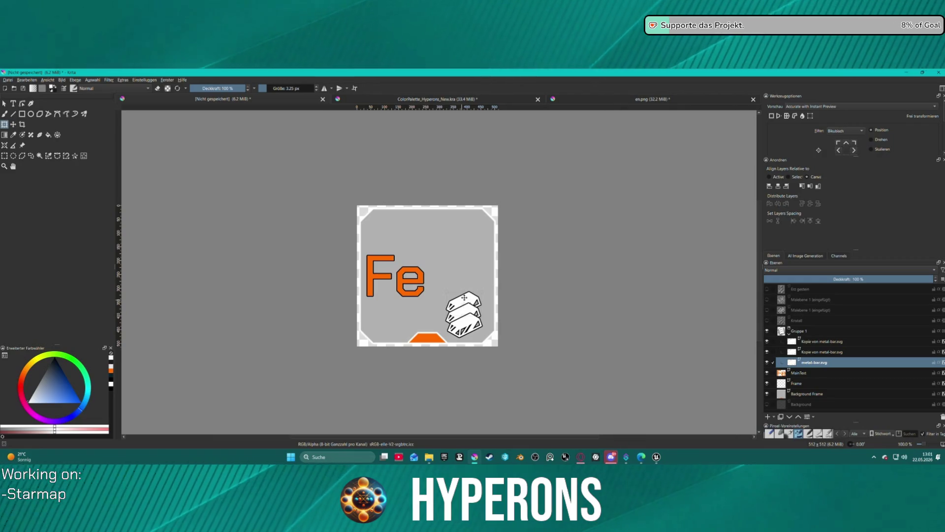
left_click(464, 297)
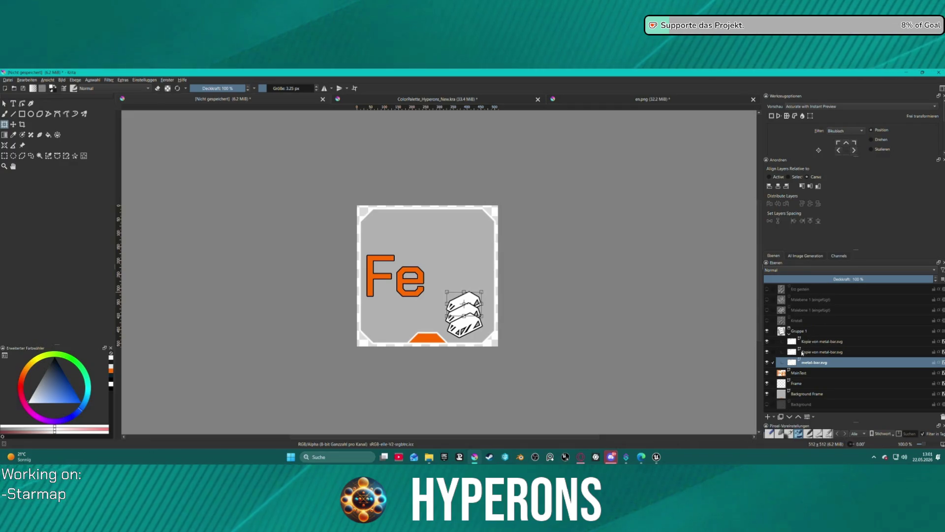
left_click_drag(802, 352, 820, 370)
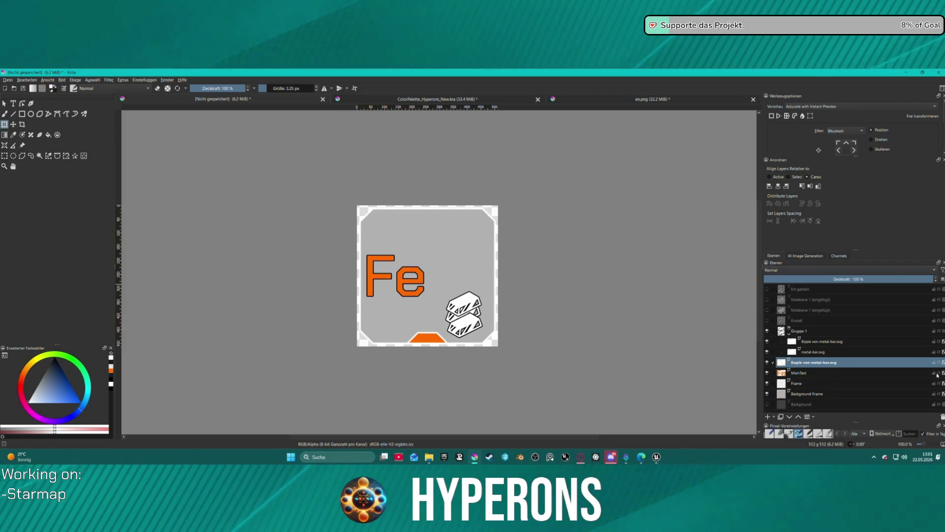
key("shift+Delete")
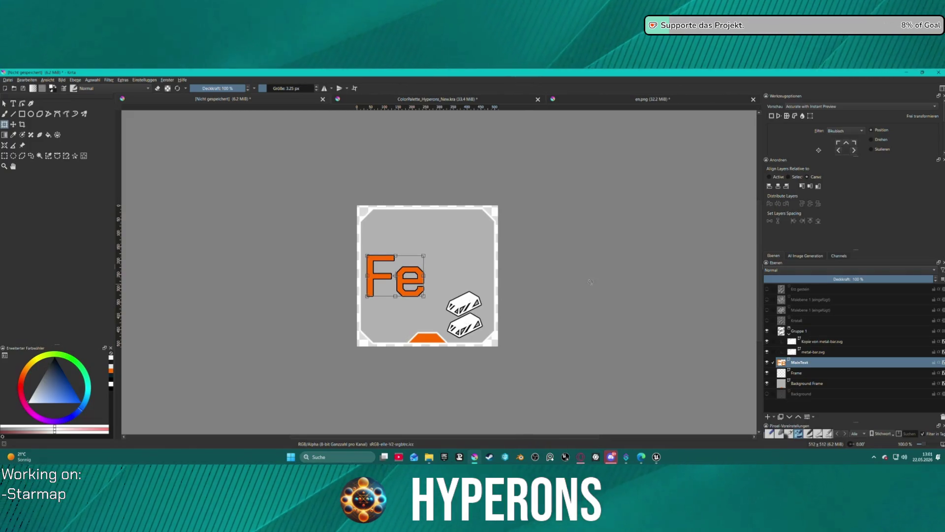
- Shift both remaining metal bars slightly right and down, and apply the transform
scroll(564, 262, "down", 3)
scroll(563, 262, "up", 2)
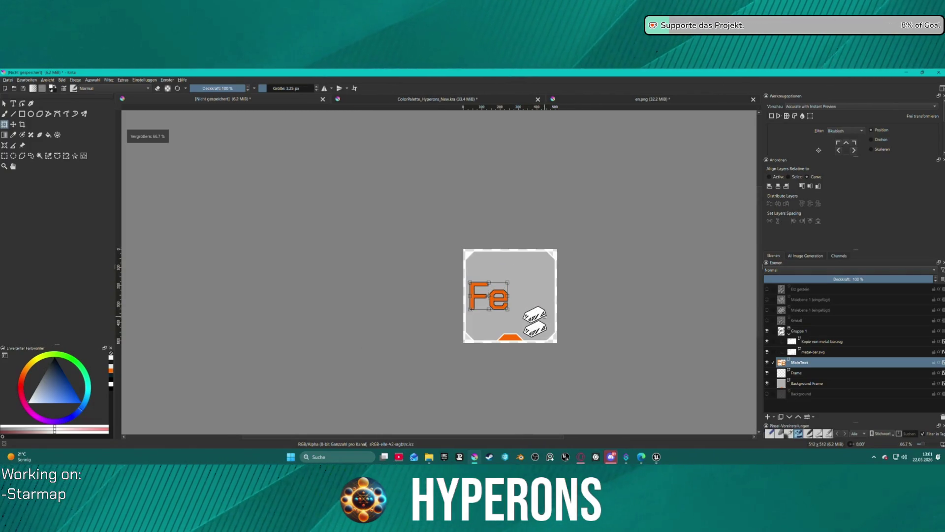
left_click(818, 352)
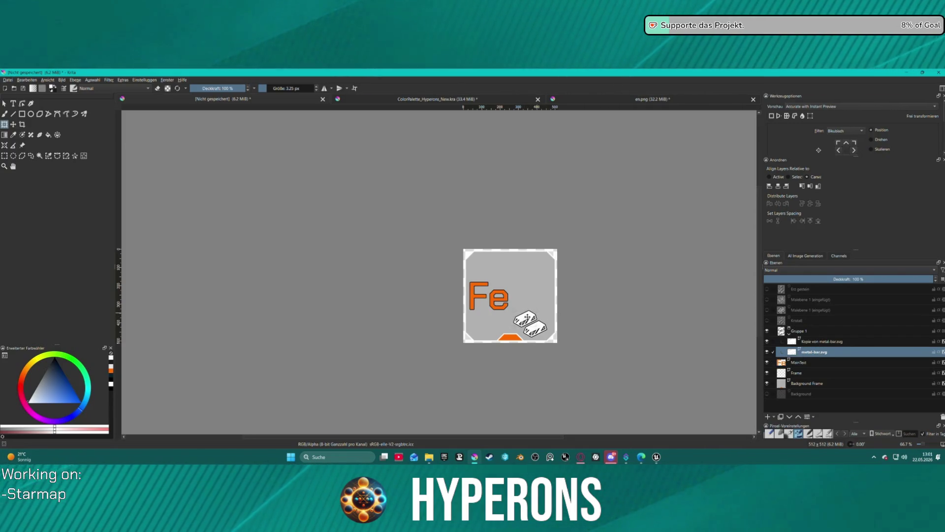
left_click(818, 342, "shift")
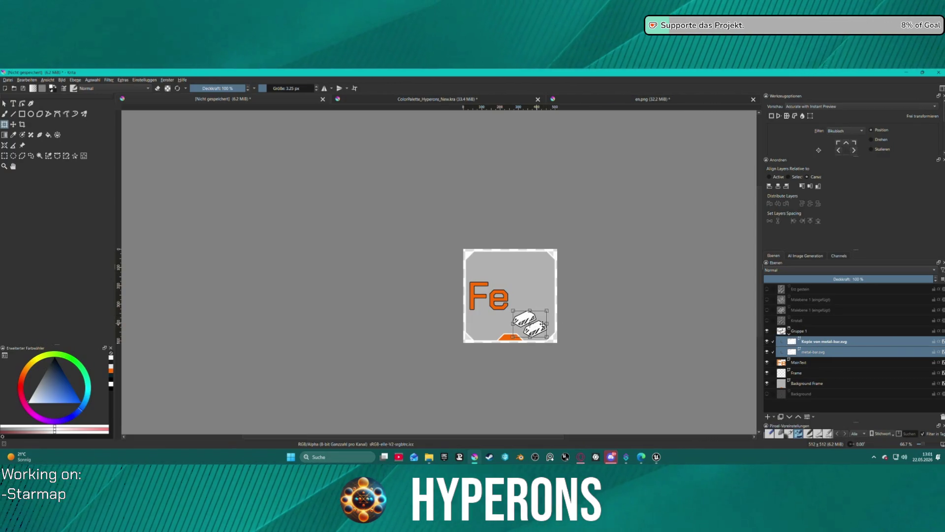
left_click_drag(534, 327, 538, 328)
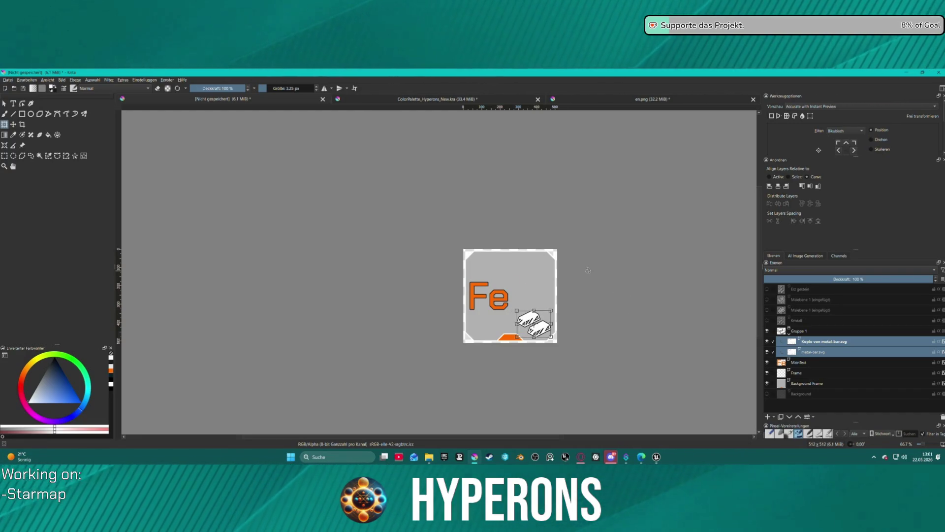
scroll(588, 270, "down", 3)
scroll(571, 280, "up", 5)
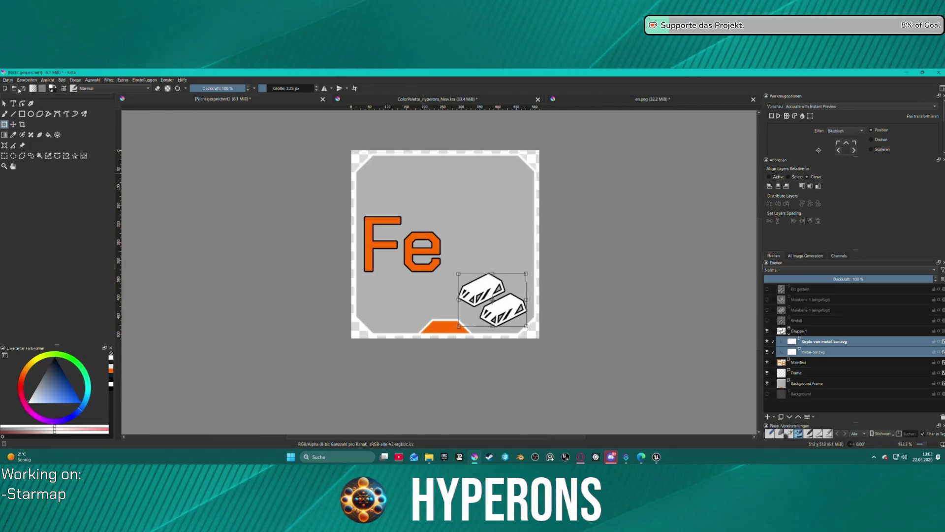
key("Return")
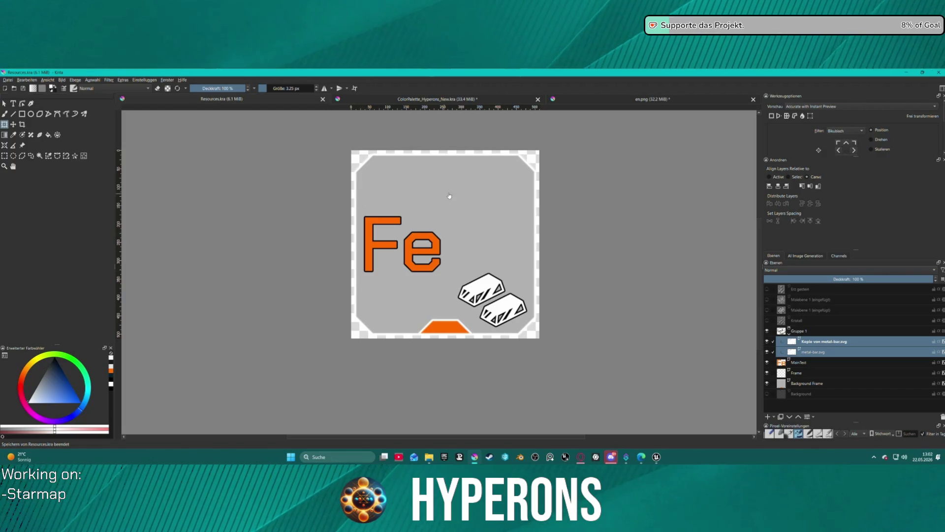
- Export the icon as Resources.png with the default PNG settings
left_click(8, 80)
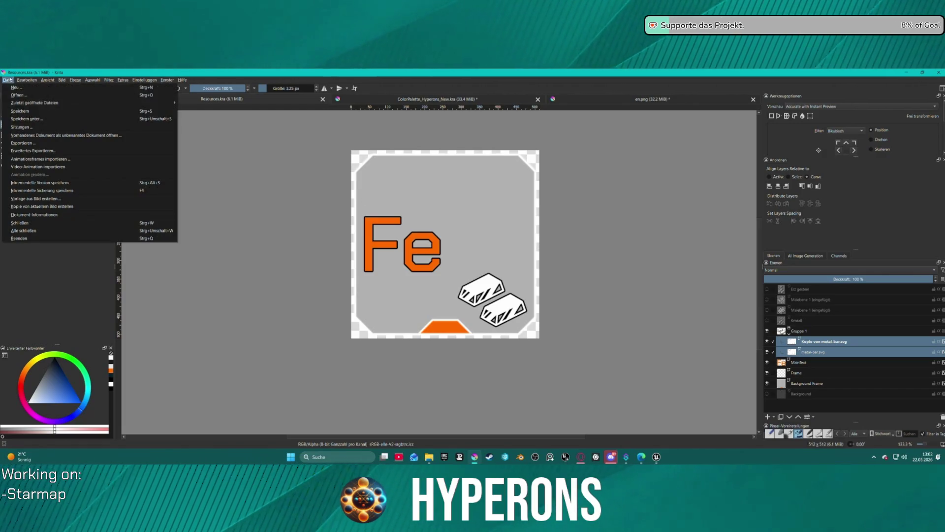
left_click(56, 146)
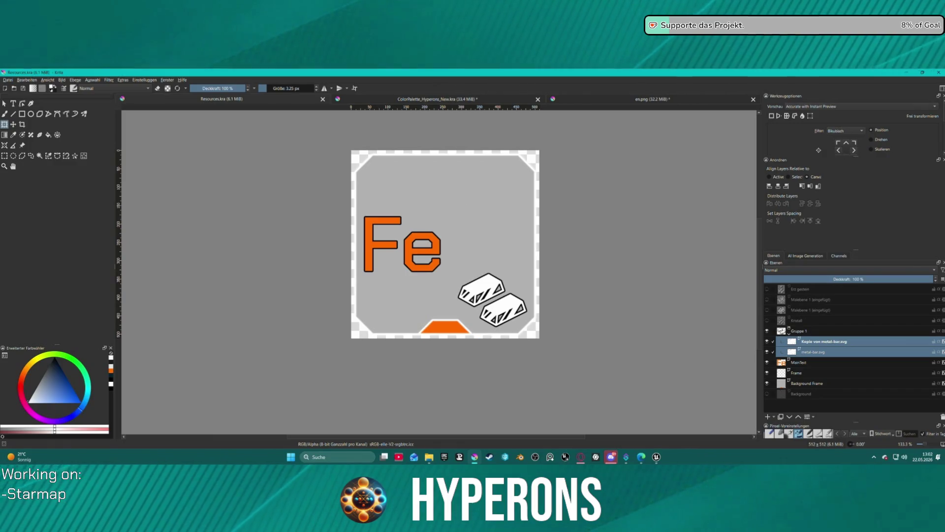
left_click(517, 334)
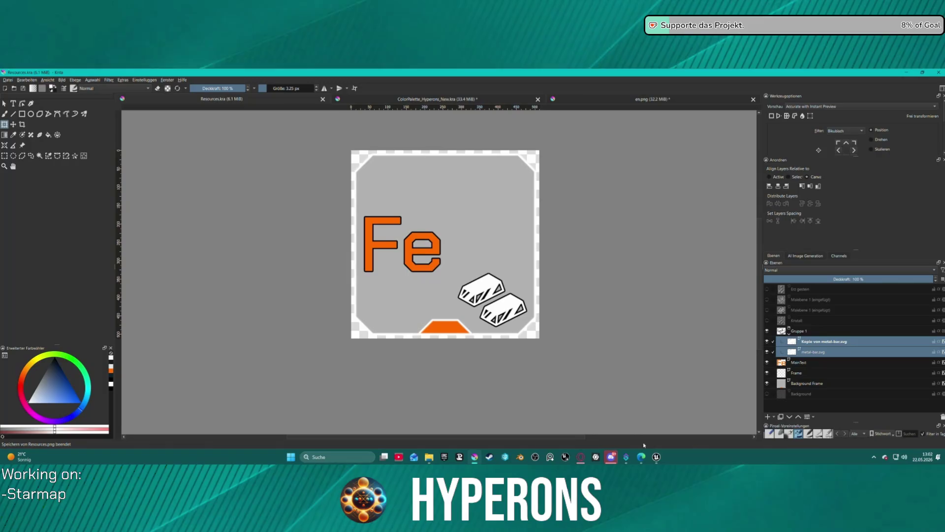
key("alt+Tab")
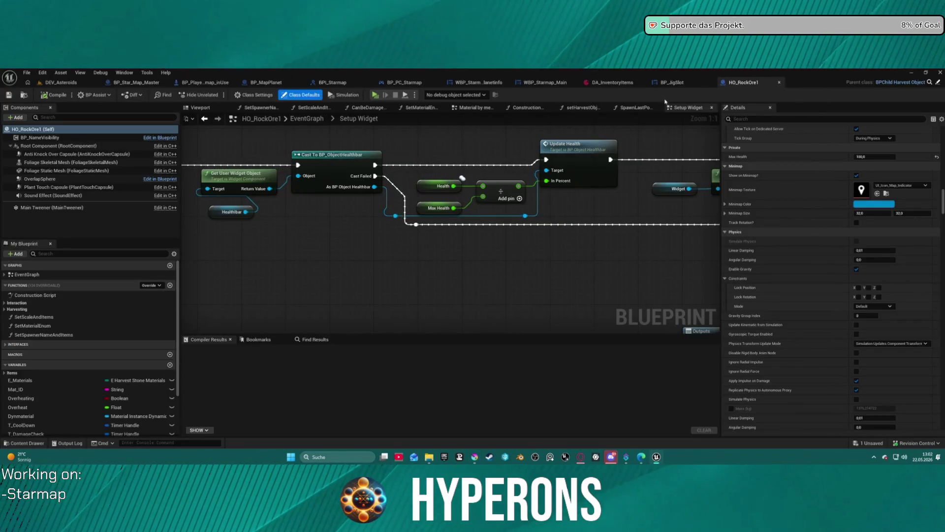
- Reimport the T_Ressouce_Test texture in the Icons folder twice from the new PNG
key("ctrl+space")
right_click(202, 273)
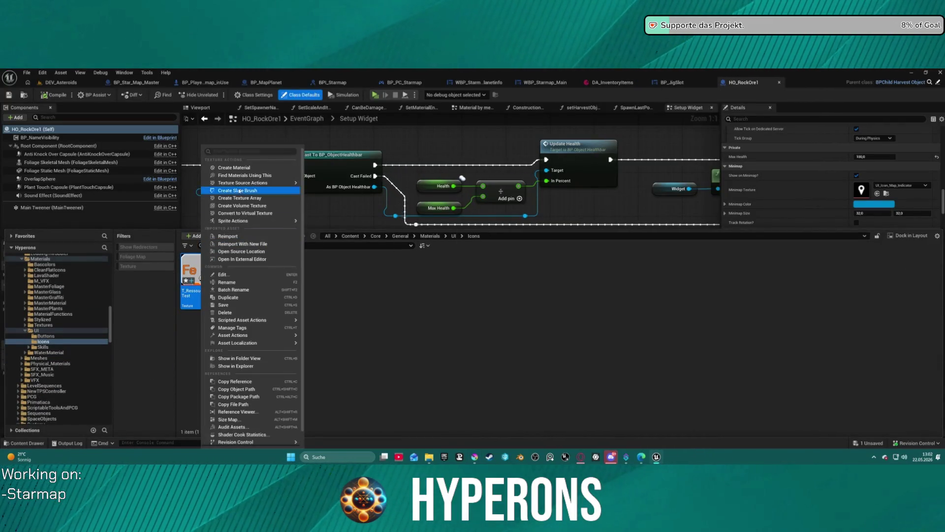
left_click(227, 236)
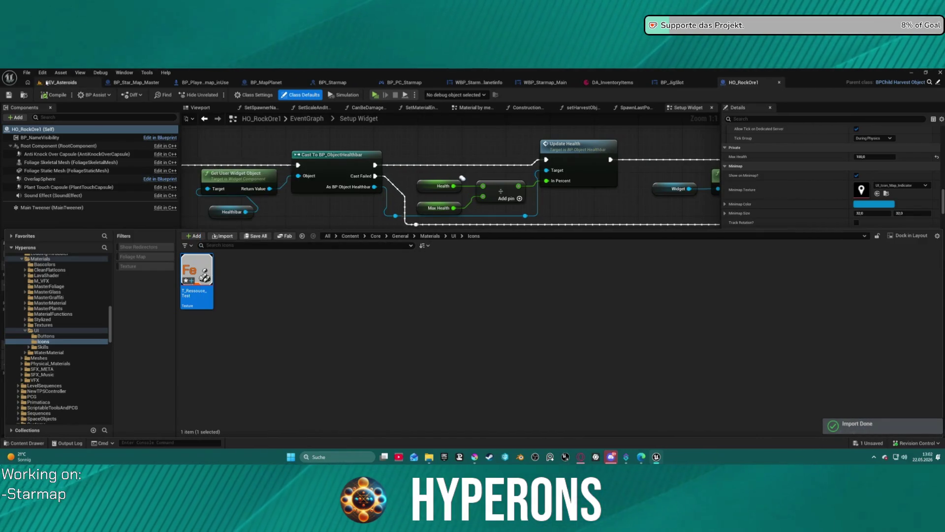
right_click(200, 290)
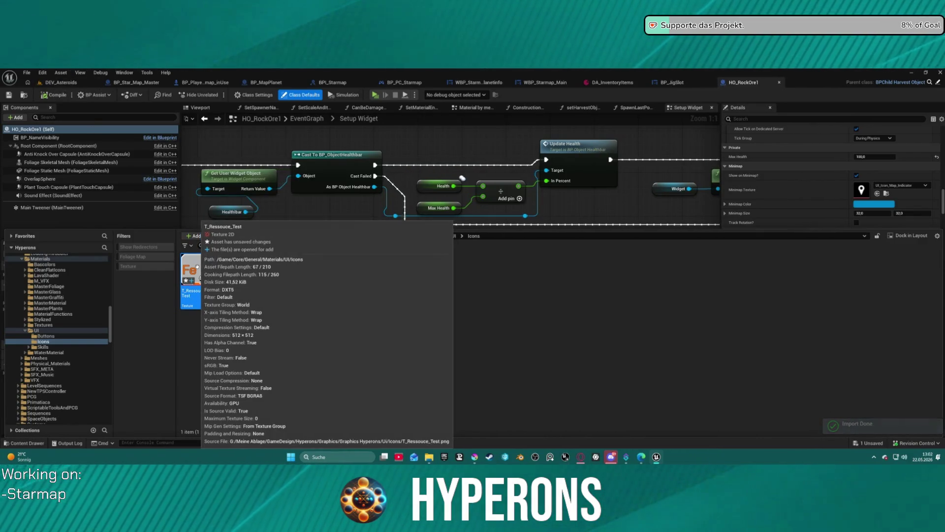
left_click(351, 349)
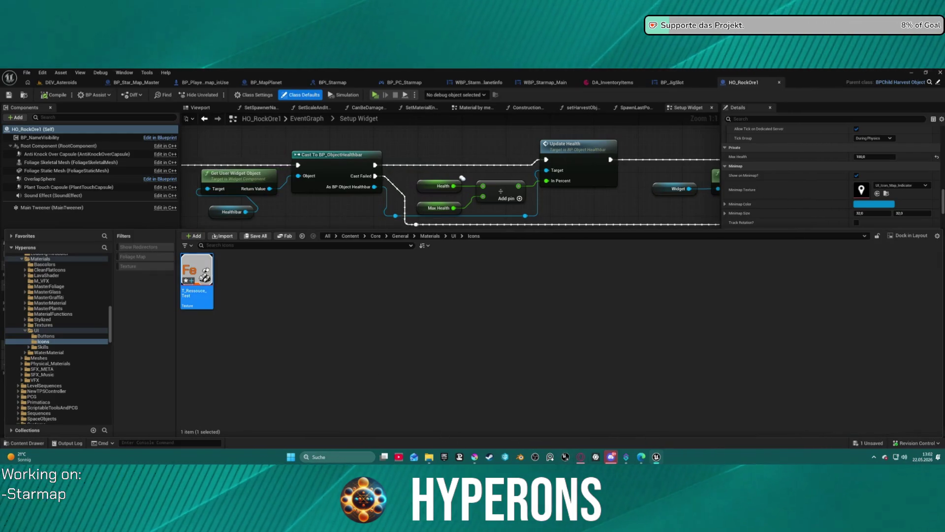
right_click(211, 273)
left_click(234, 236)
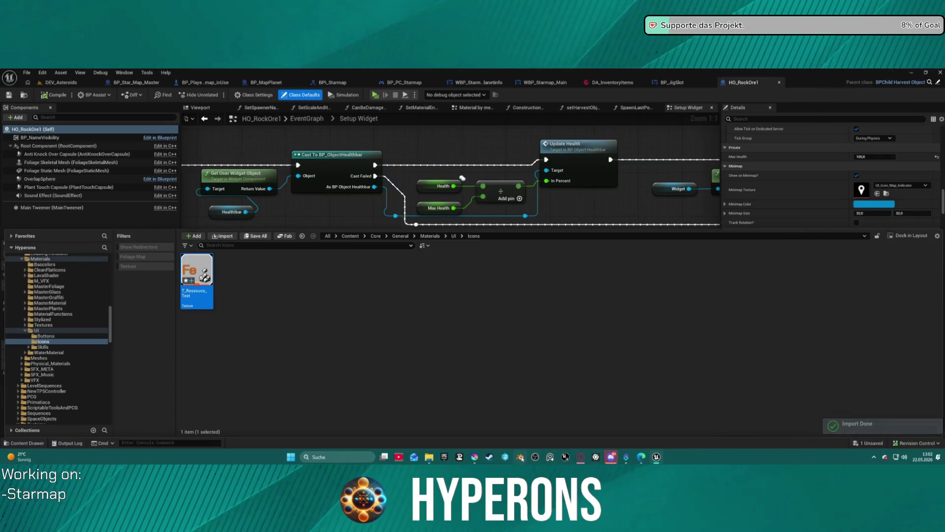
left_click(476, 460)
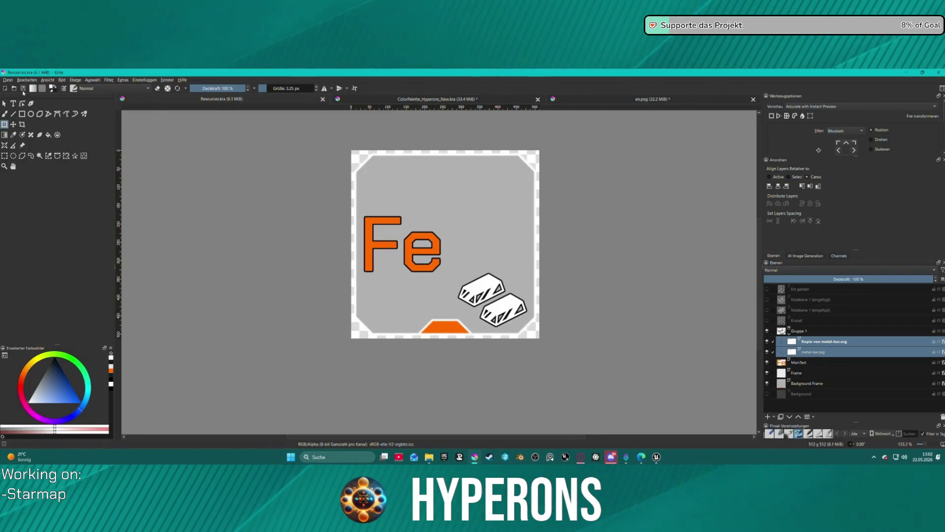
- Export the Fe icon as T_Ressouce_Test.png through the advanced export dialog
left_click(7, 80)
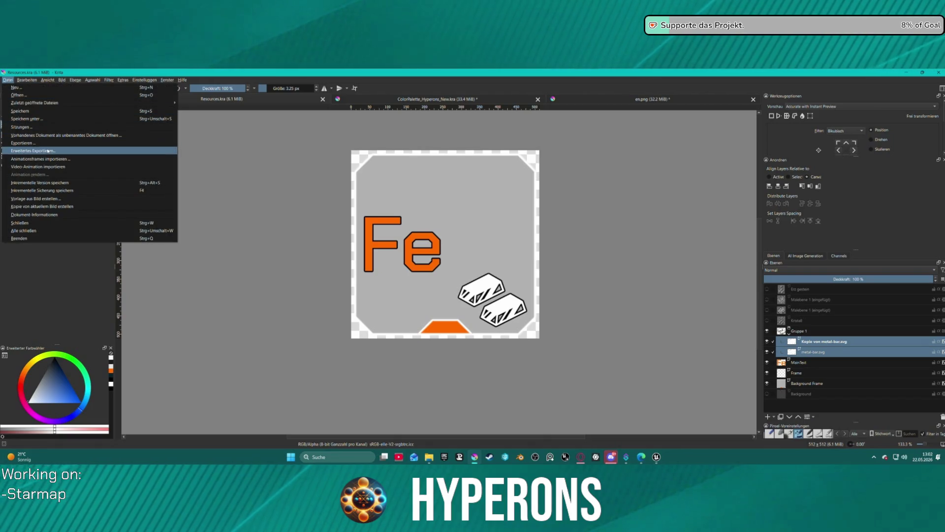
left_click(47, 151)
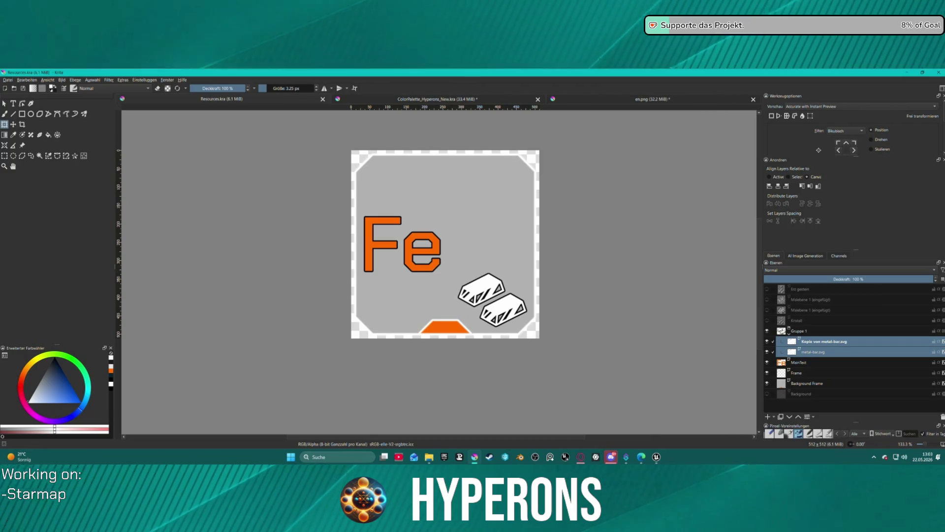
key("Return")
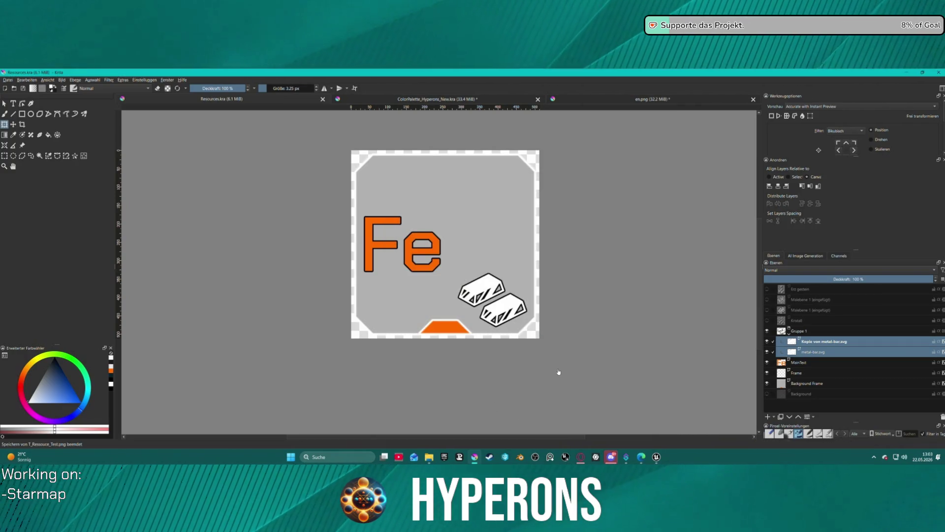
- Reimport the Fe icon texture in Unreal from the updated file
left_click(658, 457)
right_click(197, 280)
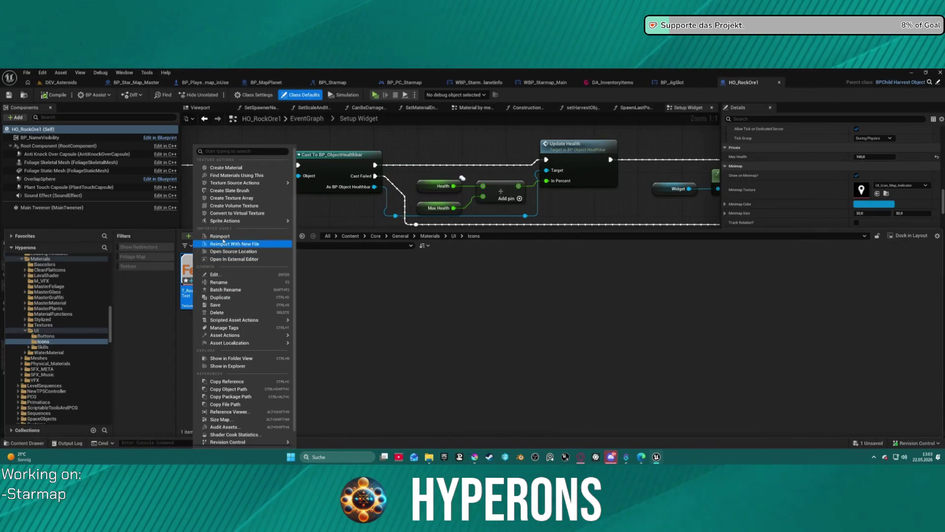
left_click(240, 236)
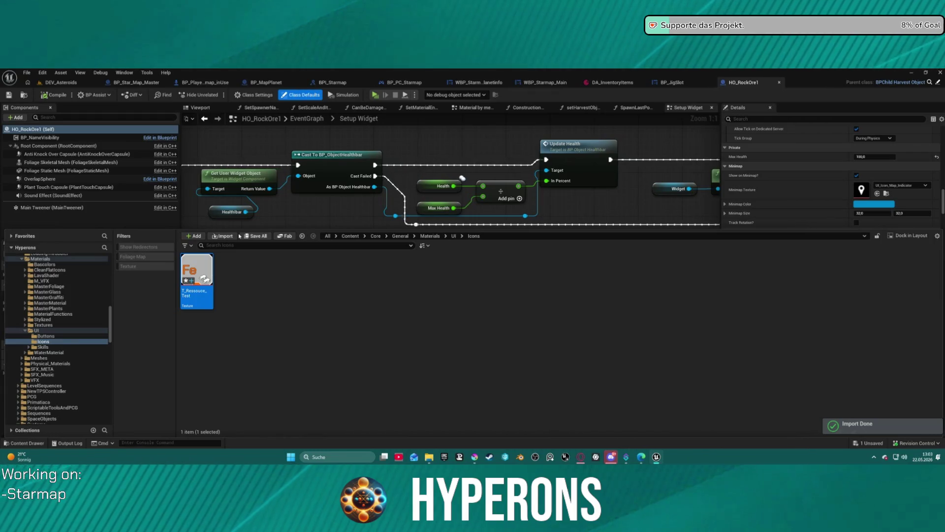
- In the asteroid test level, walk to a small rock and mine it for ore
key("ctrl+Tab")
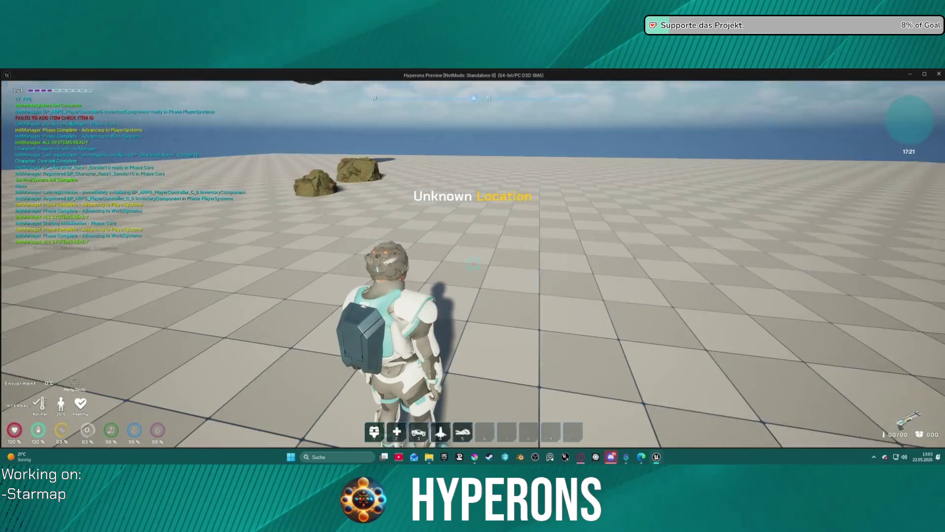
key("w")
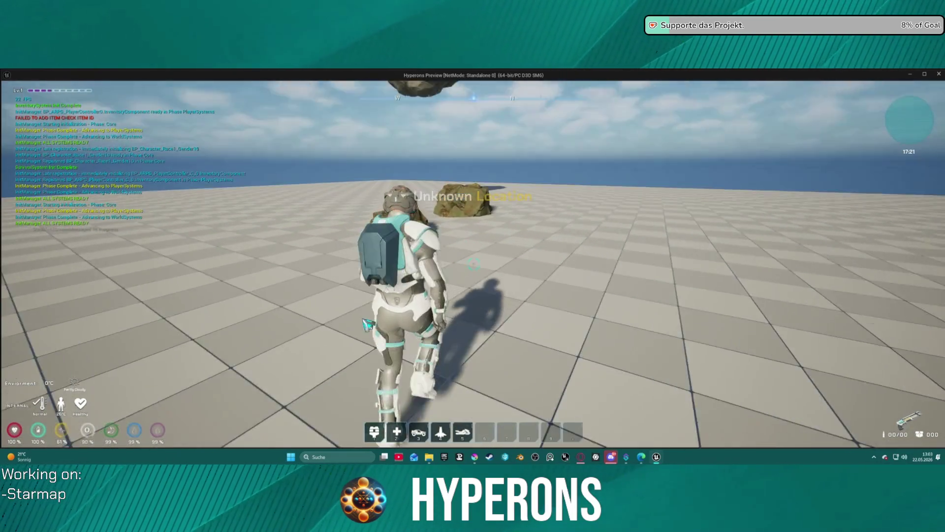
key("i")
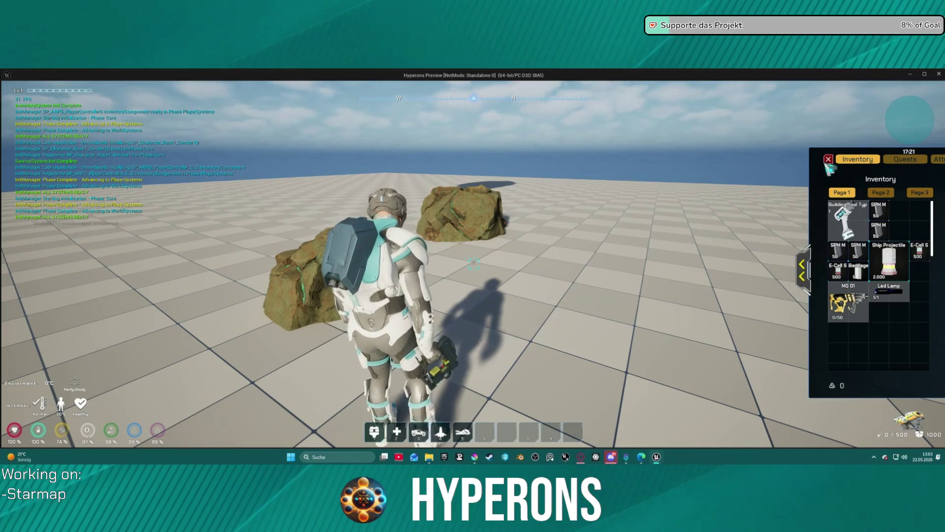
left_click(829, 159)
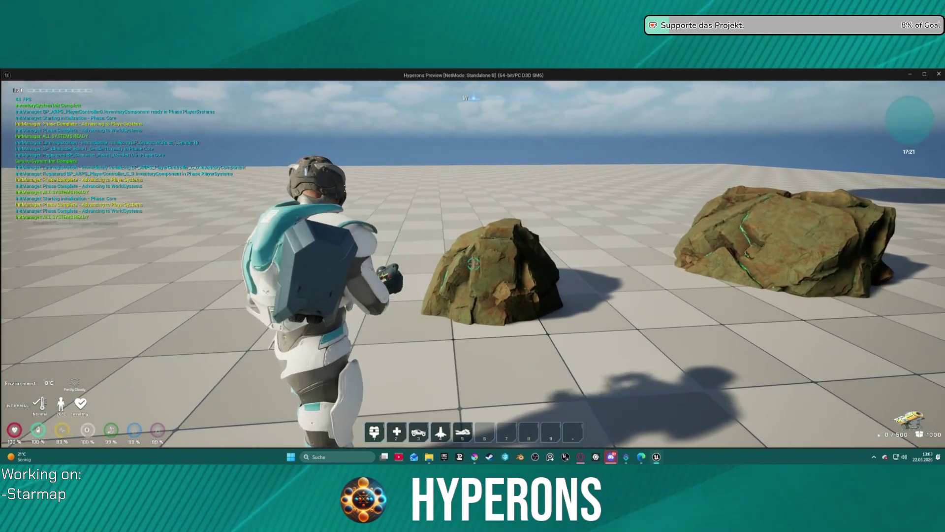
key("w")
left_click(473, 264)
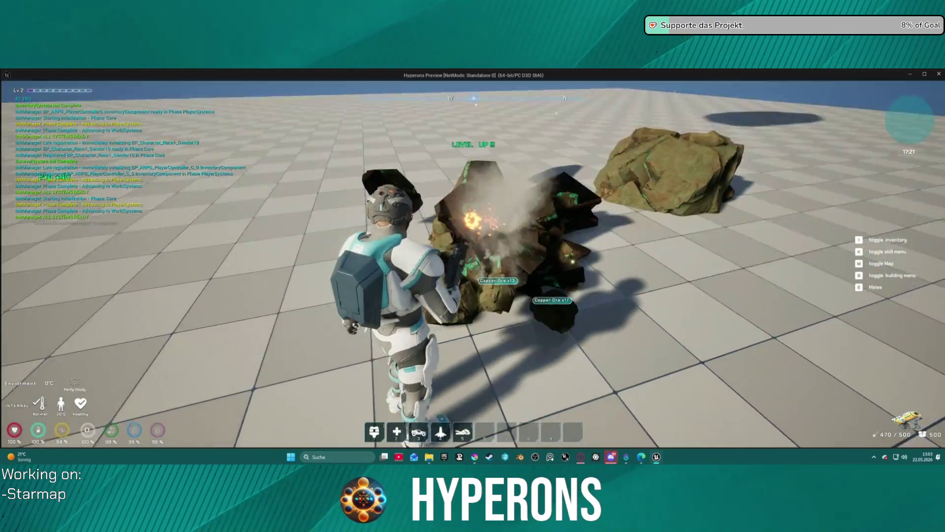
- Check the Copper Ore inventory slot shows the new Fe icon, then end the play session
key("i")
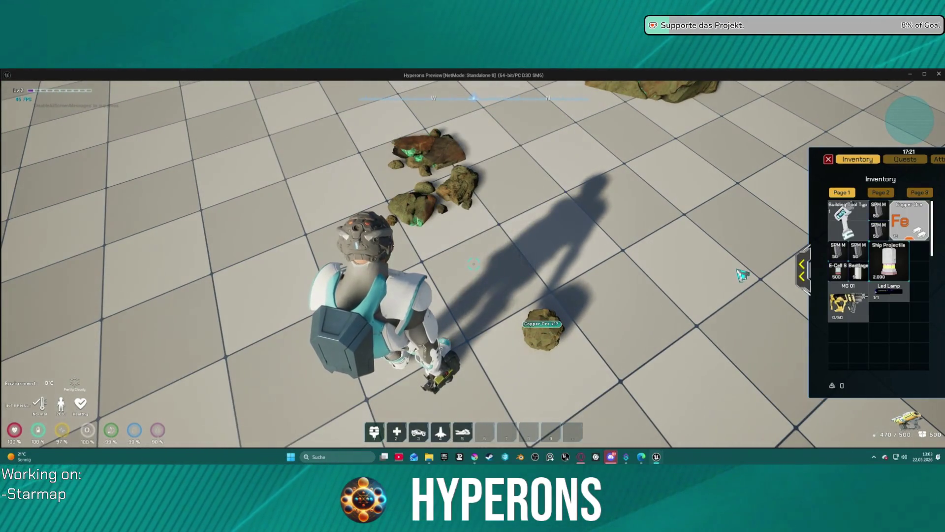
mouse_move(922, 238)
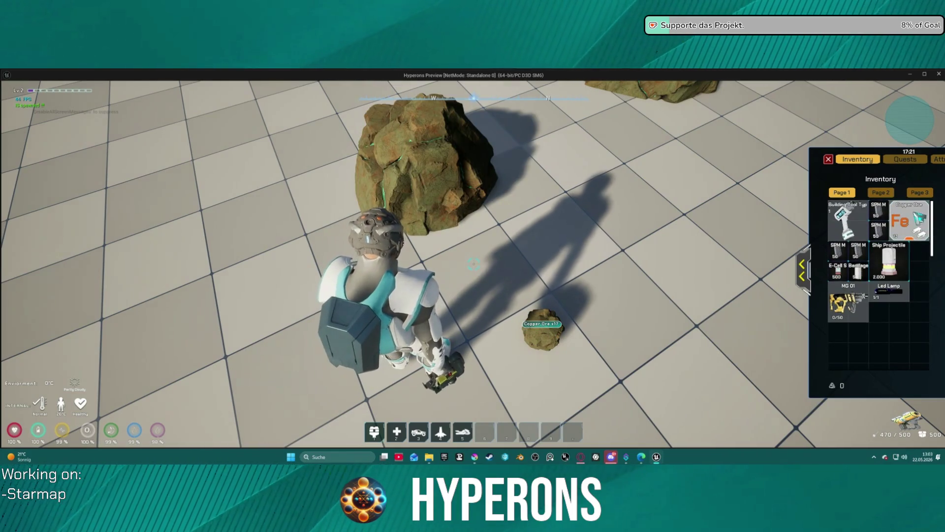
left_click(802, 271)
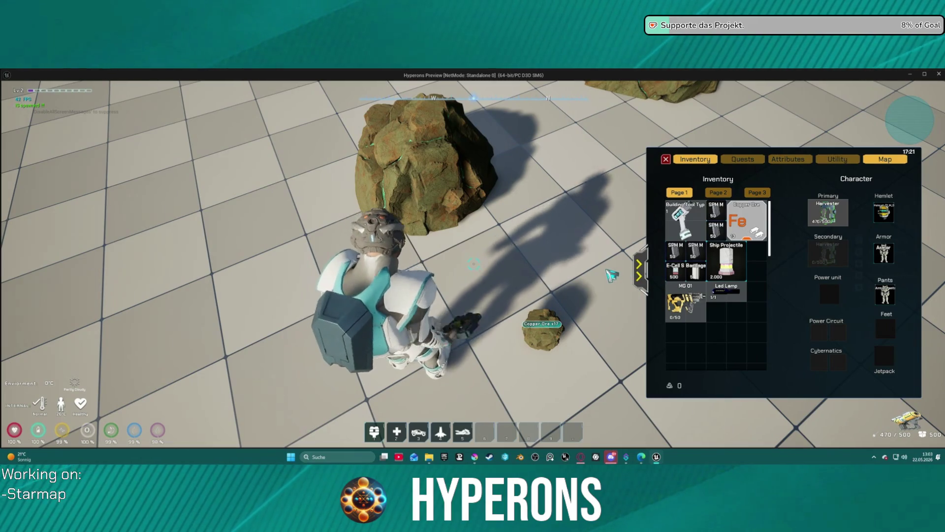
key("Escape")
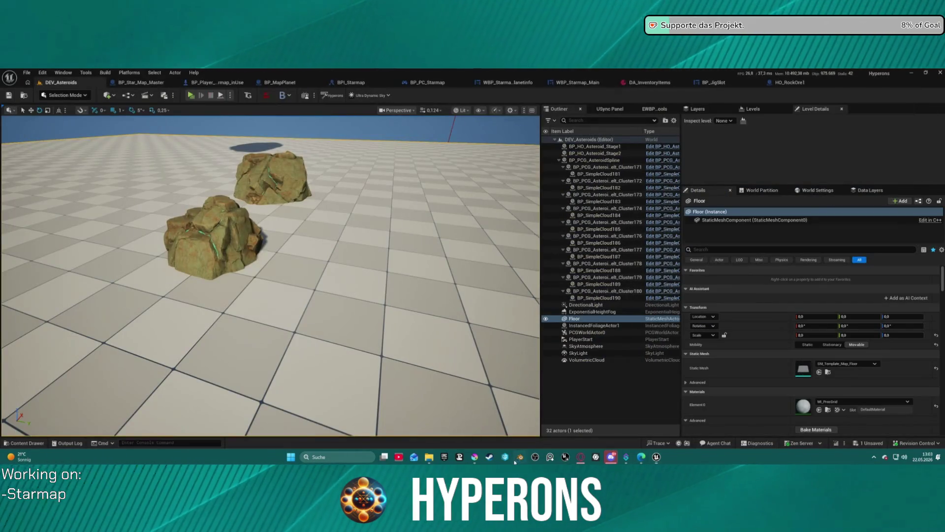
left_click(520, 457)
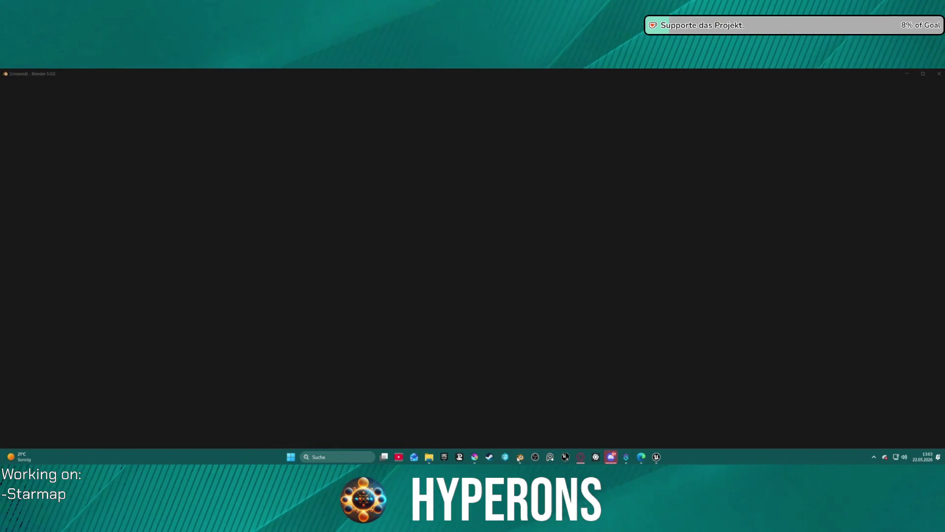
- Inspect the stroke outline layer style on the metal-bar copy inside Gruppe 1
left_click(474, 458)
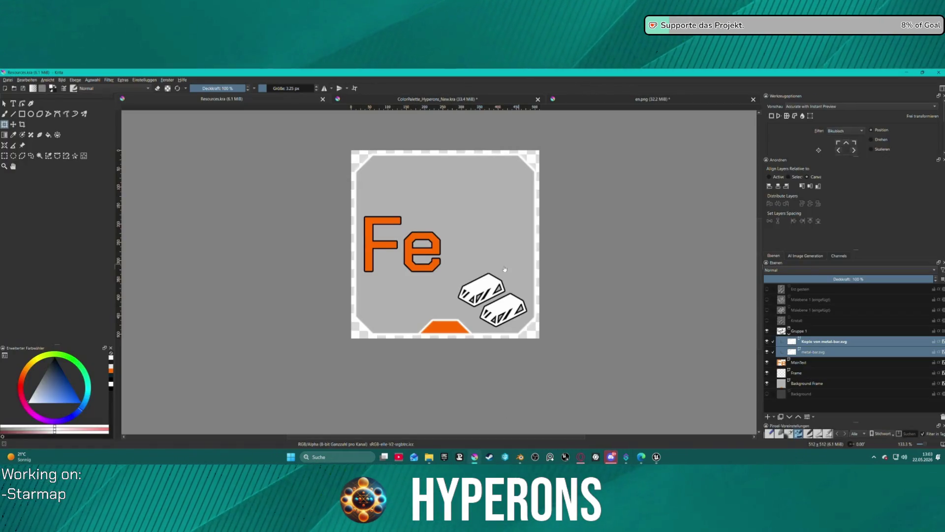
left_click(810, 332)
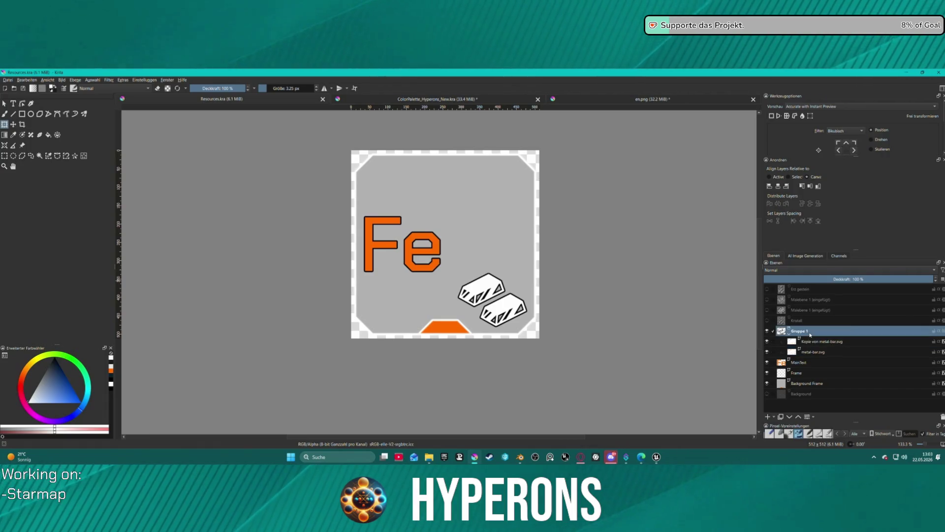
left_click(824, 341)
right_click(812, 342)
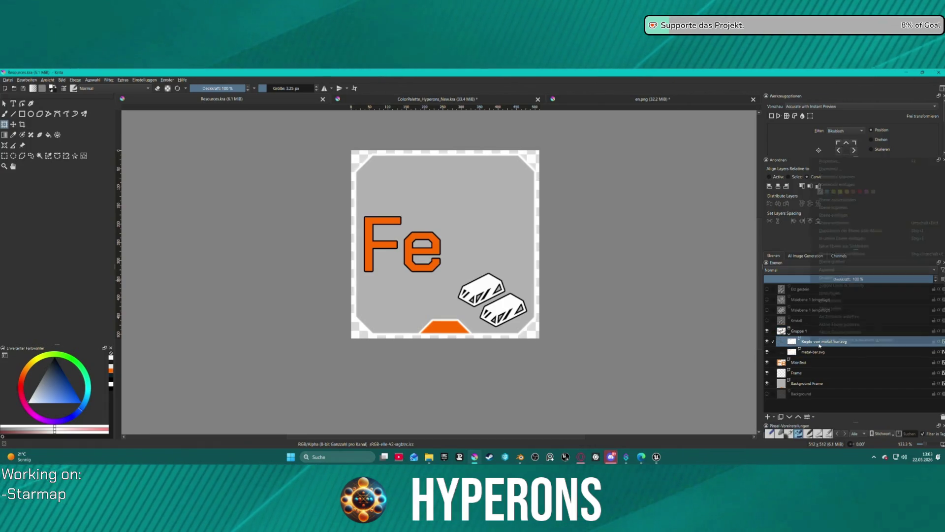
left_click(837, 169)
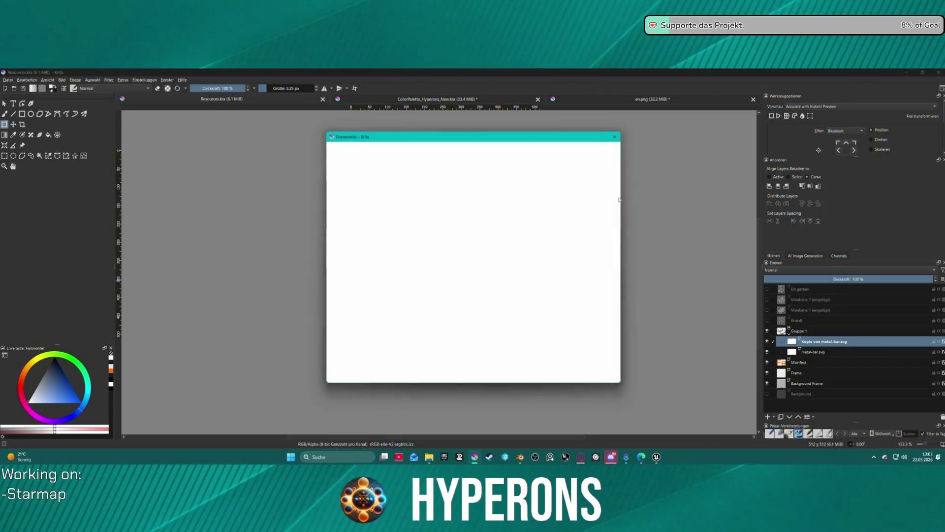
left_click(342, 228)
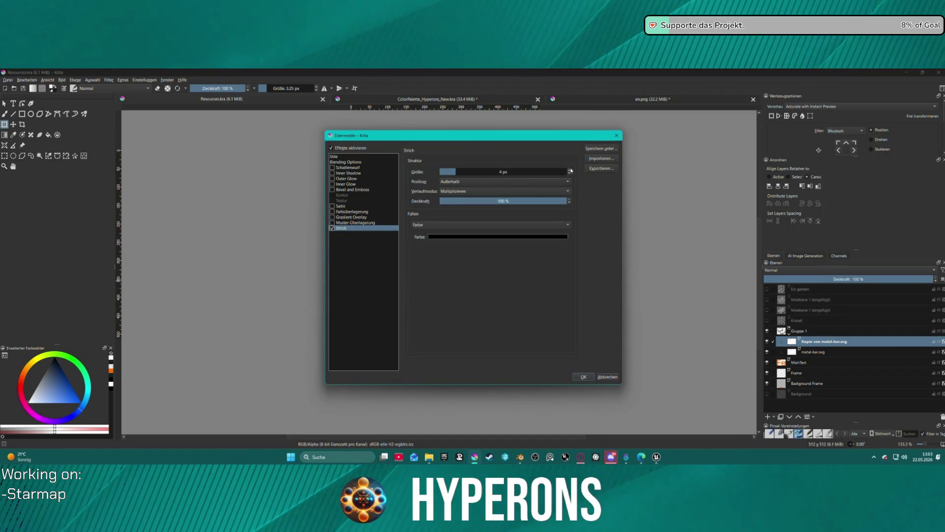
left_click(584, 377)
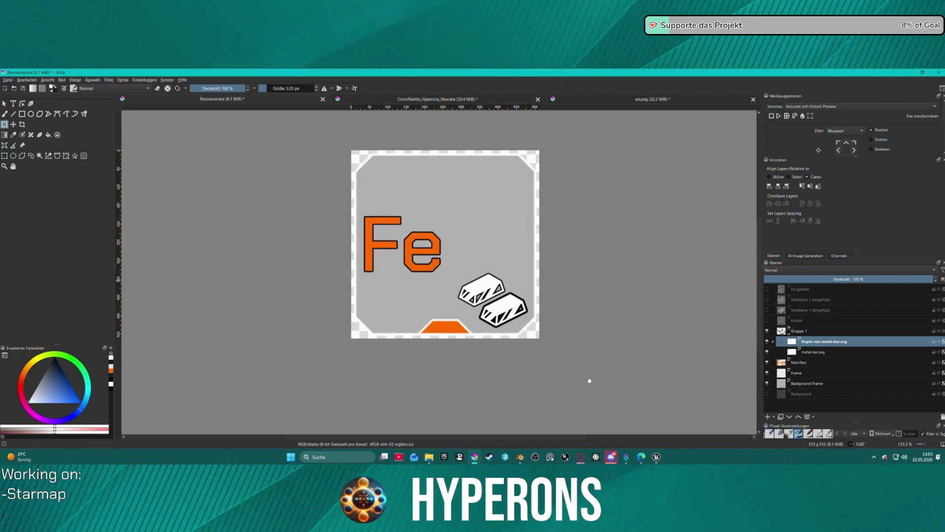
- Copy the bar copy's layer style and paste it onto metal-bar.svg
right_click(813, 346)
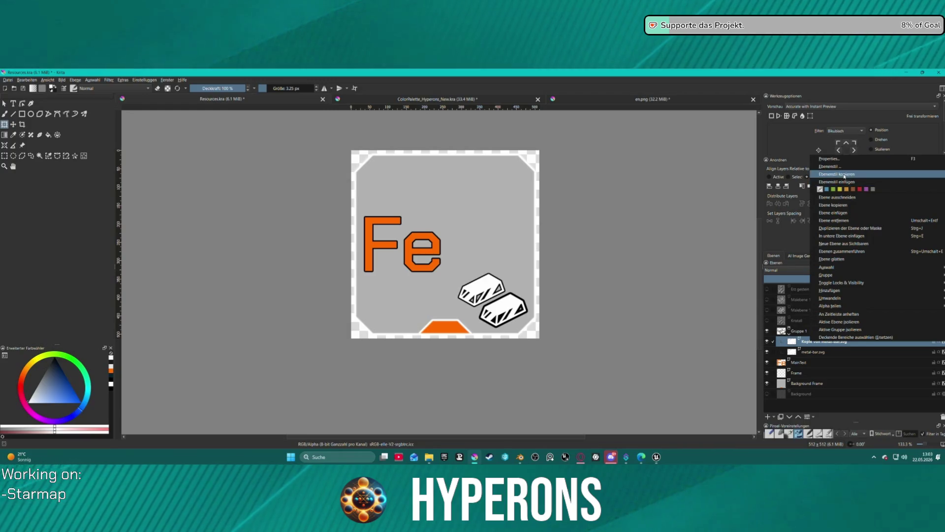
left_click(852, 182)
right_click(809, 352)
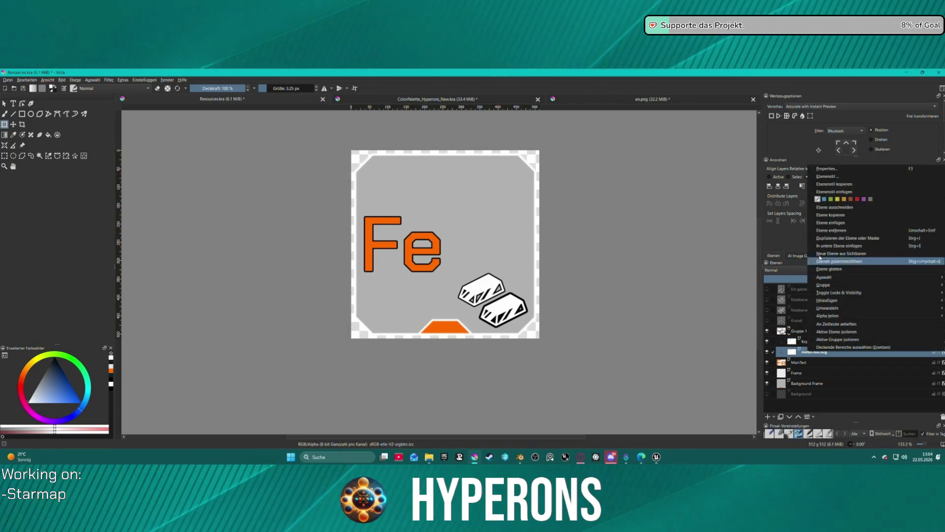
left_click(828, 193)
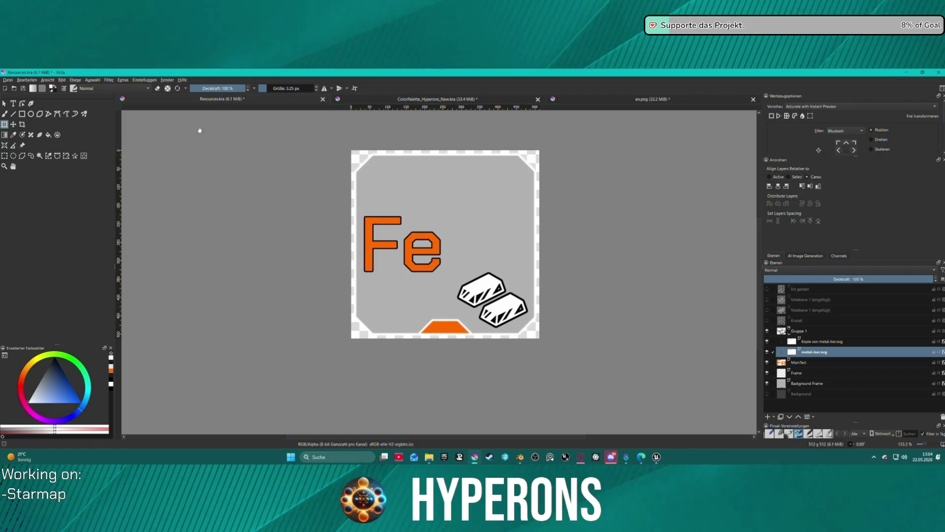
left_click(8, 80)
key("Escape")
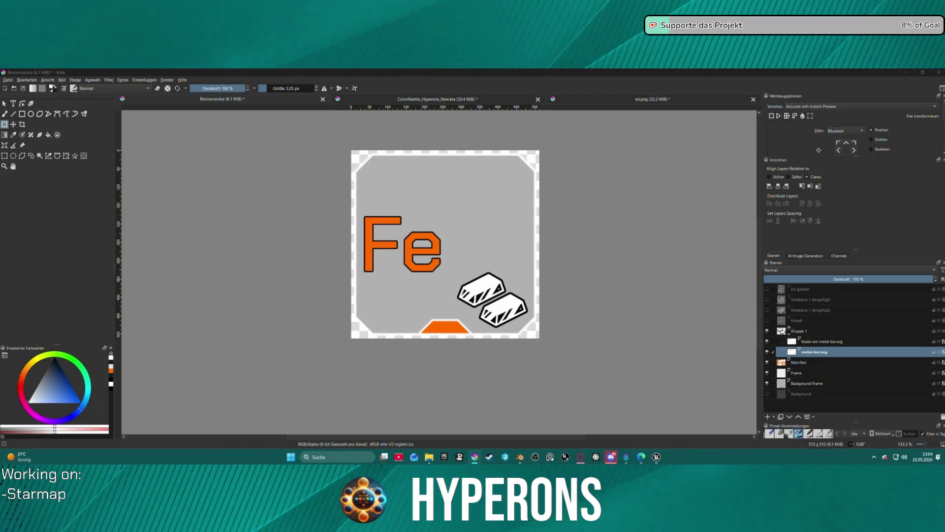
- Re-export the Fe icon as PNG, retrying after dismissing a save error
key("Return")
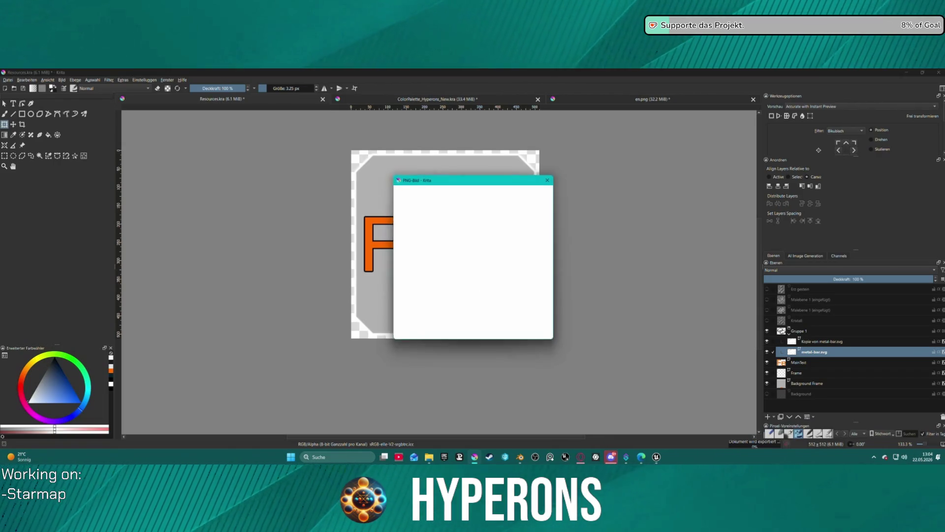
left_click(516, 334)
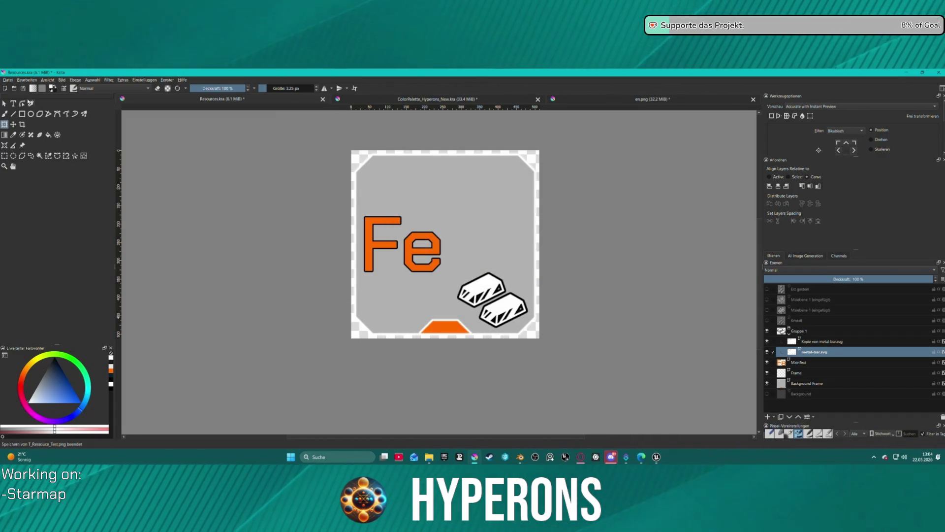
left_click(8, 79)
left_click(44, 118)
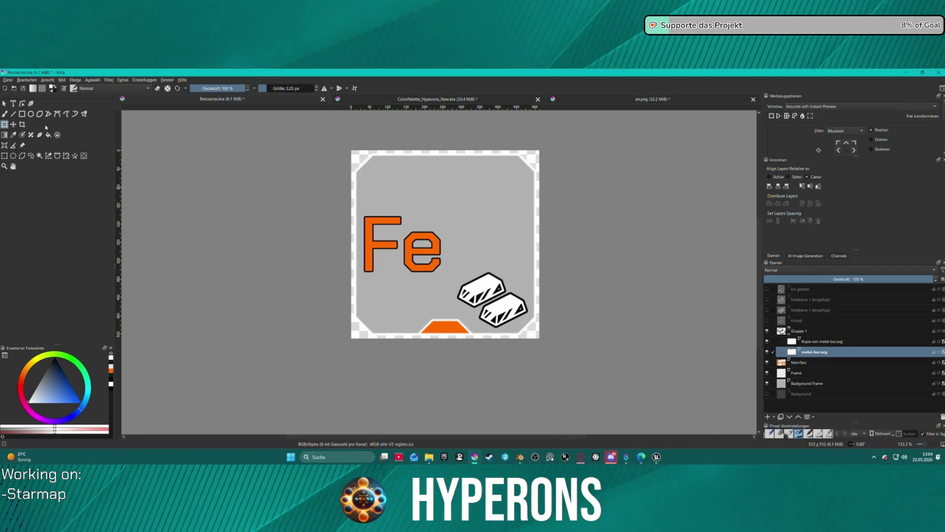
left_click(6, 80)
left_click(31, 138)
left_click(7, 80)
left_click(29, 118)
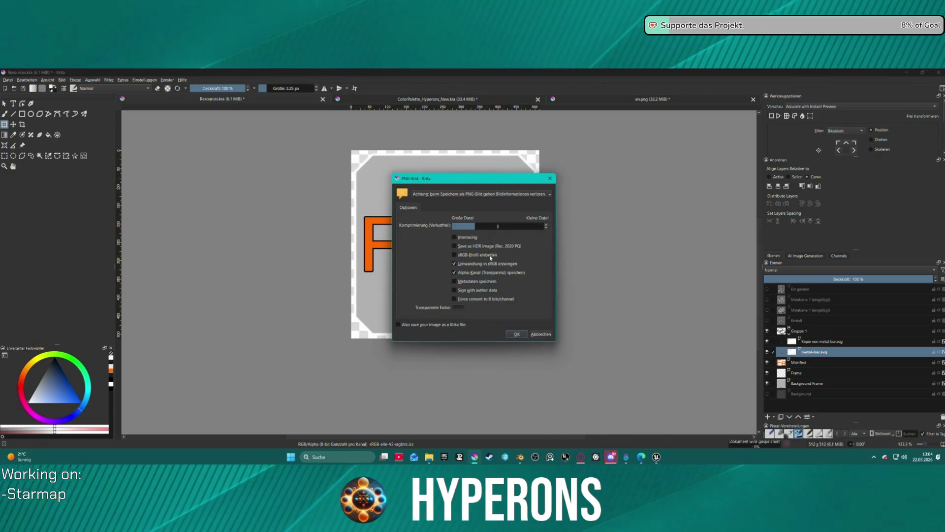
left_click(540, 334)
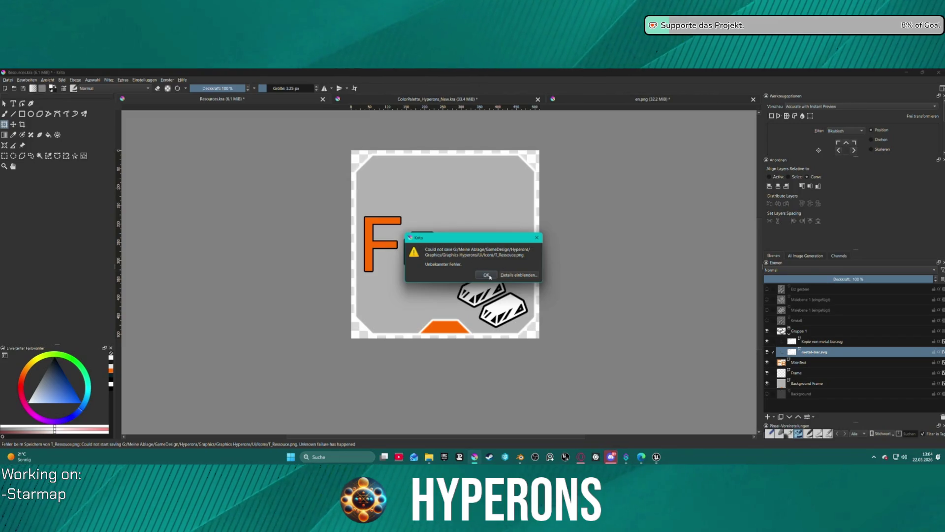
left_click(486, 275)
- Save the Krita document as T_Ressouce_Test.kra
left_click(8, 80)
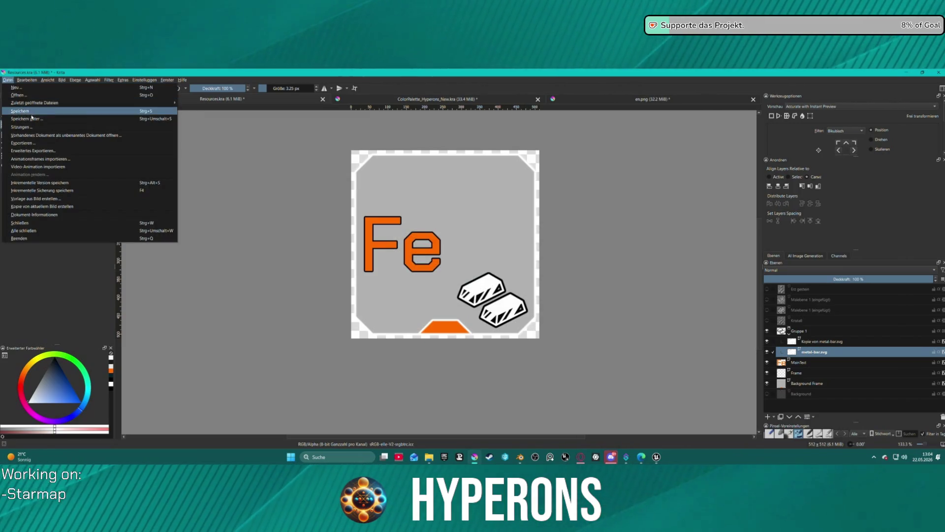
left_click(98, 121)
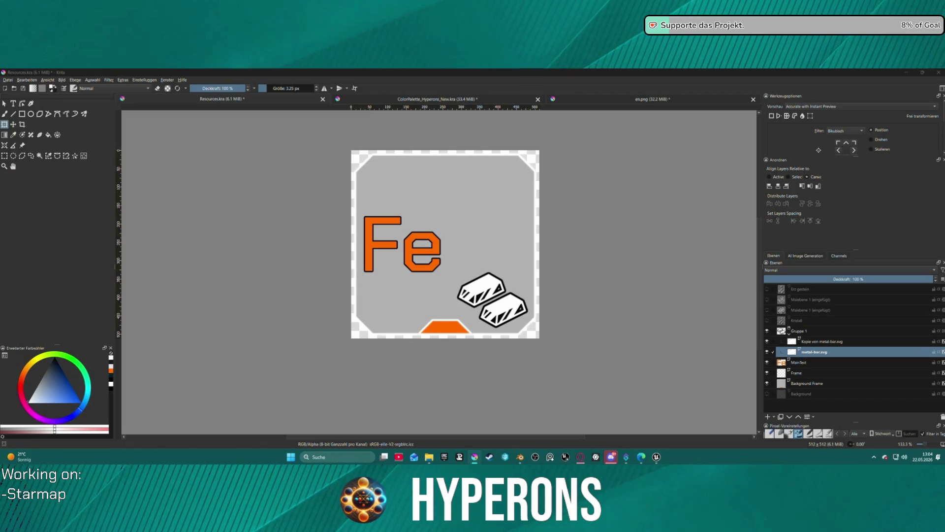
key("Return")
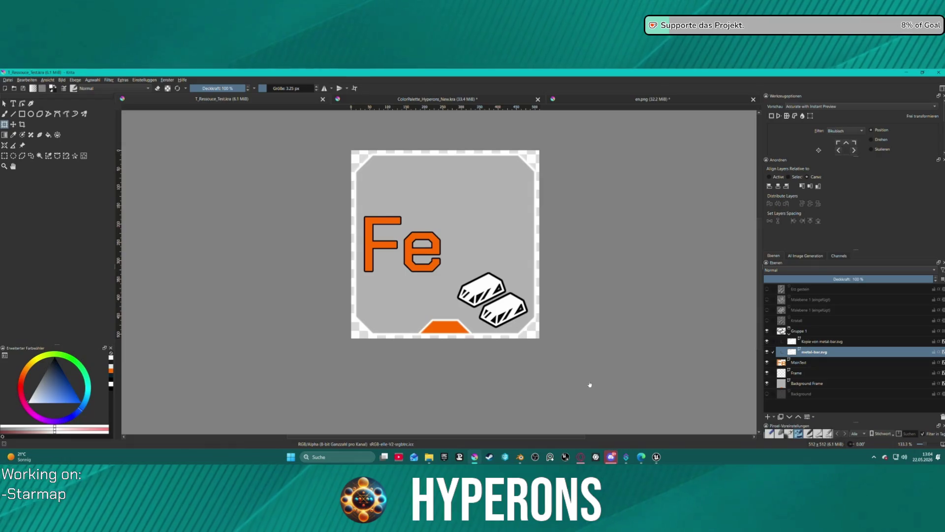
- In Unreal, reimport the T_Ressouce_Test texture from the Icons folder in the Content Drawer
mouse_move(657, 460)
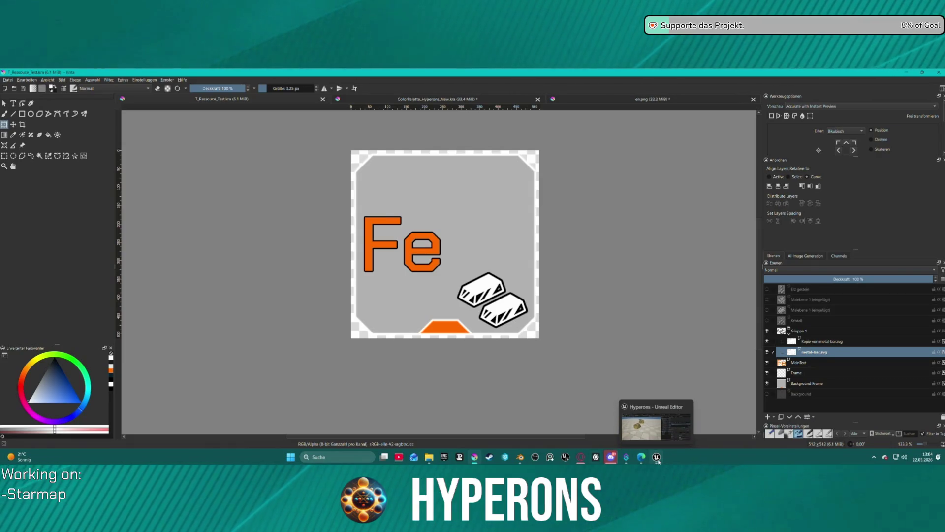
left_click(654, 431)
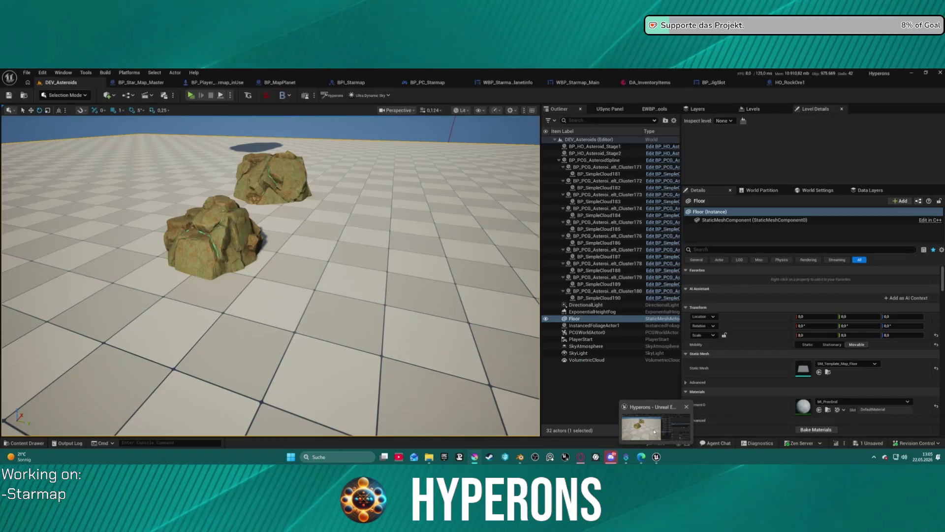
key("ctrl+space")
right_click(196, 330)
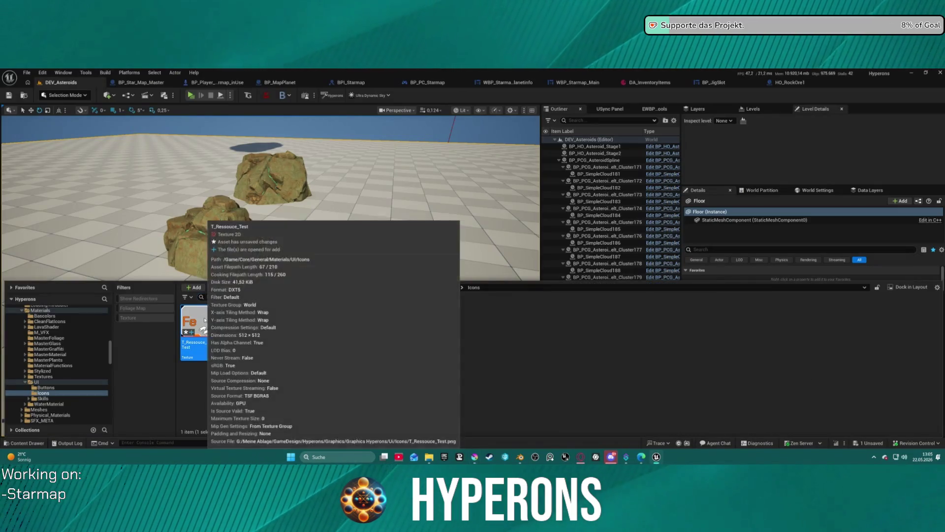
left_click(232, 237)
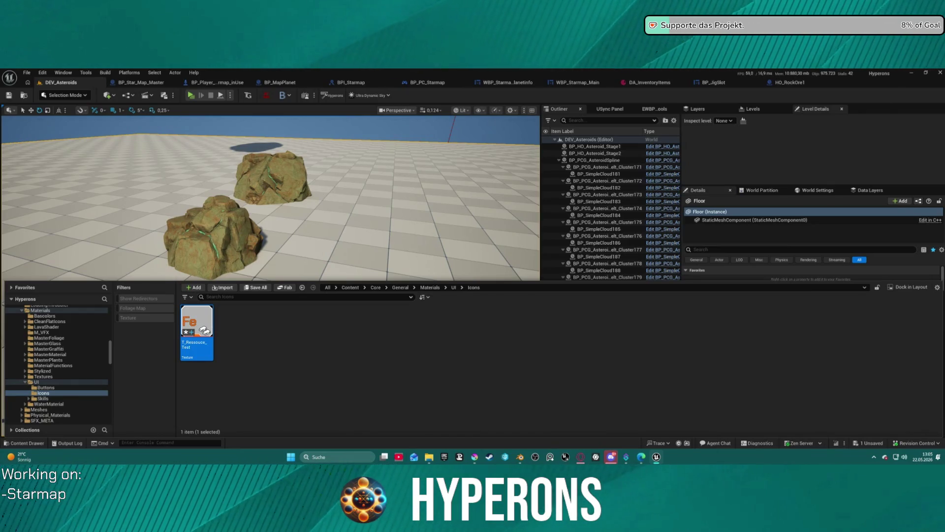
- Start a play test, equip the MG 01 and mine a rock until it breaks
left_click(195, 97)
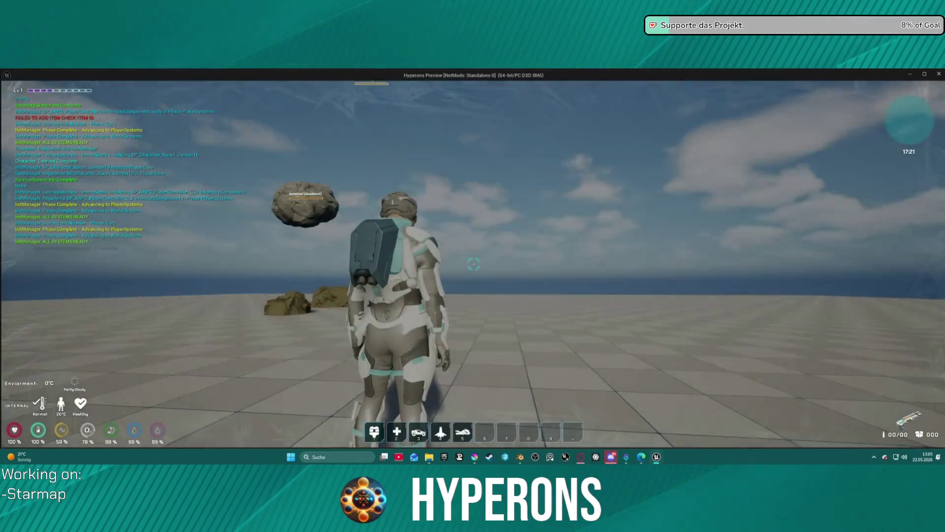
key("i")
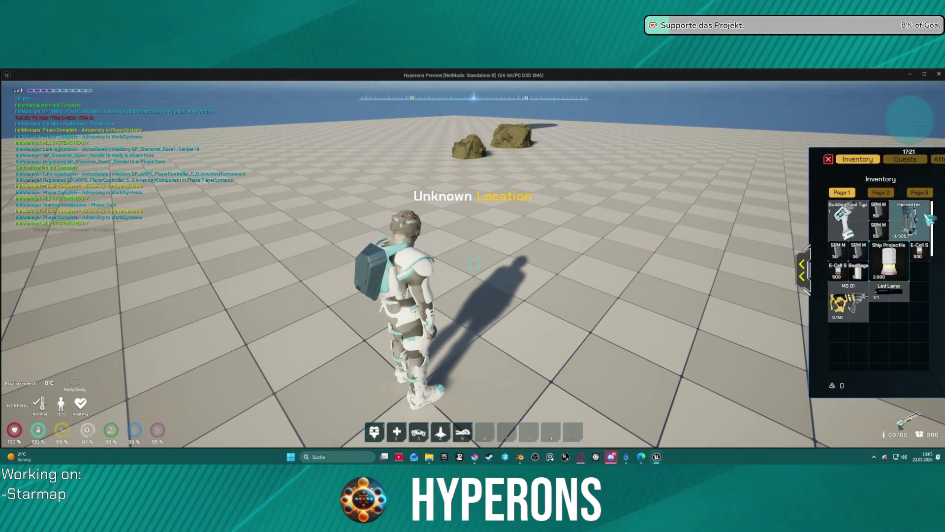
right_click(847, 303)
key("i")
key("w")
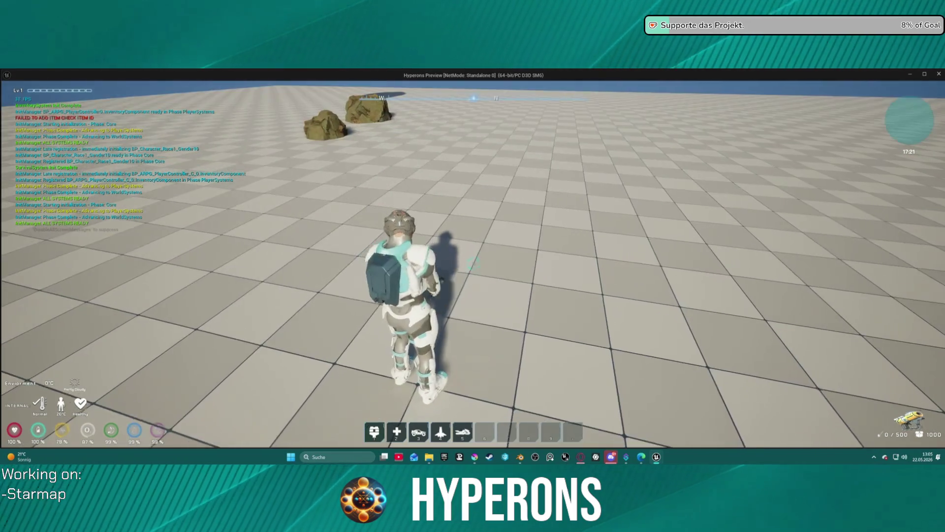
key("r")
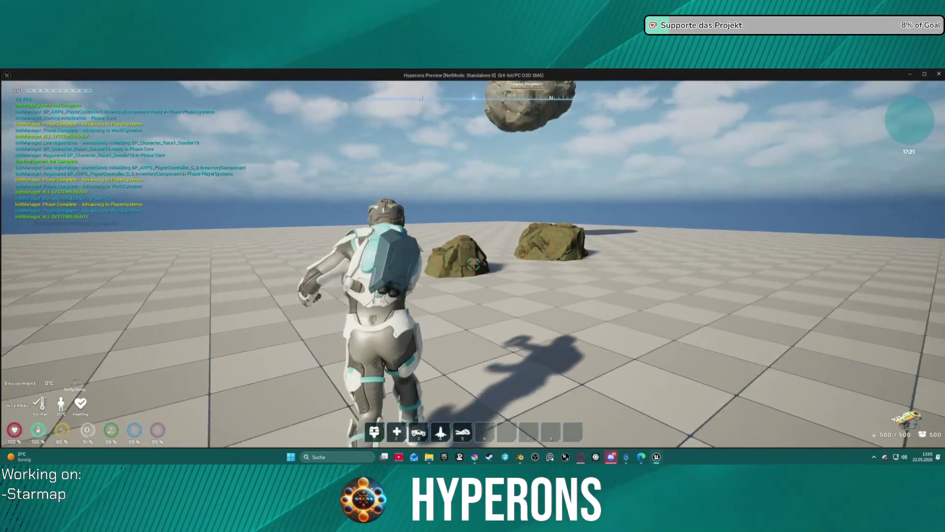
left_click(474, 264)
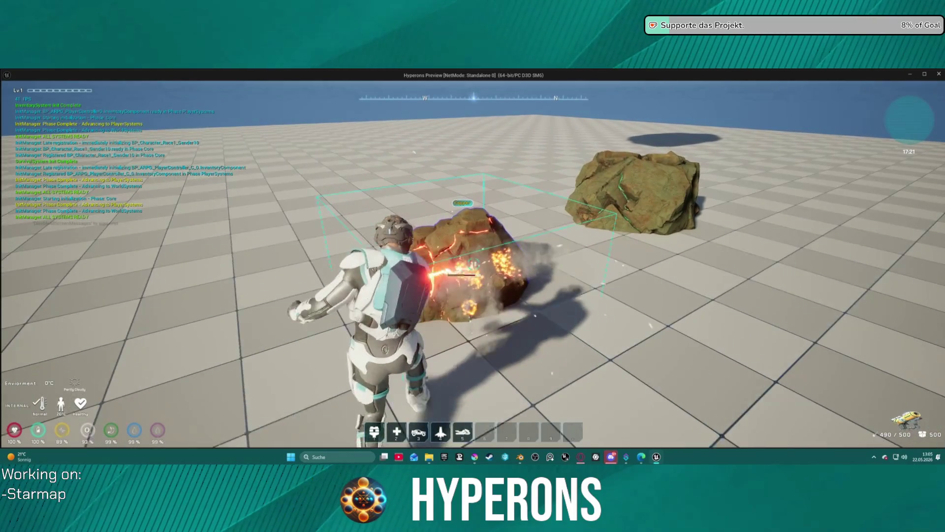
left_click_drag(474, 264, 474, 264)
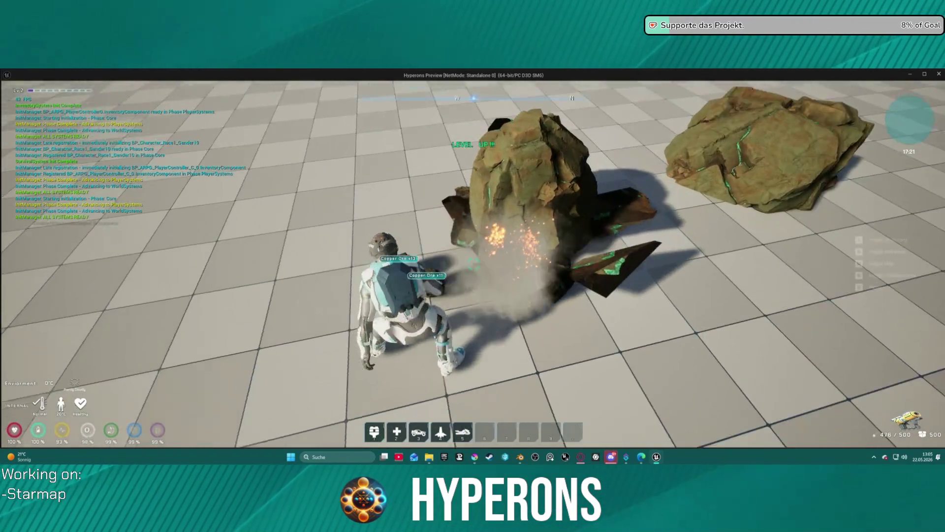
key("s")
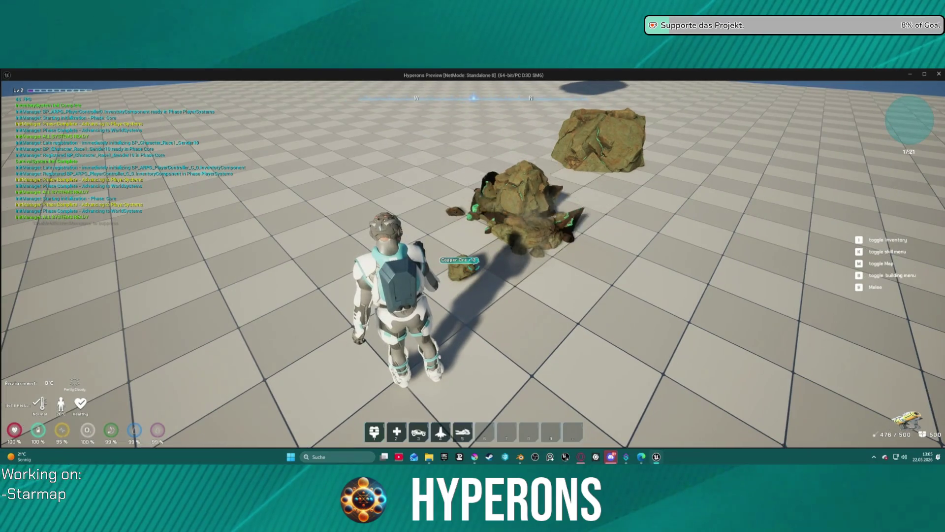
- Open the inventory and check the Copper Ore slot shows the updated Fe icon
key("i")
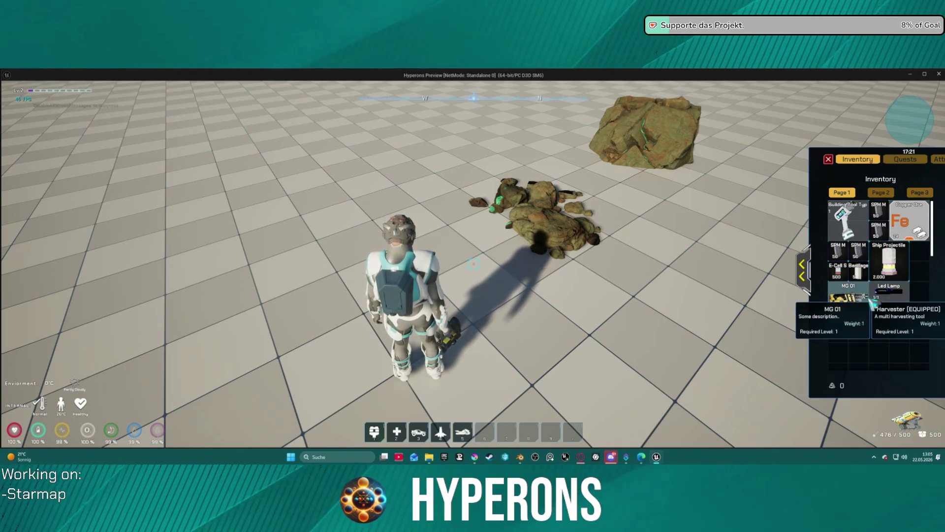
left_click(802, 270)
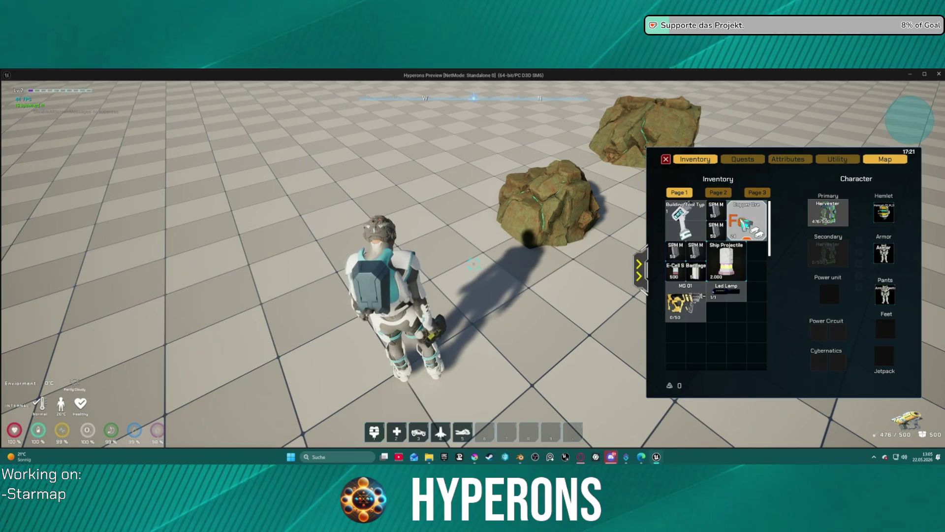
mouse_move(743, 228)
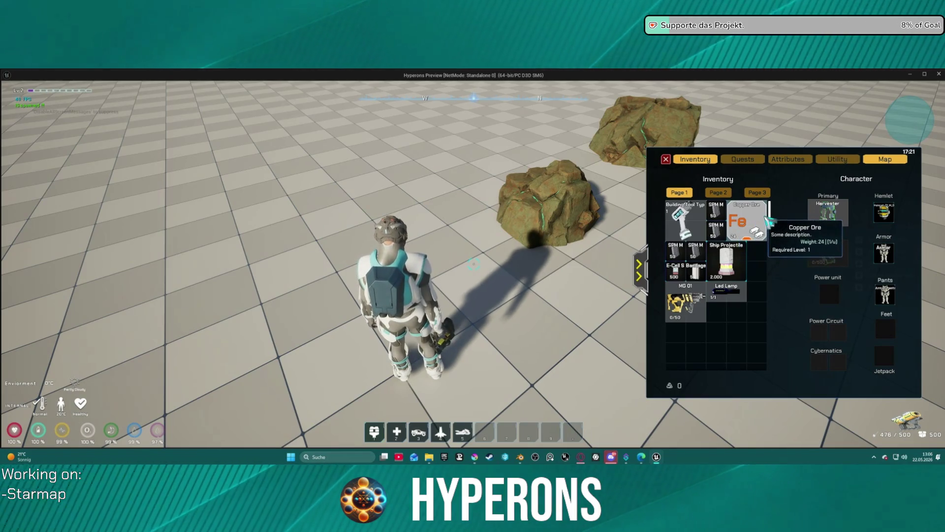
key("space")
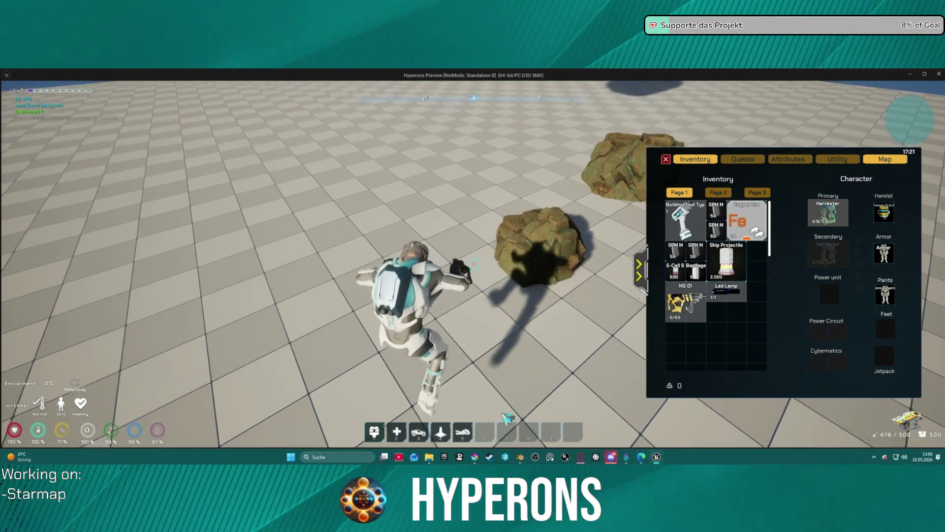
- Exit the game, set the T_Ressouce_Test texture's Texture Group to UI, and relaunch from DEV_Asteroids
key("super")
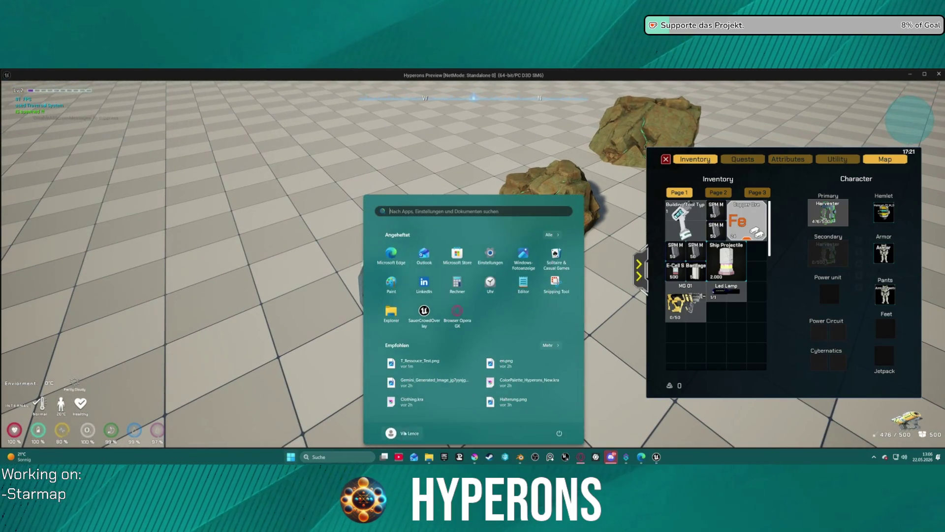
key("Escape")
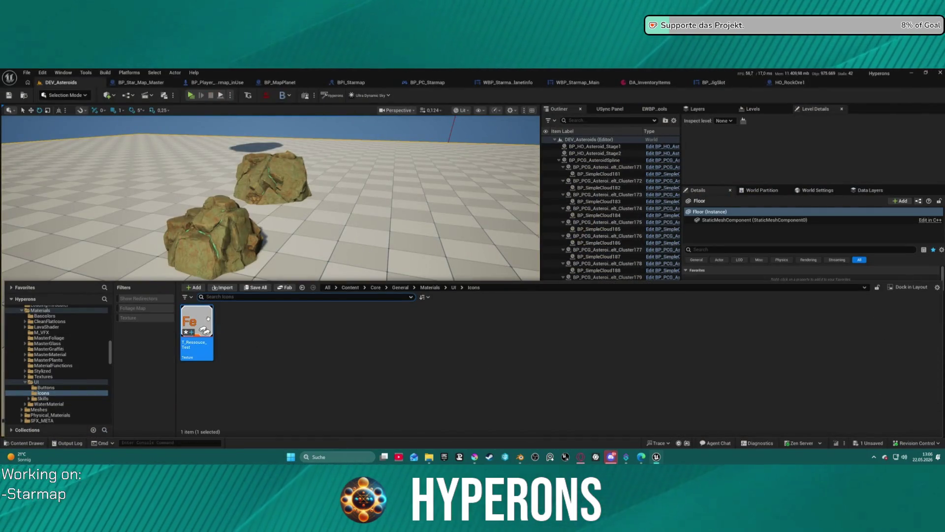
right_click(209, 319)
mouse_move(241, 220)
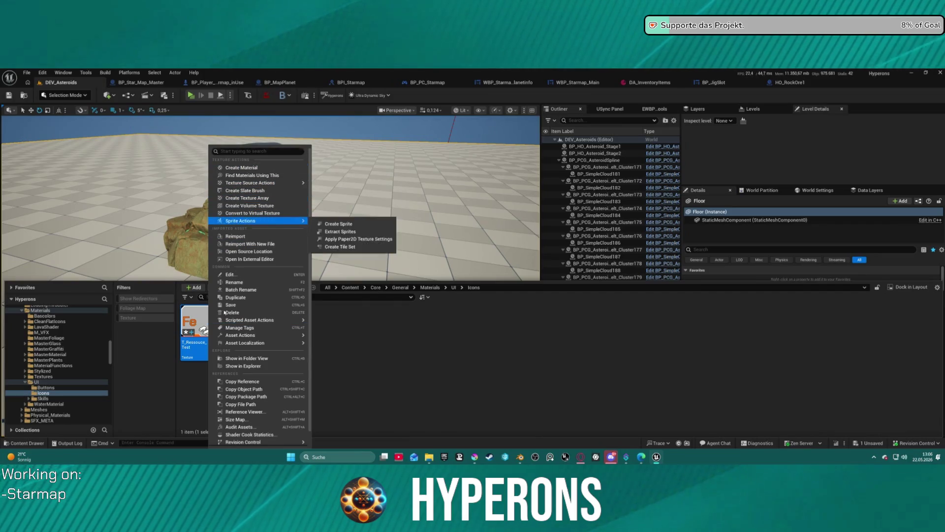
key("Return")
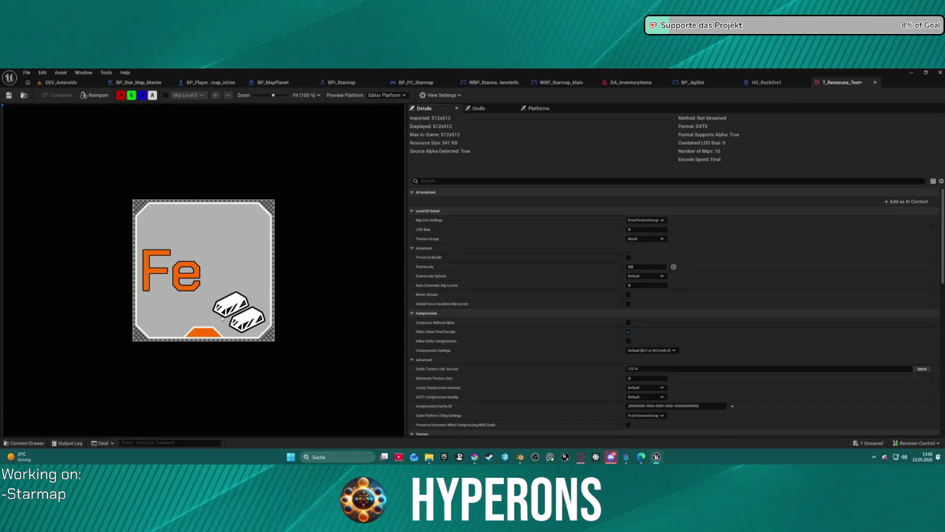
left_click(646, 239)
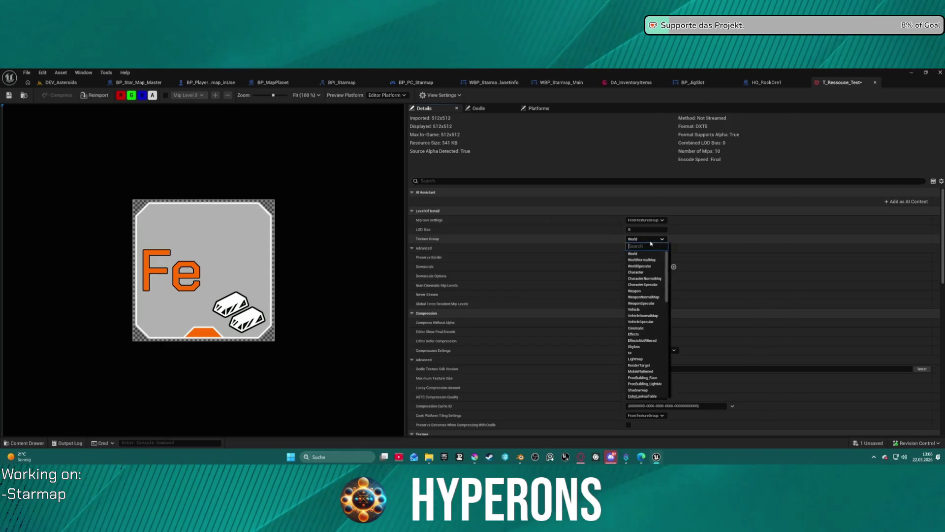
left_click(644, 352)
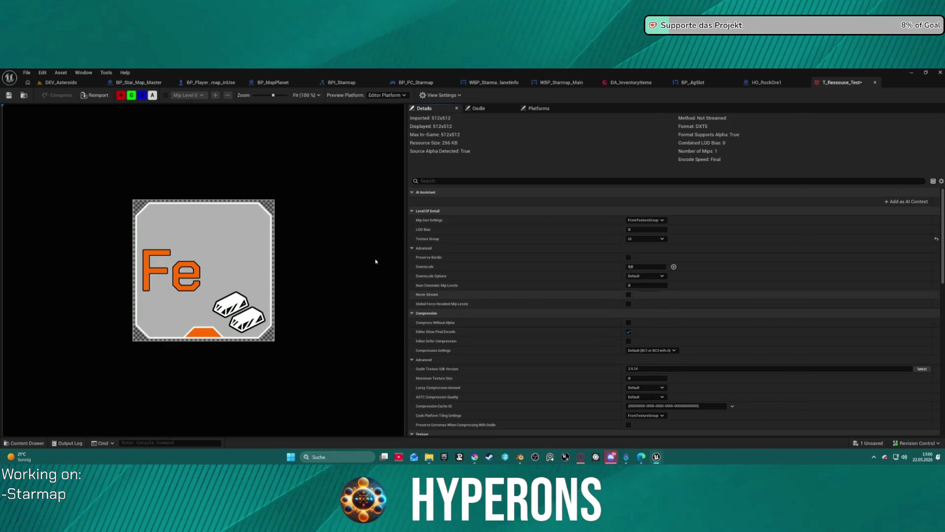
left_click(77, 84)
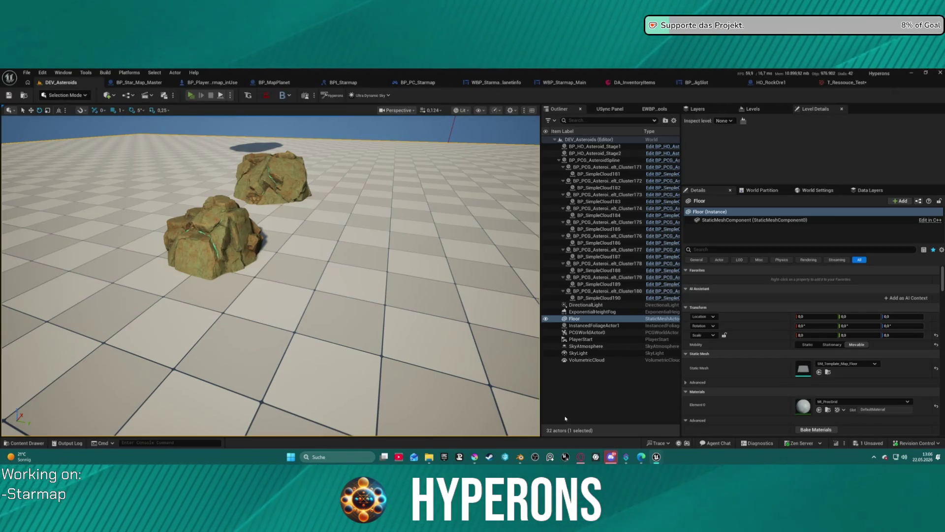
key("alt+p")
- Mine a nearby rock, check the new ore icon in the expanded inventory, then exit play
key("i")
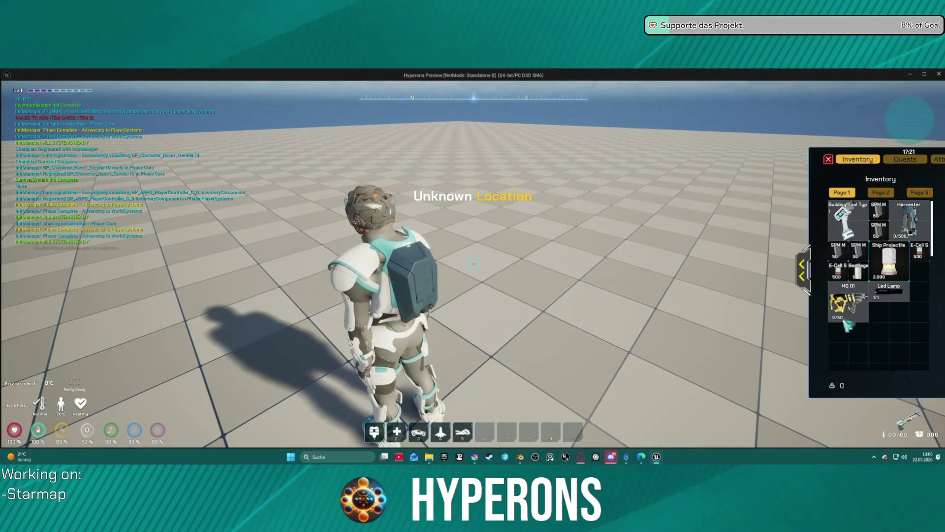
key("i")
key("w")
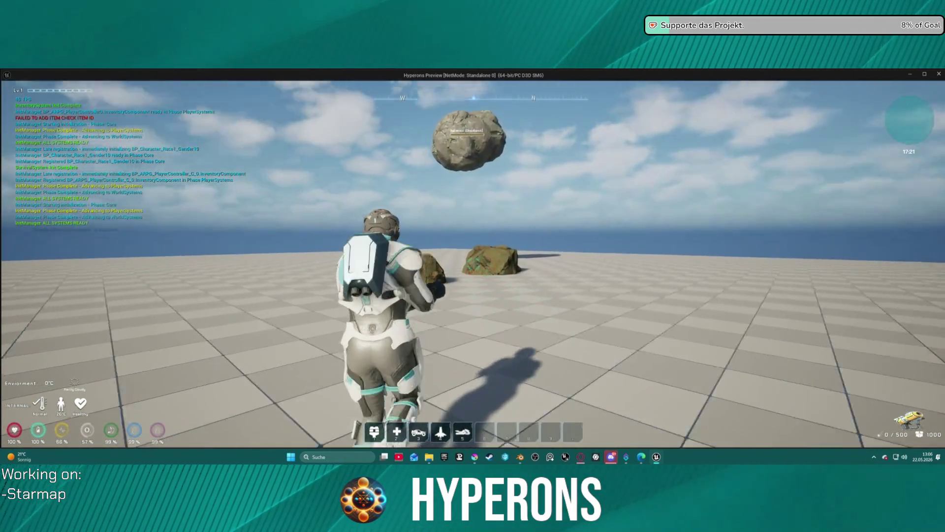
left_click(474, 264)
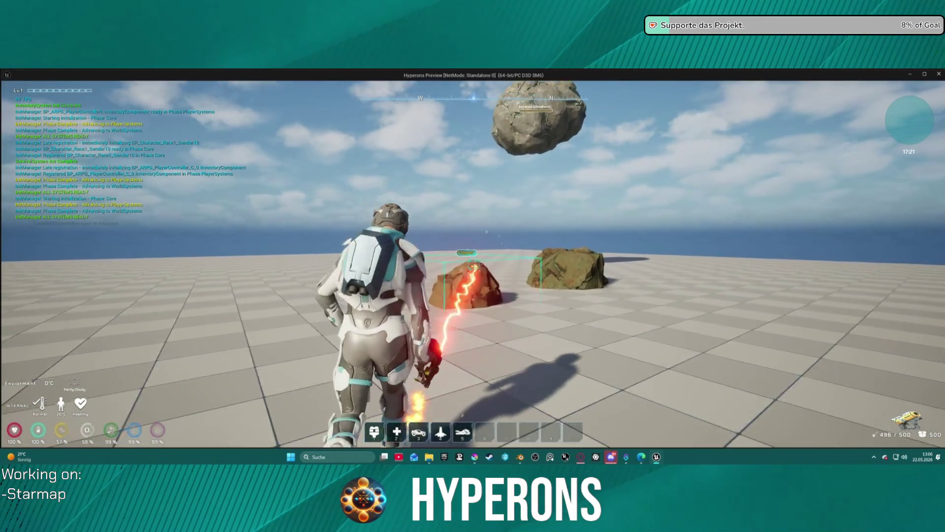
key("w")
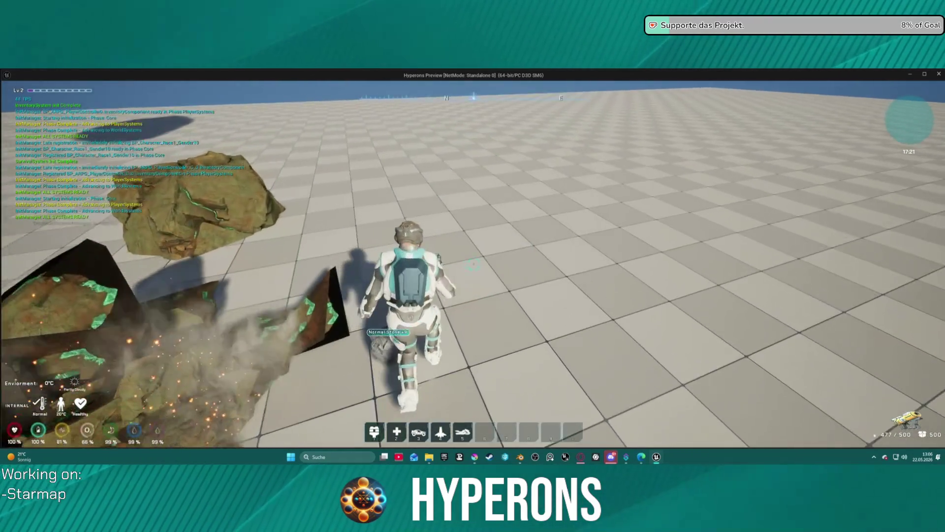
key("i")
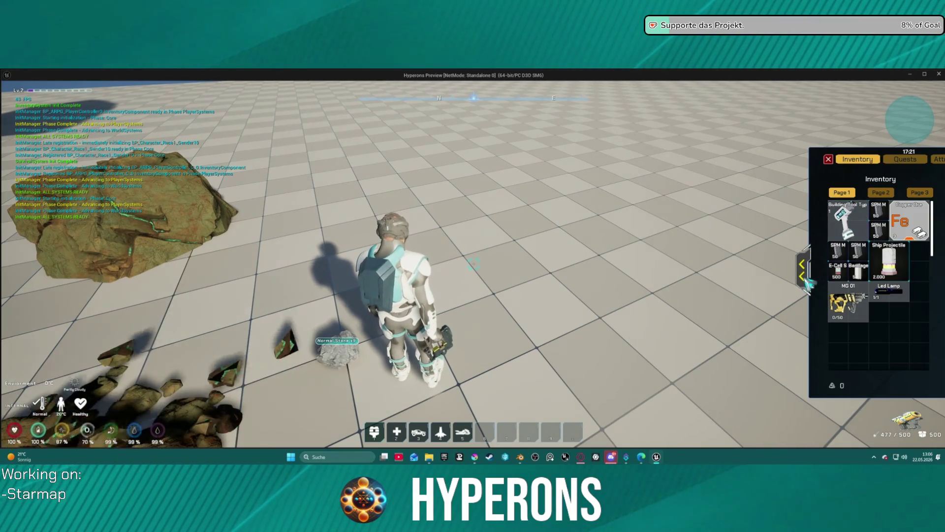
left_click(807, 282)
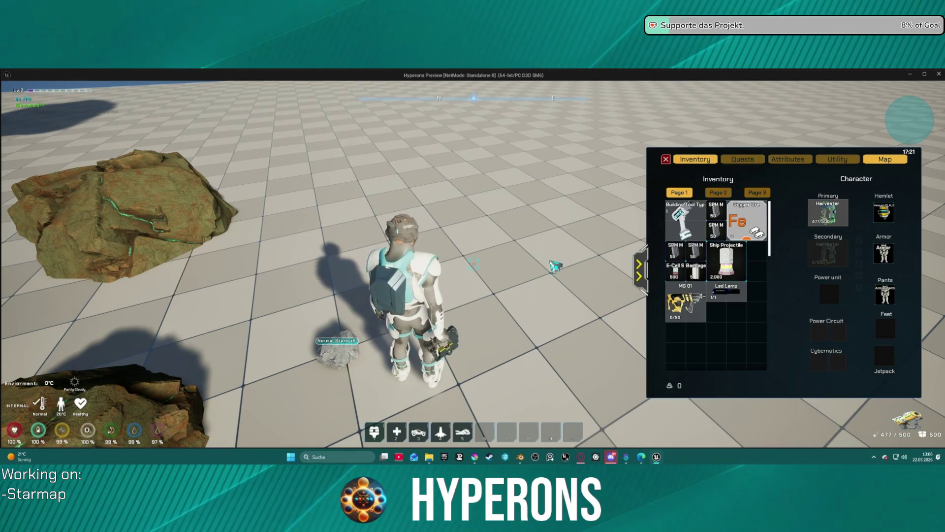
key("Escape")
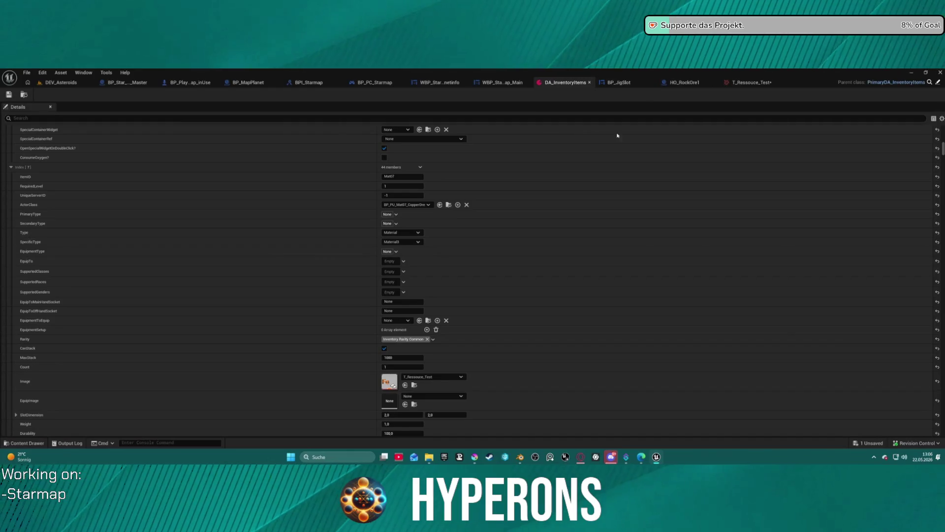
- Change Copper Ore's SlotDimension Y from 2 to 1 in DA_InventoryItems and start a play test
scroll(399, 330, "down", 3)
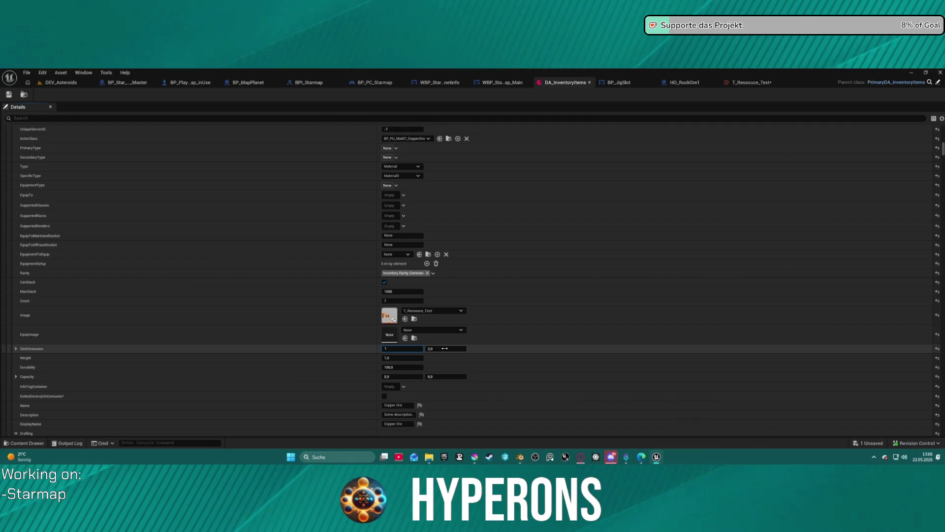
type("1")
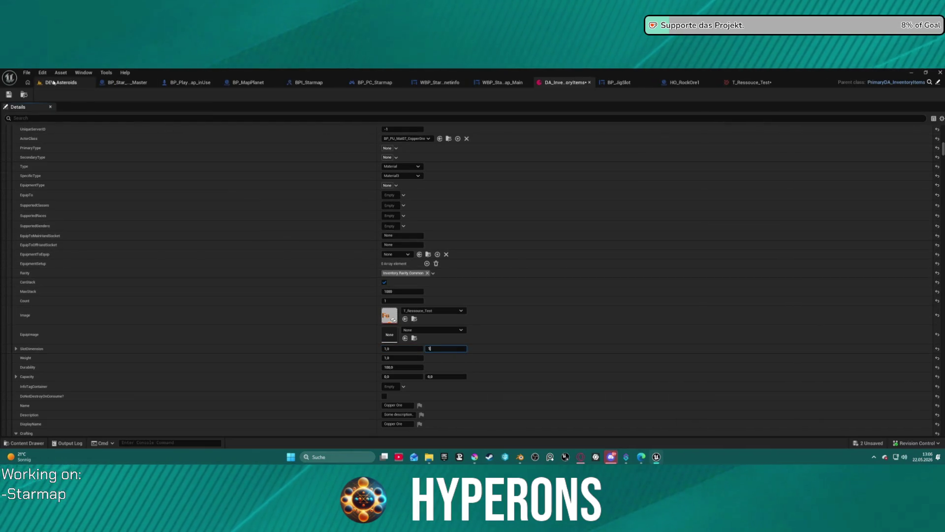
left_click(53, 82)
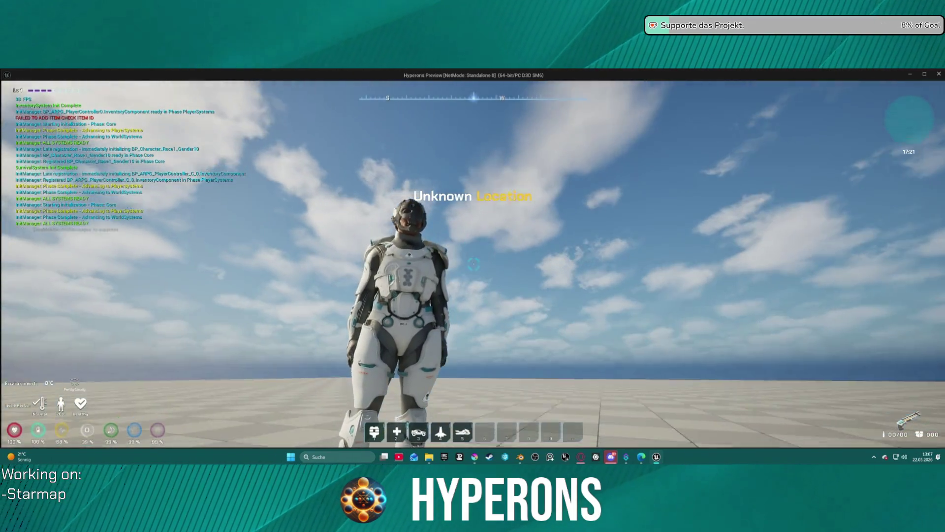
key("super")
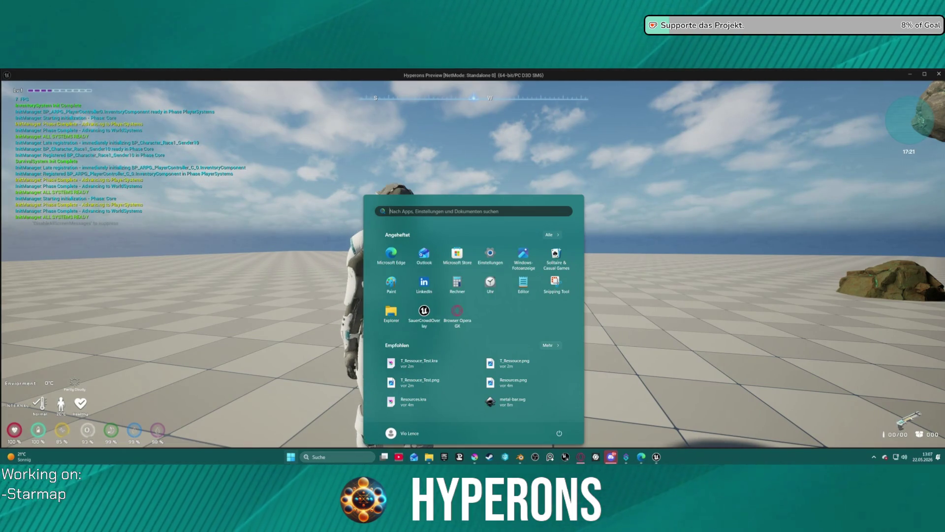
key("Escape")
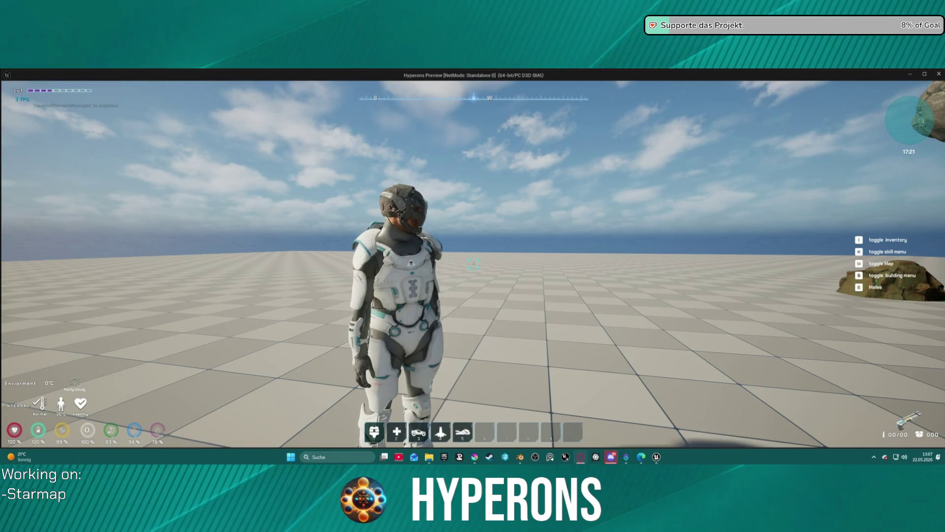
key("Escape")
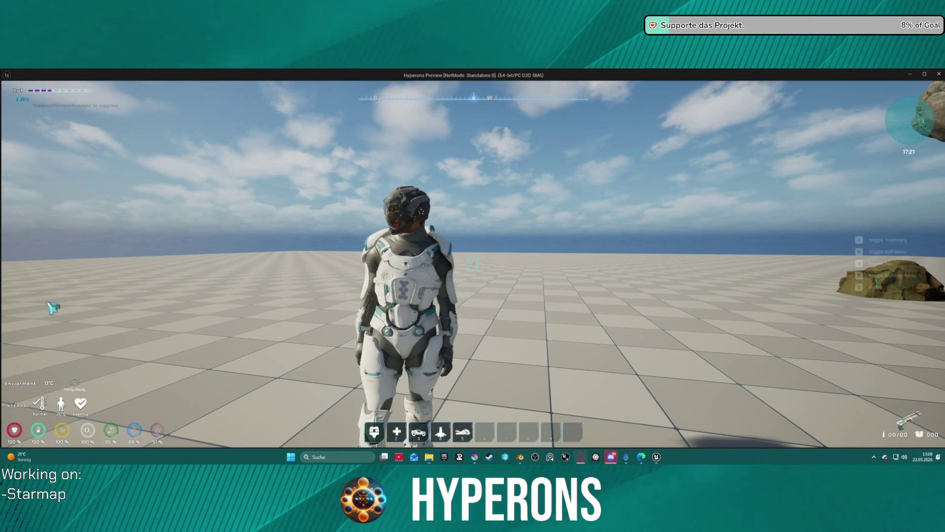
- Equip the Harvester from the inventory and mine the nearer rock
left_click(580, 299)
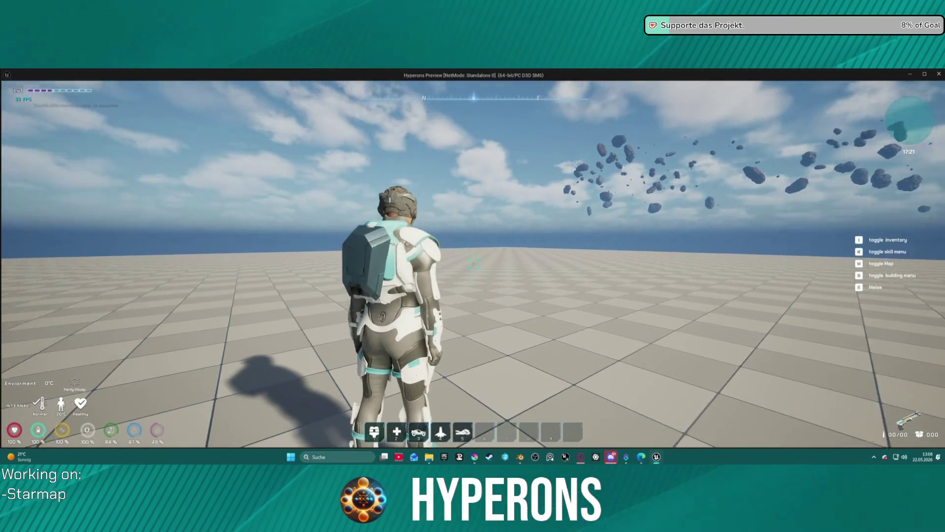
key("i")
double_click(909, 219)
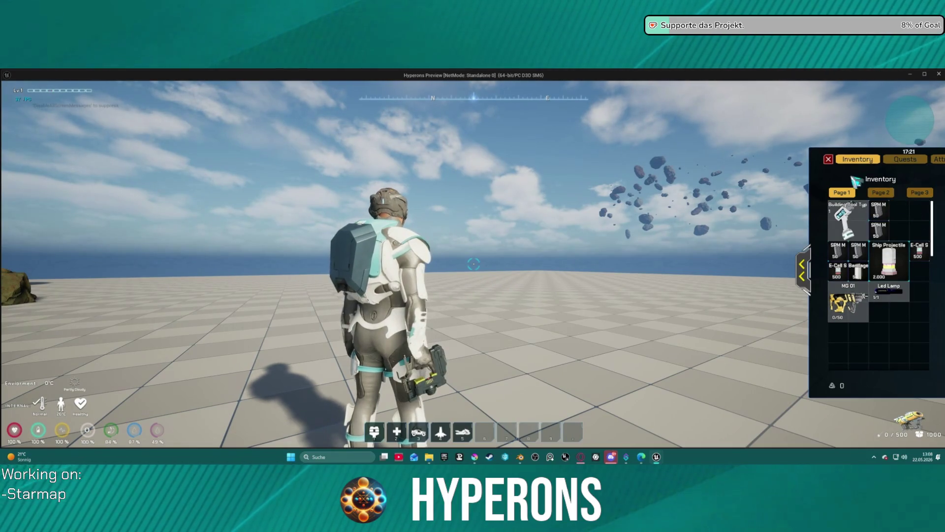
left_click(829, 159)
key("w")
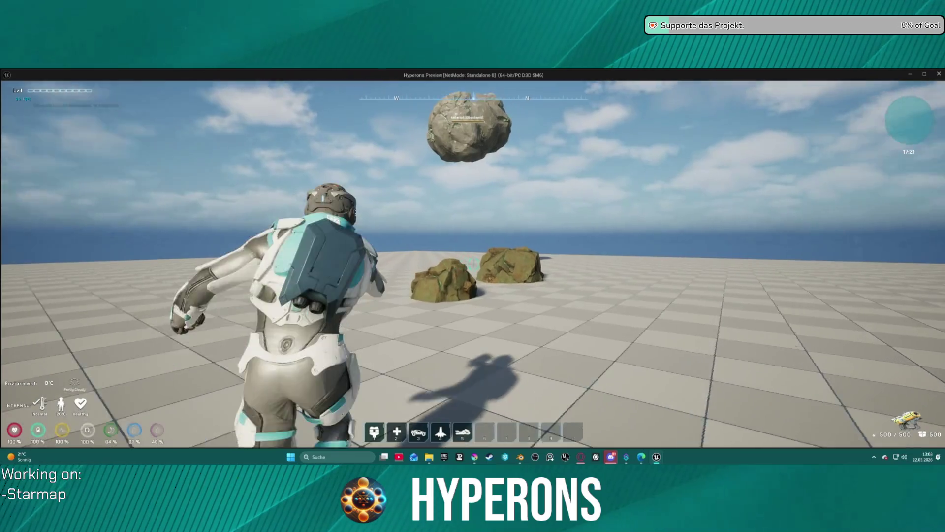
left_click(472, 266)
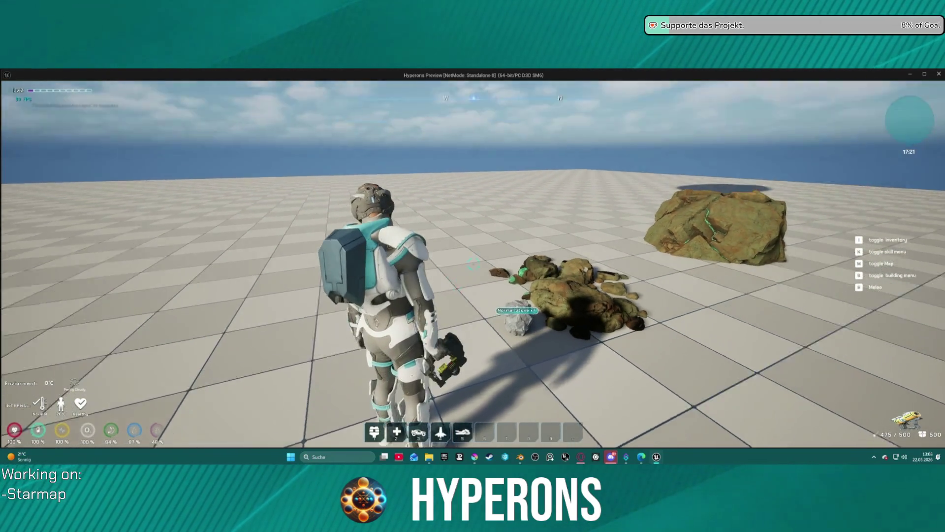
- Check the Fe ore in the inventory, move it to a free slot, expand the equipment panel, then stop play
key("i")
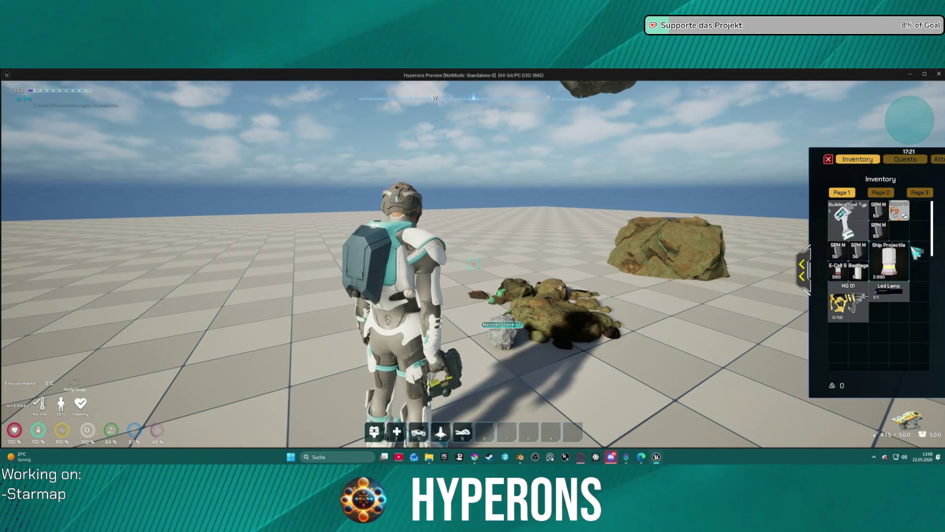
left_click_drag(854, 344, 842, 343)
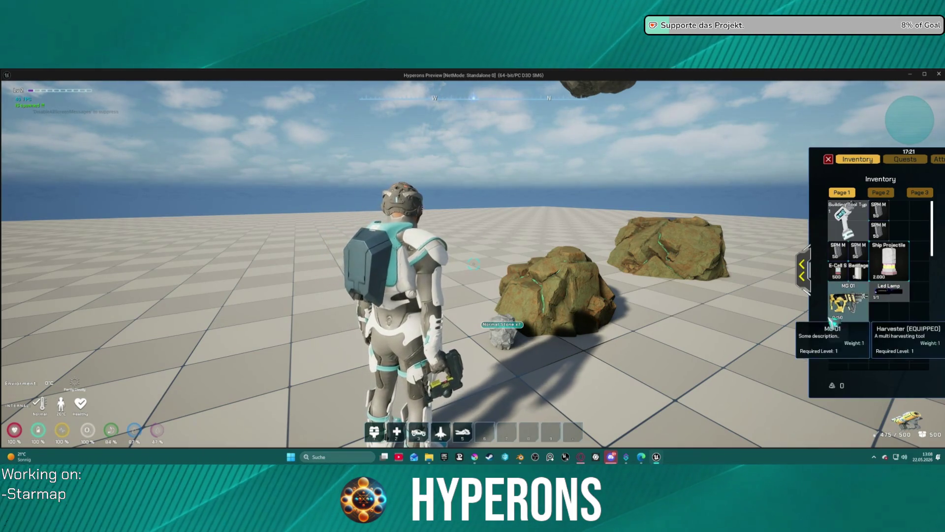
left_click_drag(843, 340, 861, 340)
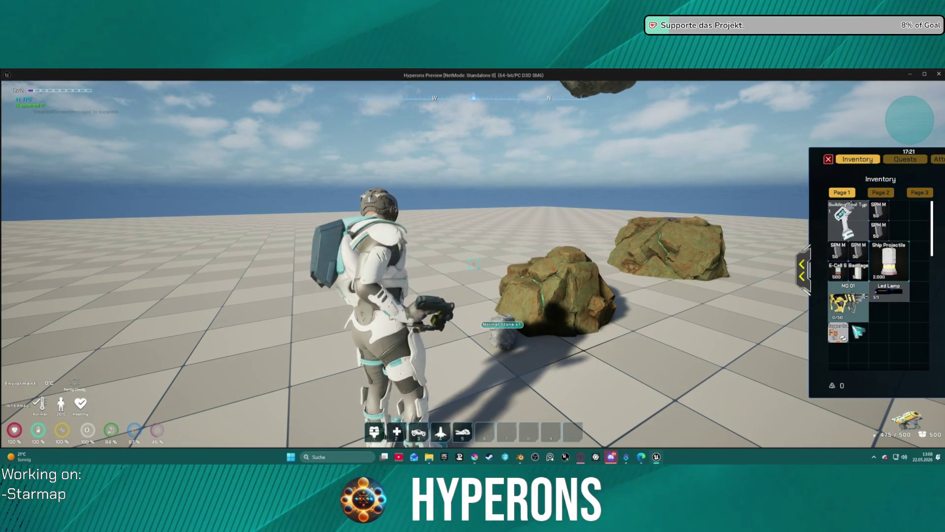
mouse_move(900, 274)
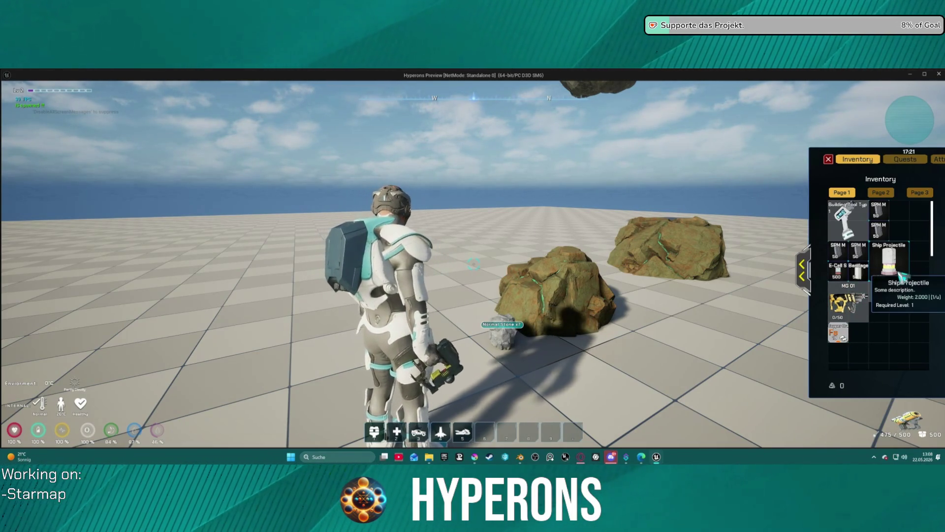
left_click(802, 270)
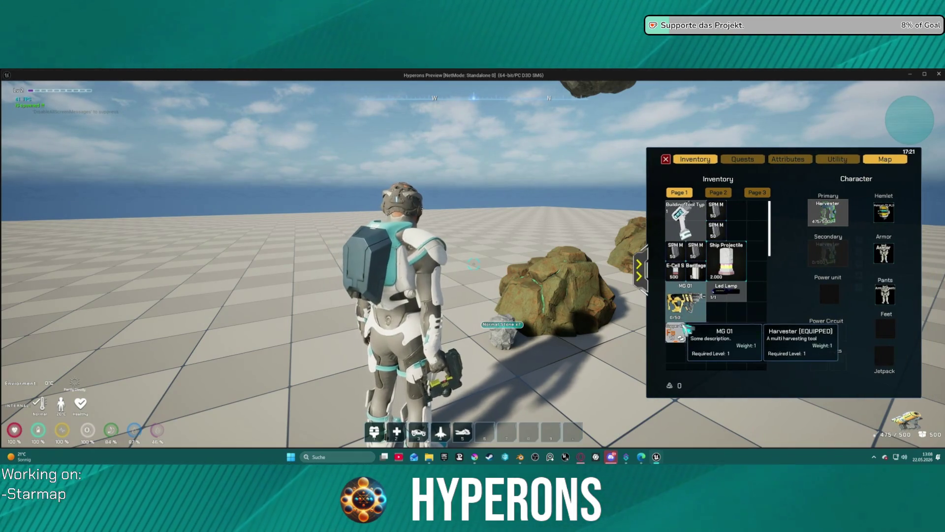
mouse_move(680, 338)
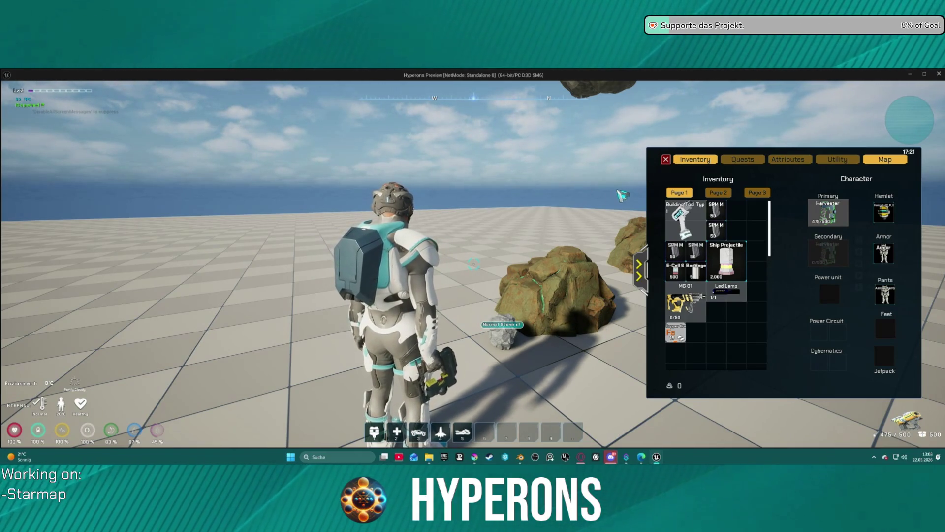
key("Escape")
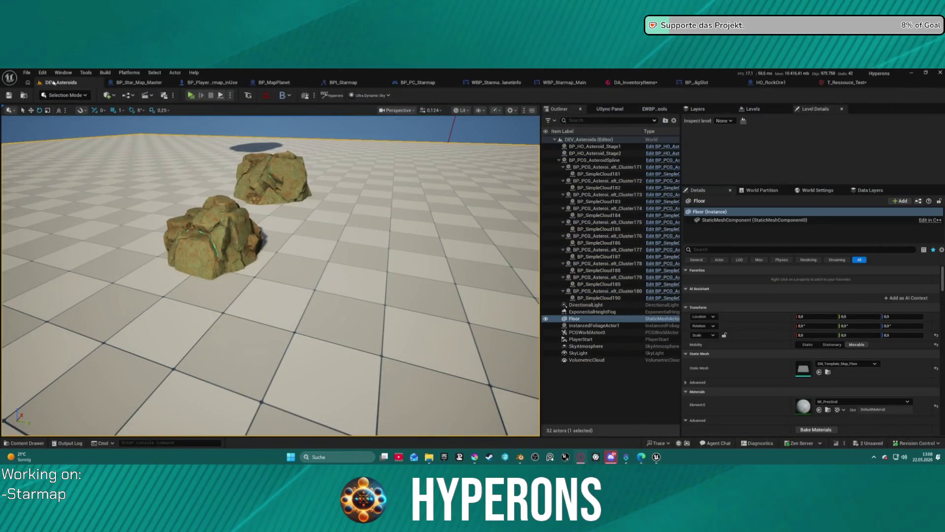
- Load Map_Lobby0 from File > Recent Levels and dismiss the map check Message Log
left_click(26, 73)
mouse_move(71, 124)
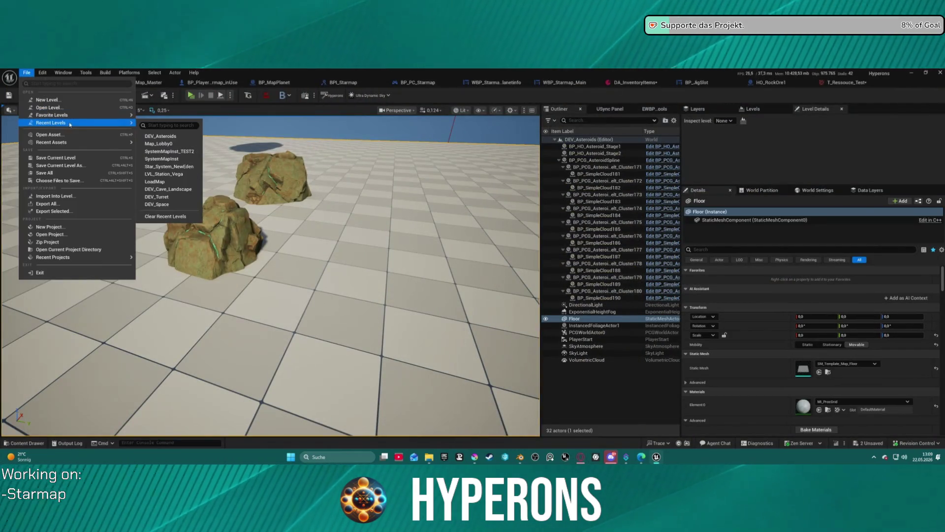
left_click(193, 144)
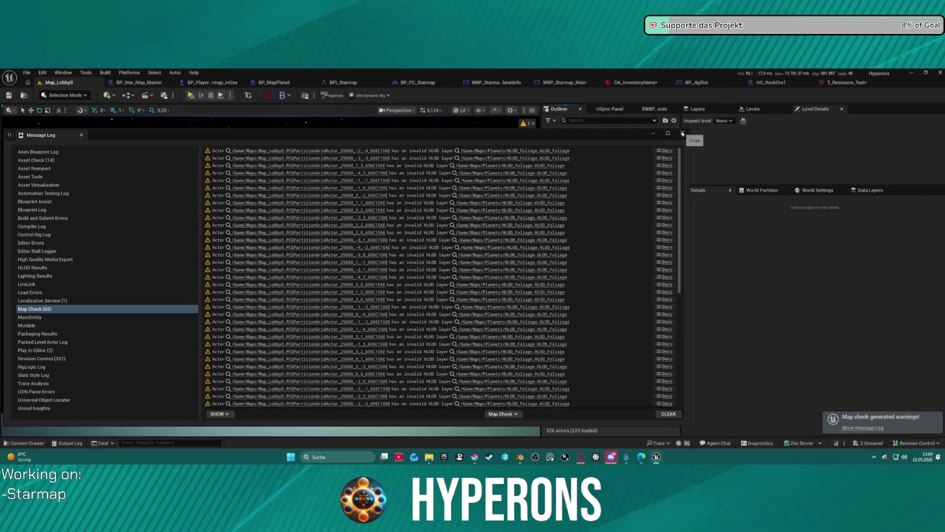
left_click(683, 133)
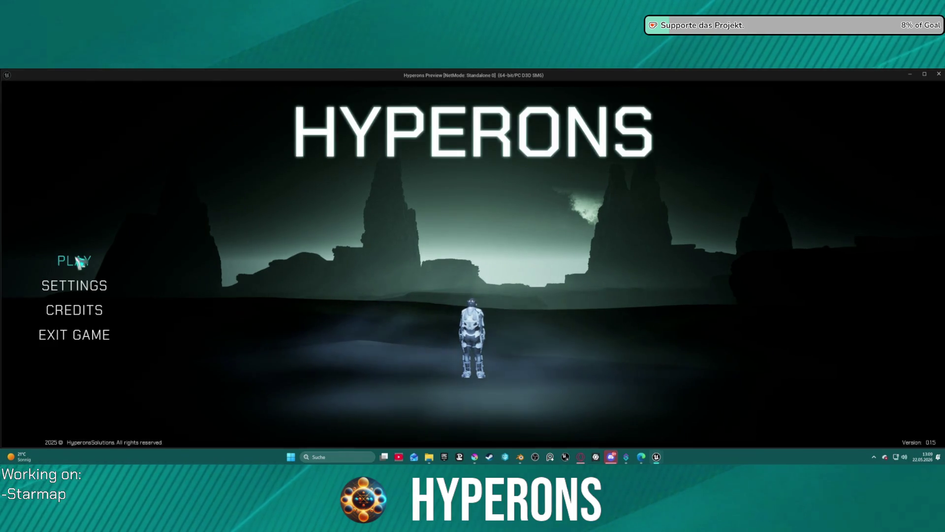
- Pick and confirm the Mining character, then start the game in System New Eden
left_click(72, 261)
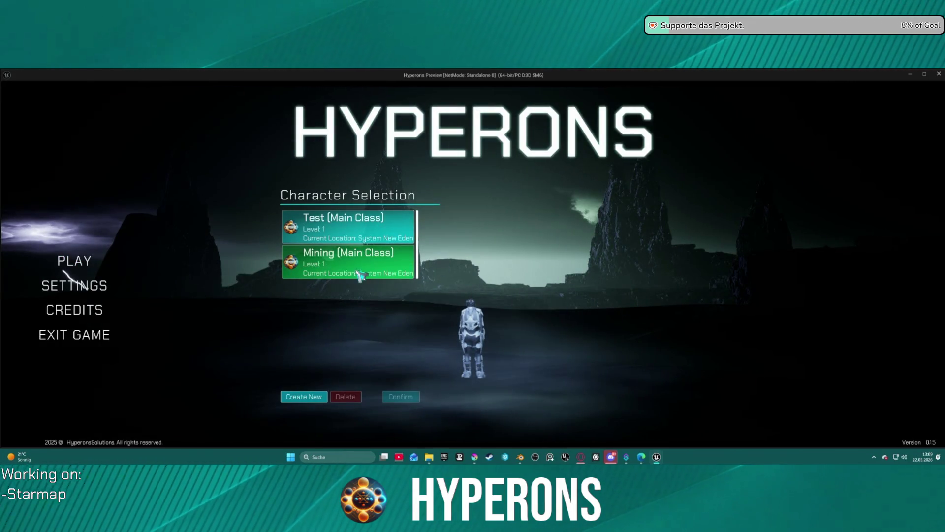
left_click(379, 269)
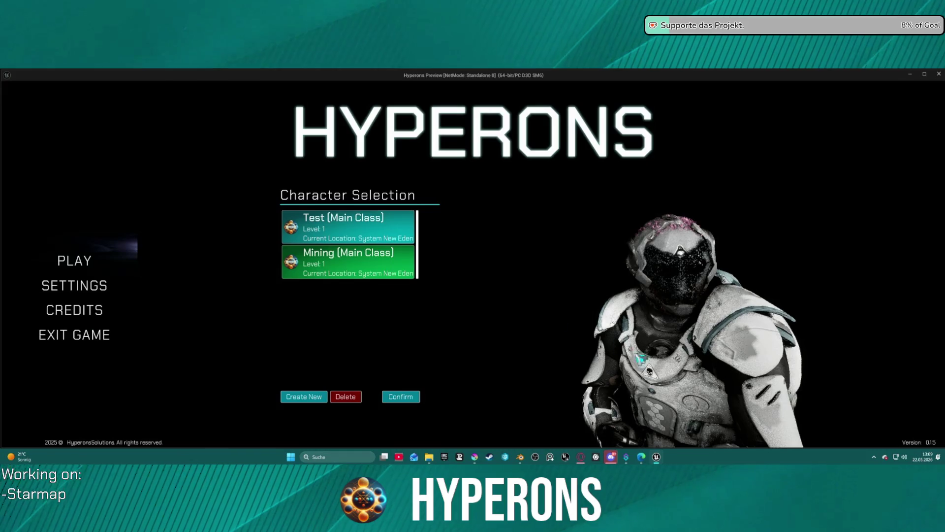
left_click(418, 397)
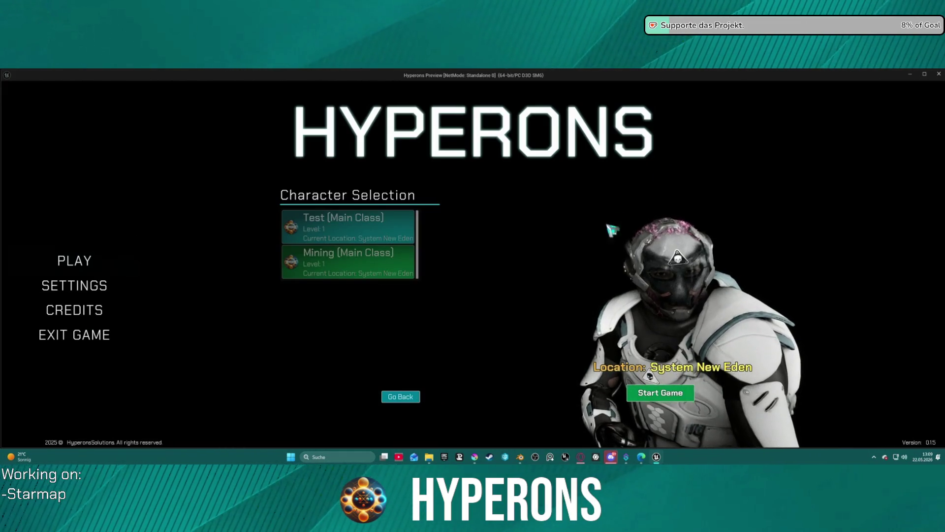
left_click(660, 393)
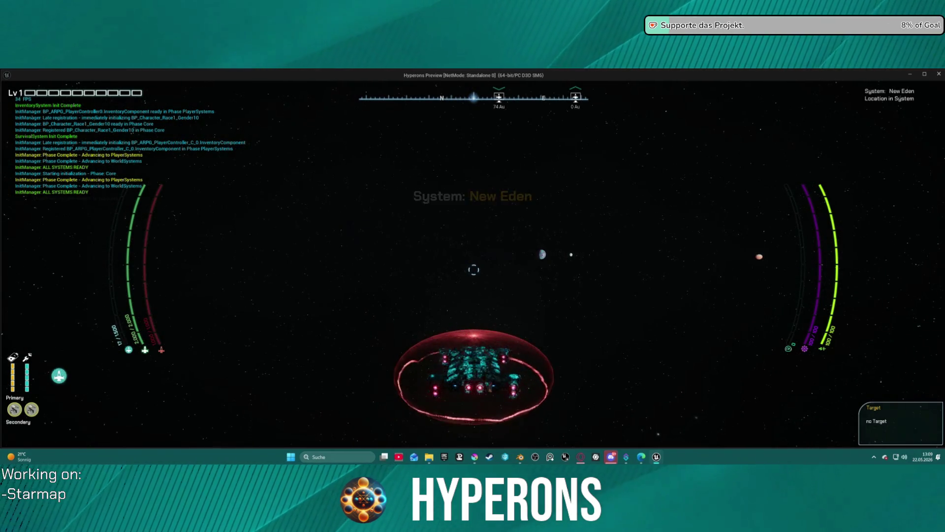
- Open the starmap, zoom around, and pick Pollux as the travel destination
key("m")
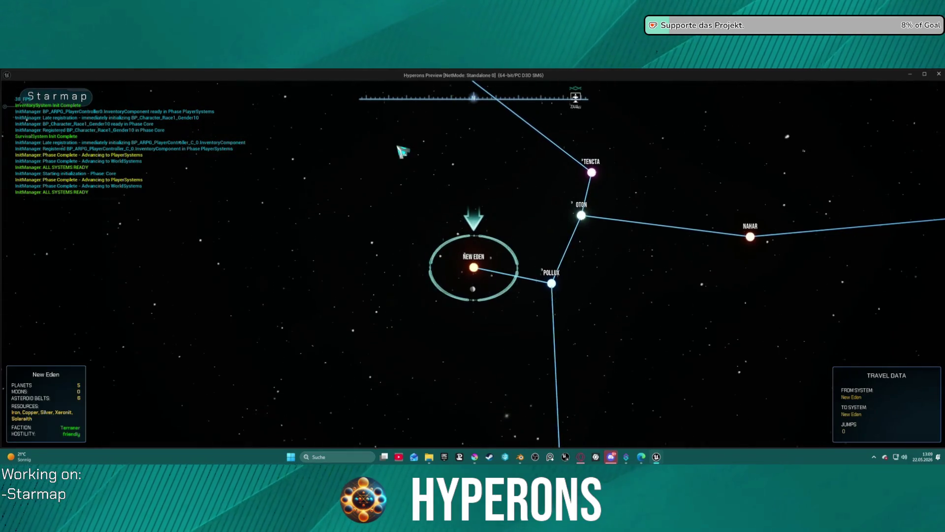
scroll(522, 266, "up", 3)
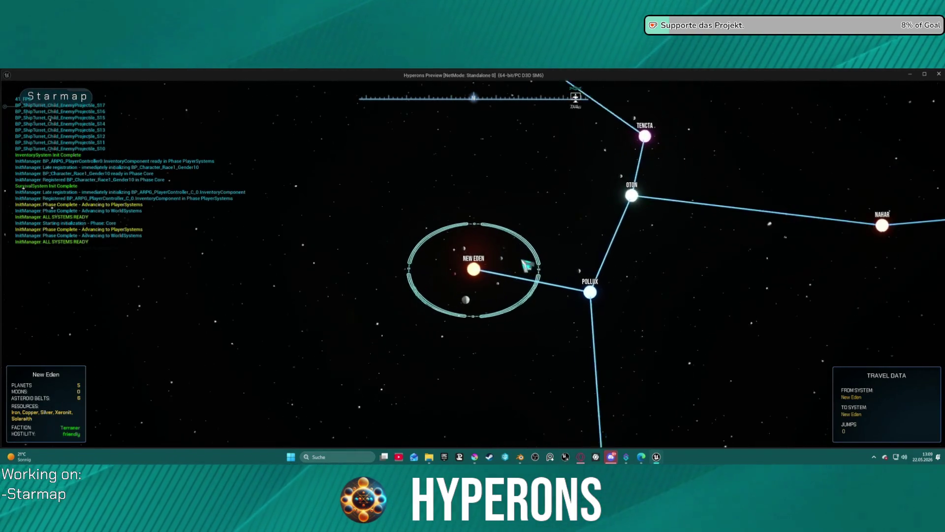
scroll(527, 265, "up", 2)
scroll(566, 274, "up", 3)
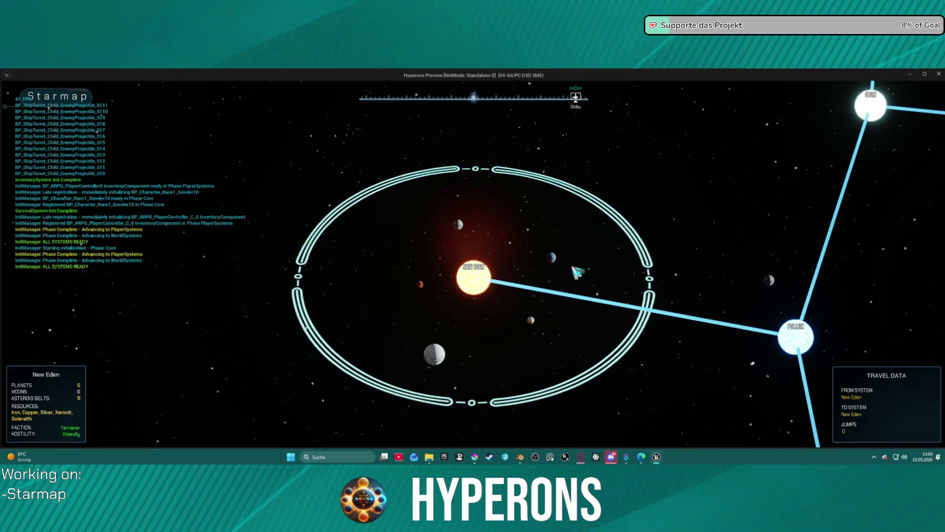
left_click(796, 338)
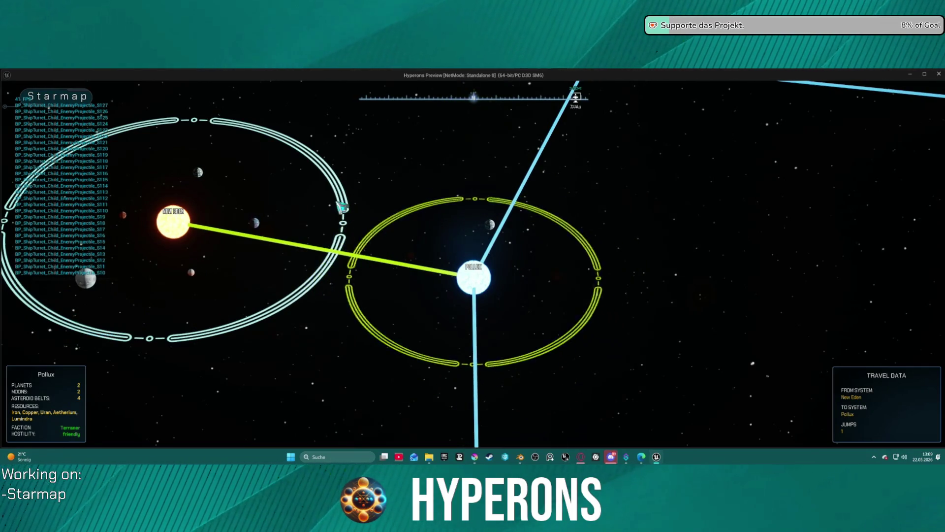
scroll(344, 207, "down", 5)
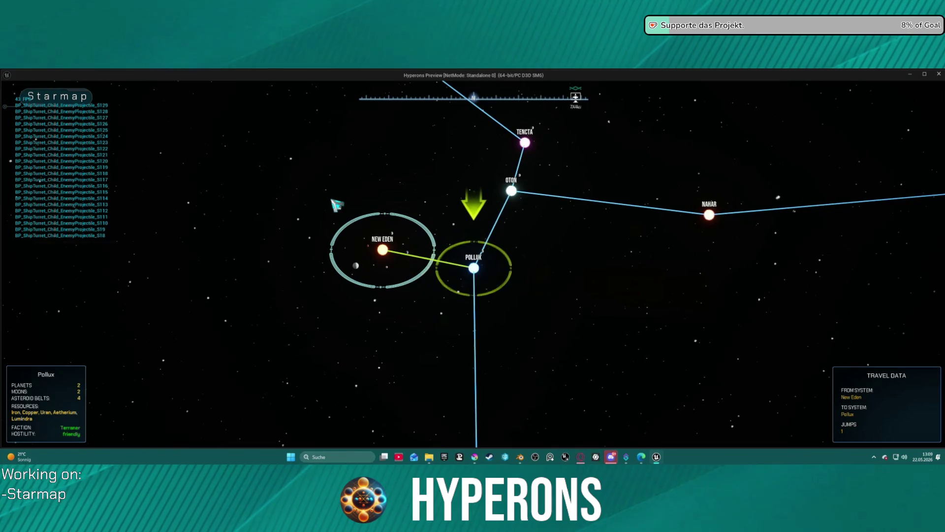
scroll(340, 207, "up", 3)
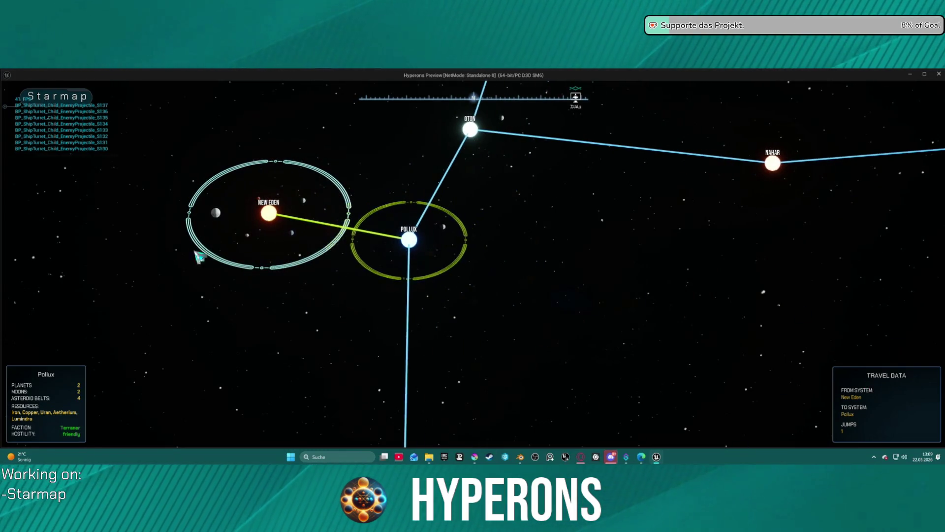
scroll(479, 268, "up", 3)
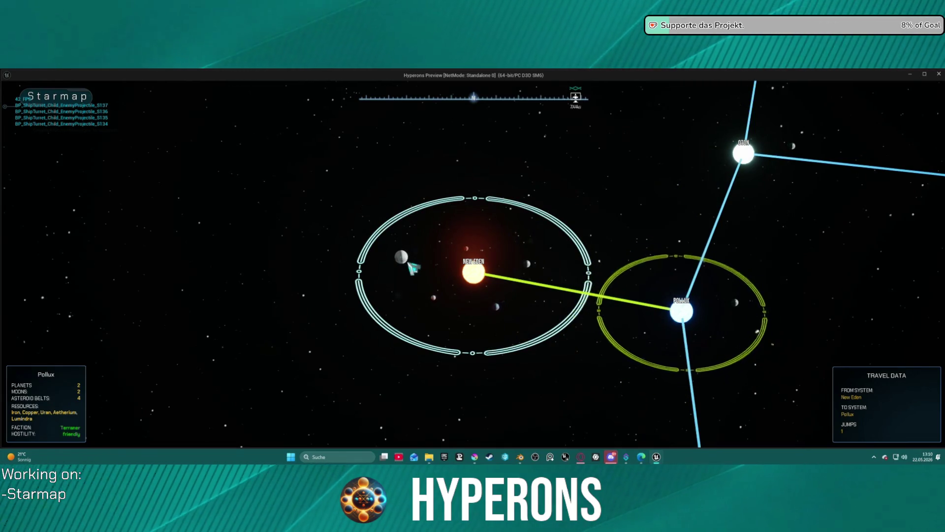
- Inspect the info panels of New Eden, Inongo, the Lahurati moon and Castalia
left_click(403, 256)
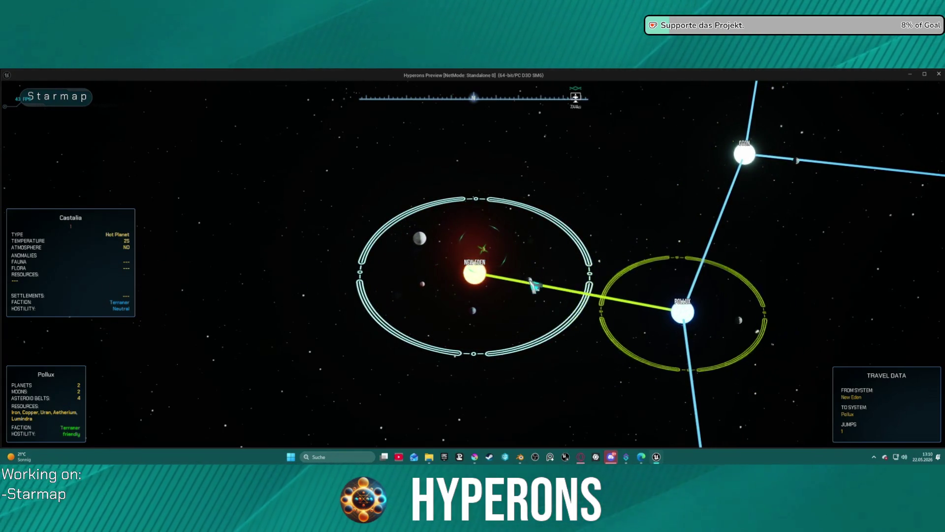
left_click(533, 285)
scroll(547, 256, "up", 3)
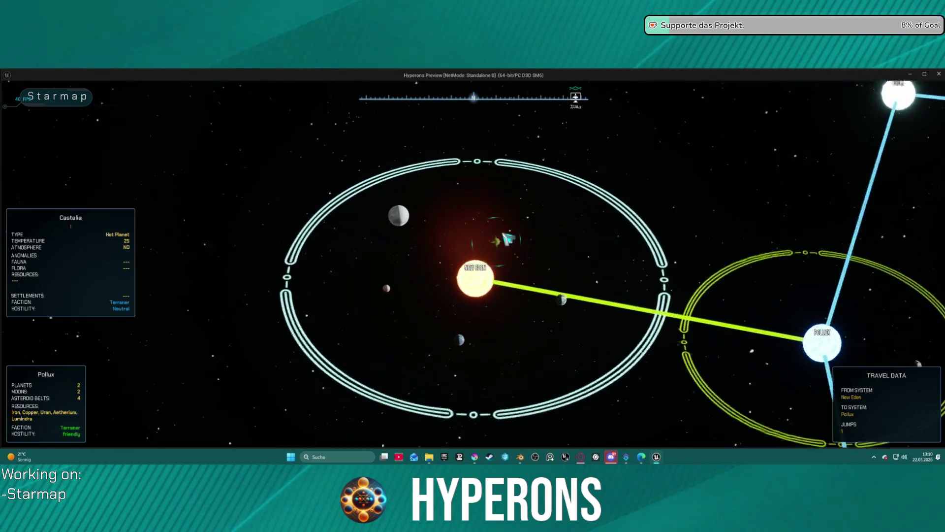
left_click(679, 382)
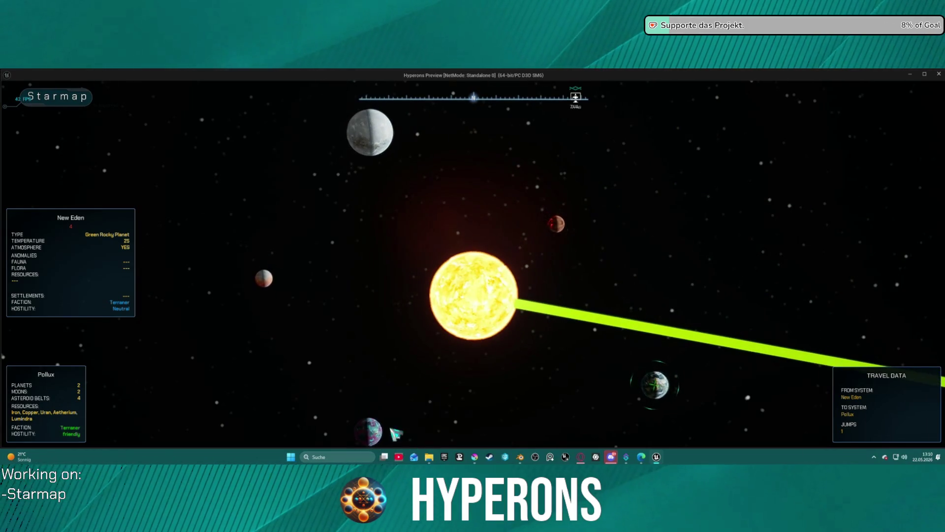
left_click(371, 431)
left_click(395, 132)
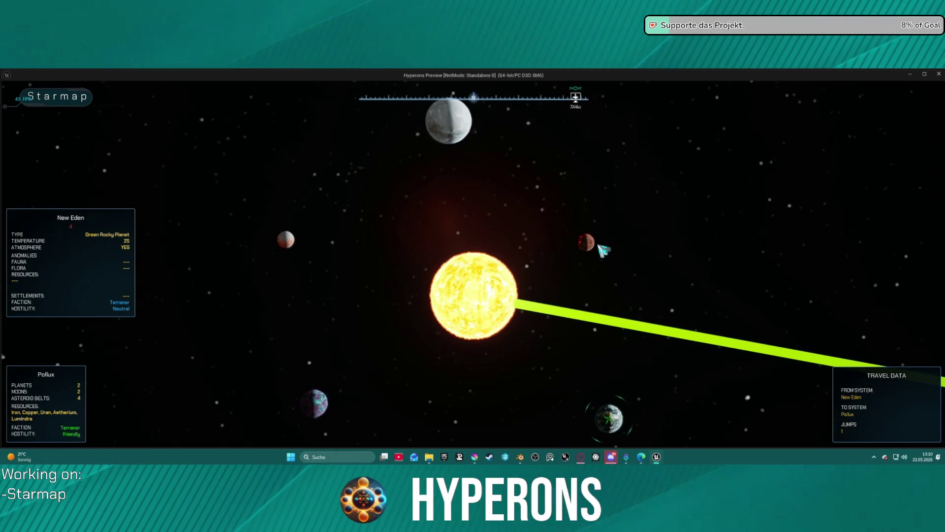
left_click(630, 291)
left_click(599, 259)
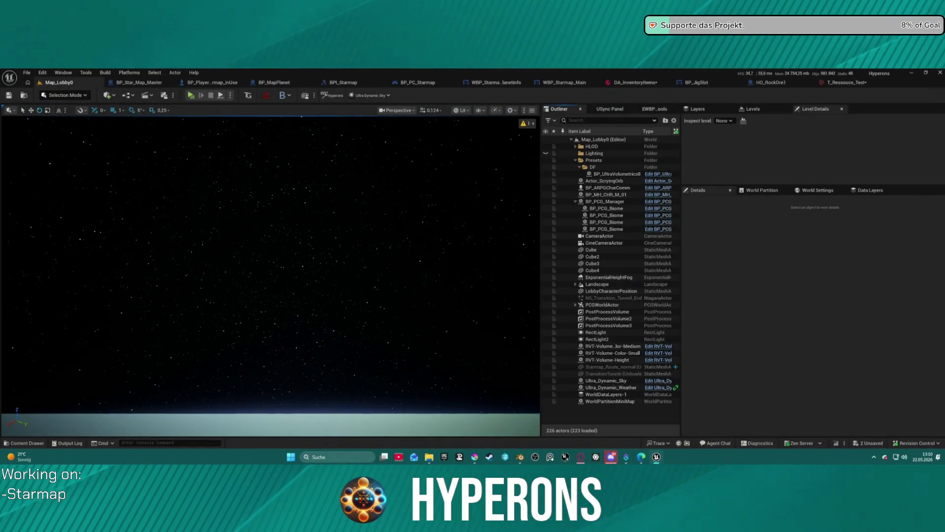
mouse_move(581, 458)
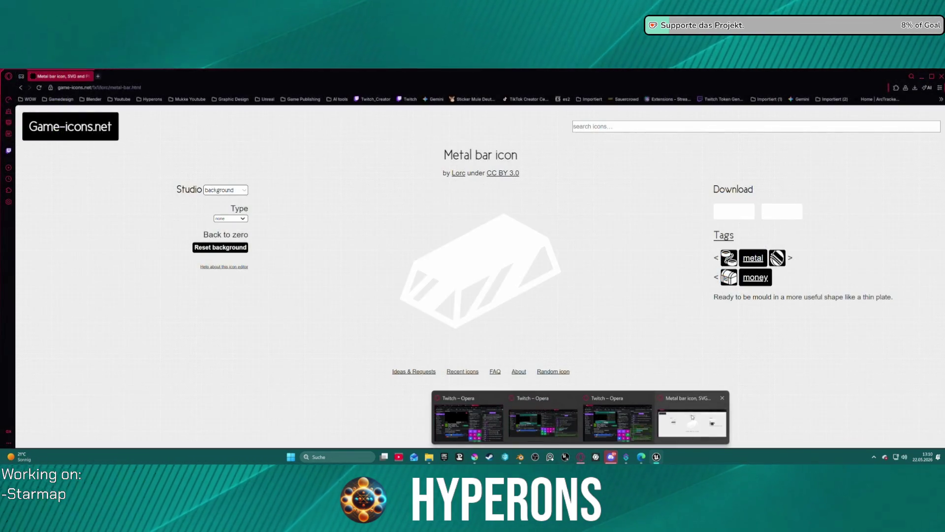
- Search 'starfield' in a new browser tab, view the Starfield map screenshot, then close that tab
left_click(683, 420)
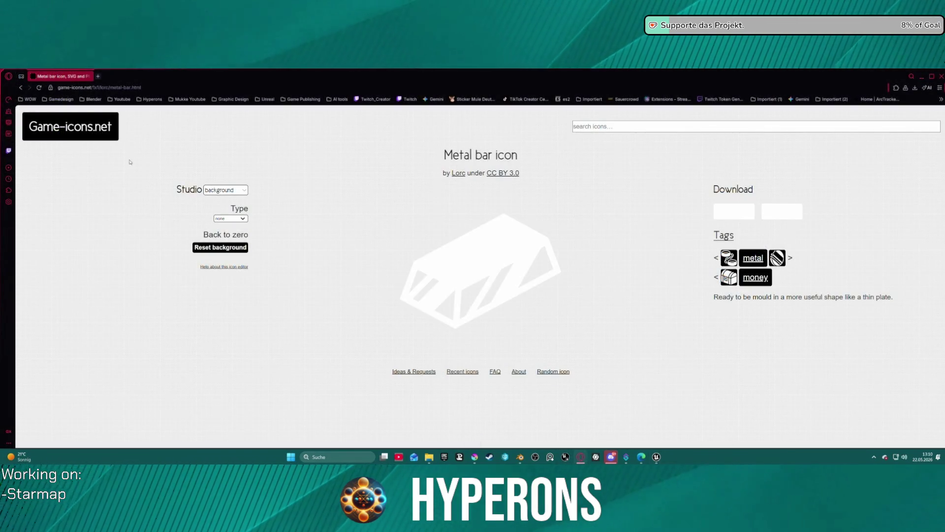
left_click(97, 78)
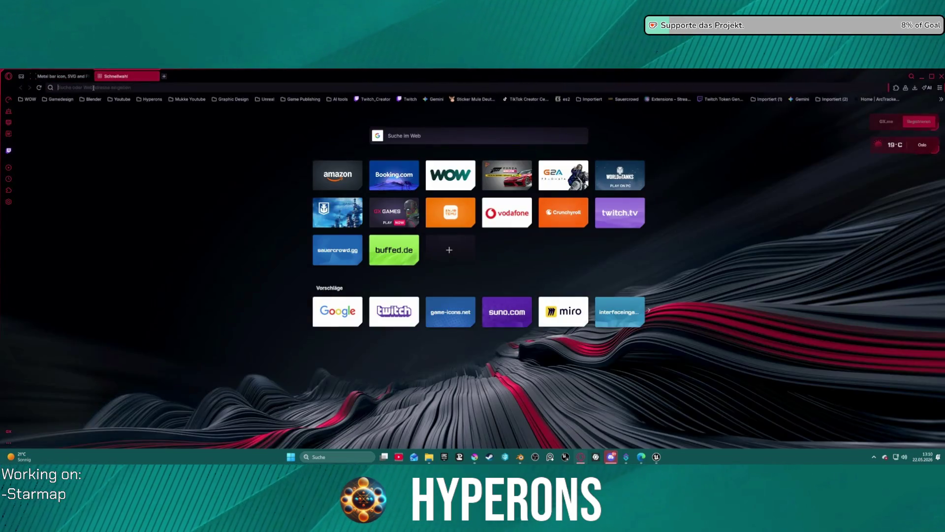
type("star")
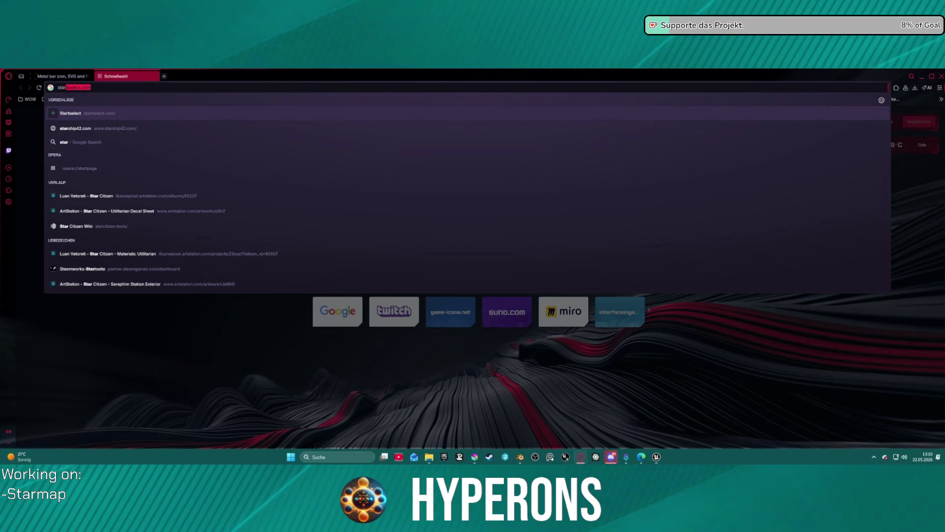
type("fiel")
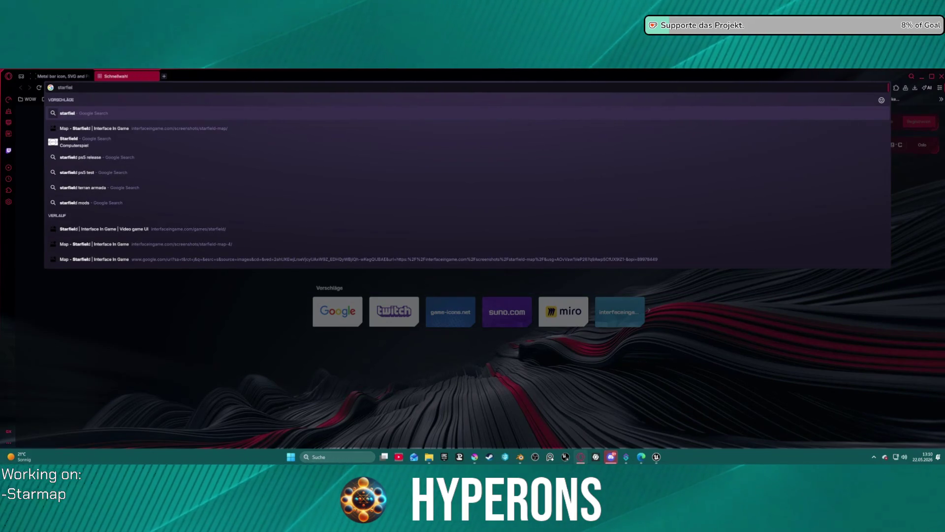
left_click(148, 128)
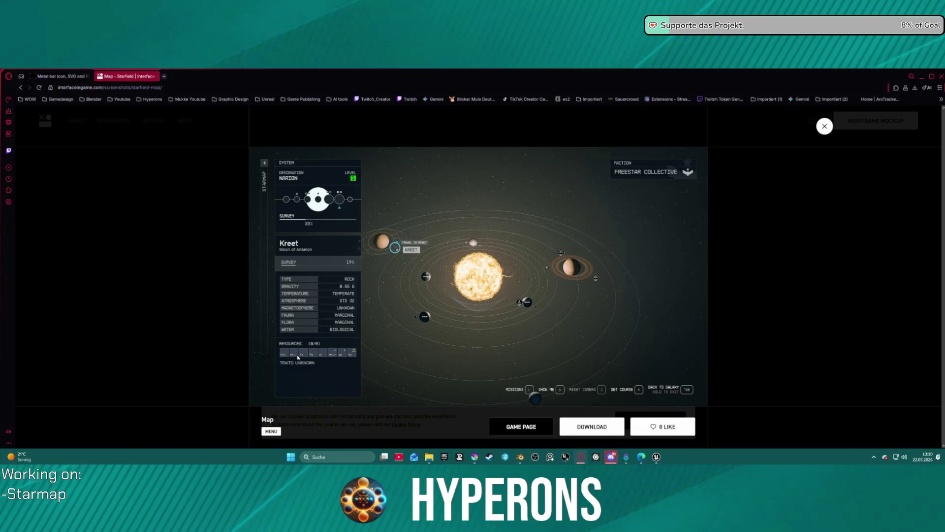
middle_click(138, 80)
- Return to the Unreal Editor, open the Content Drawer, and show File > Recent Levels
left_click(660, 457)
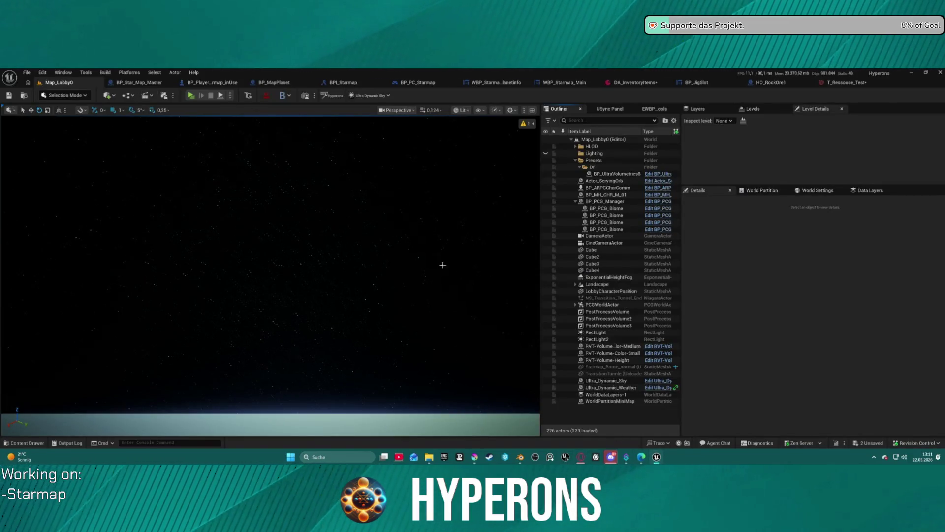
key("ctrl+space")
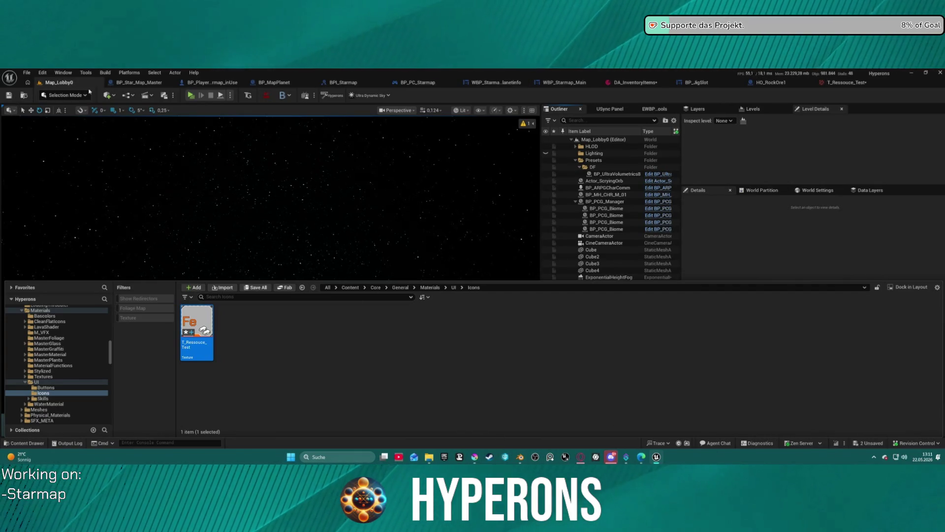
left_click(26, 72)
mouse_move(52, 123)
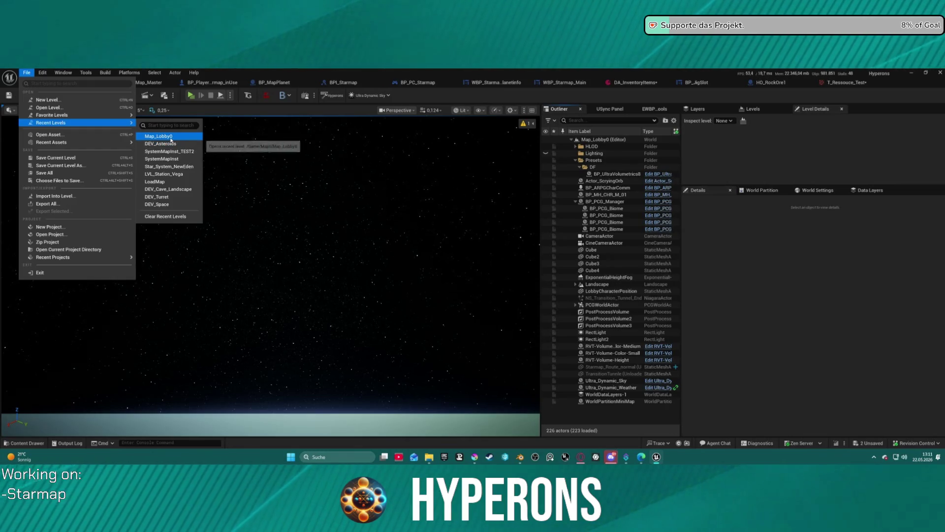
- Load a recent level and expand the game's inventory to show Harvester, MG 01 and Led Lamp
left_click(179, 141)
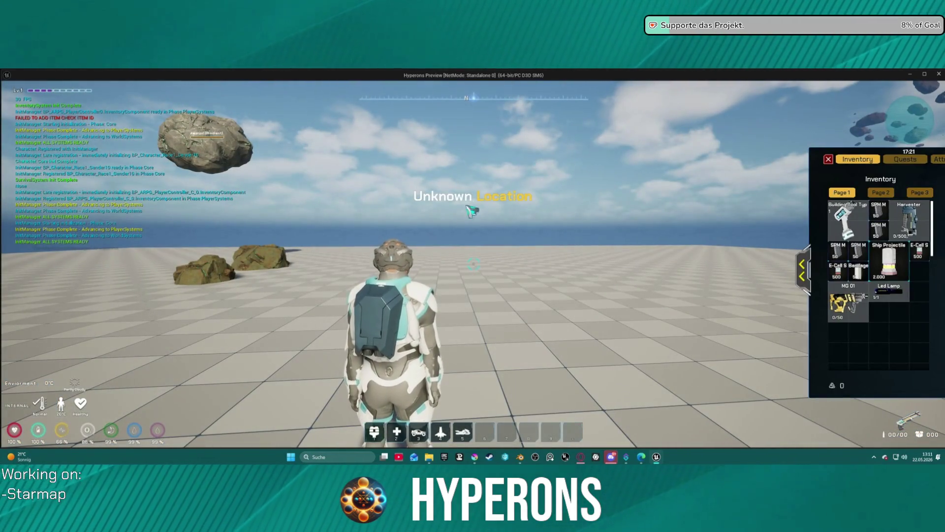
mouse_move(848, 227)
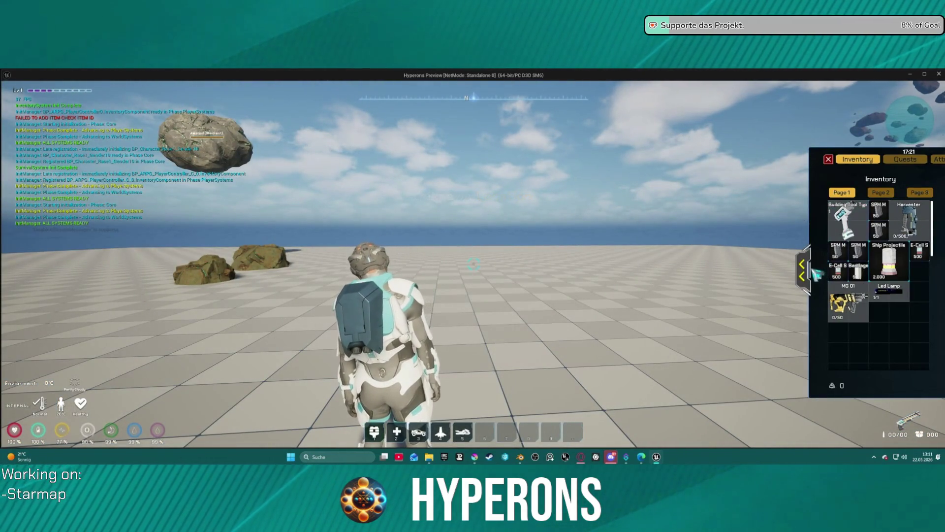
left_click(802, 270)
mouse_move(723, 213)
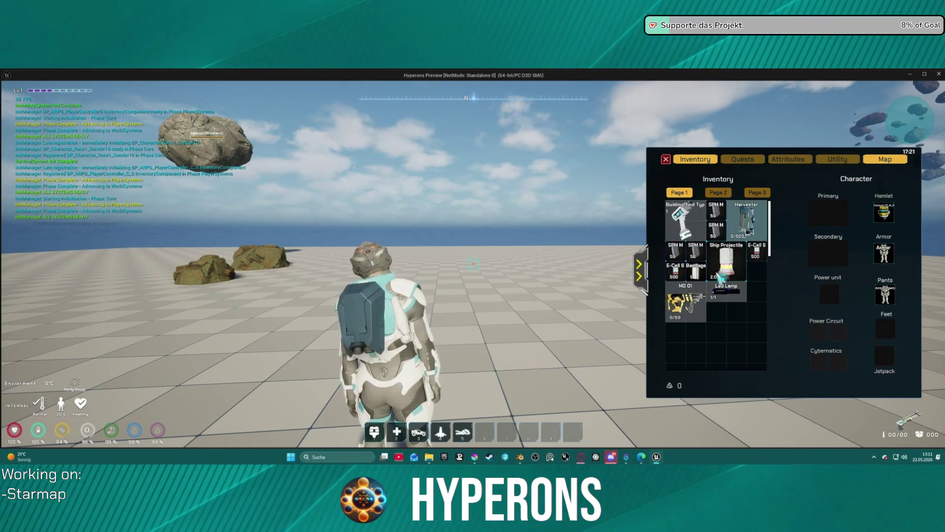
mouse_move(731, 296)
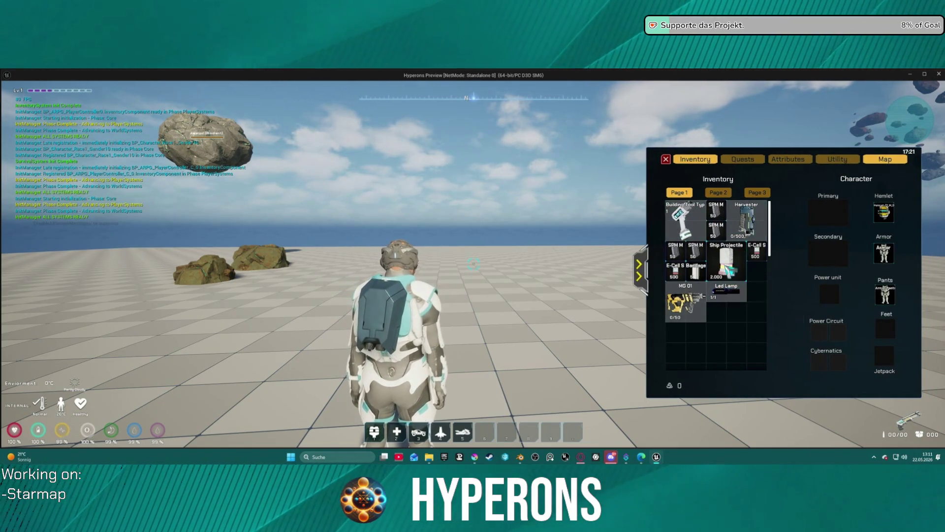
mouse_move(730, 269)
mouse_move(706, 257)
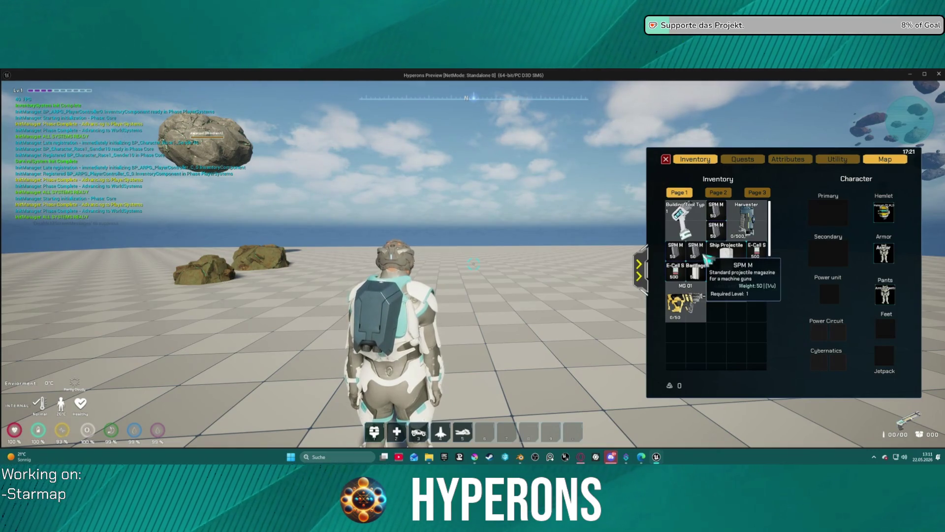
mouse_move(676, 253)
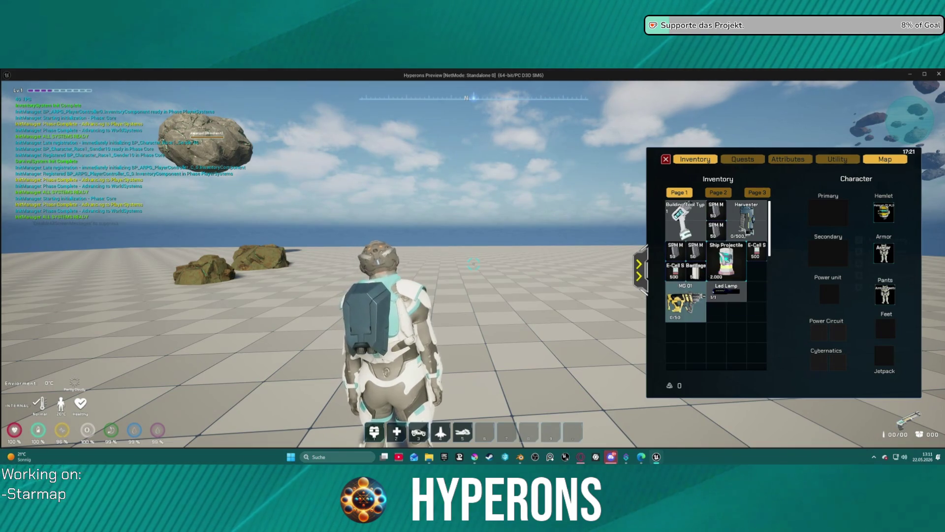
mouse_move(760, 224)
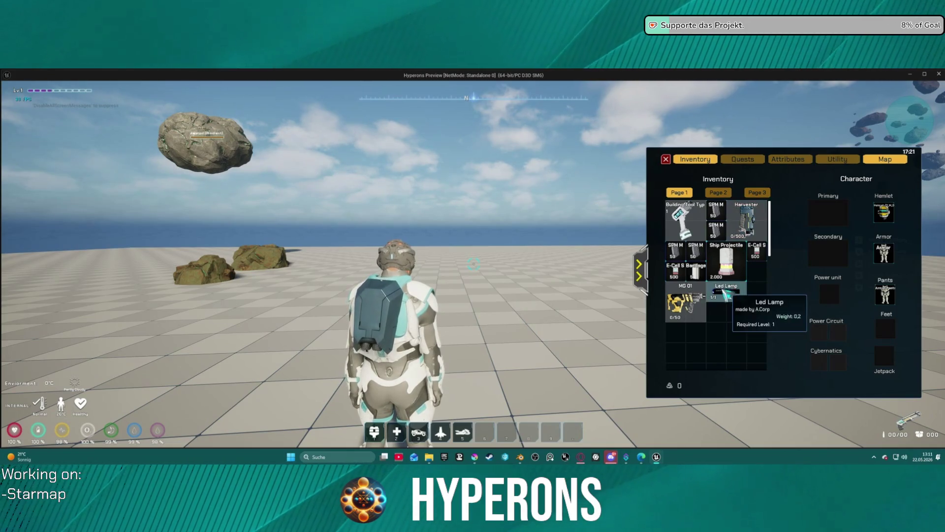
mouse_move(691, 279)
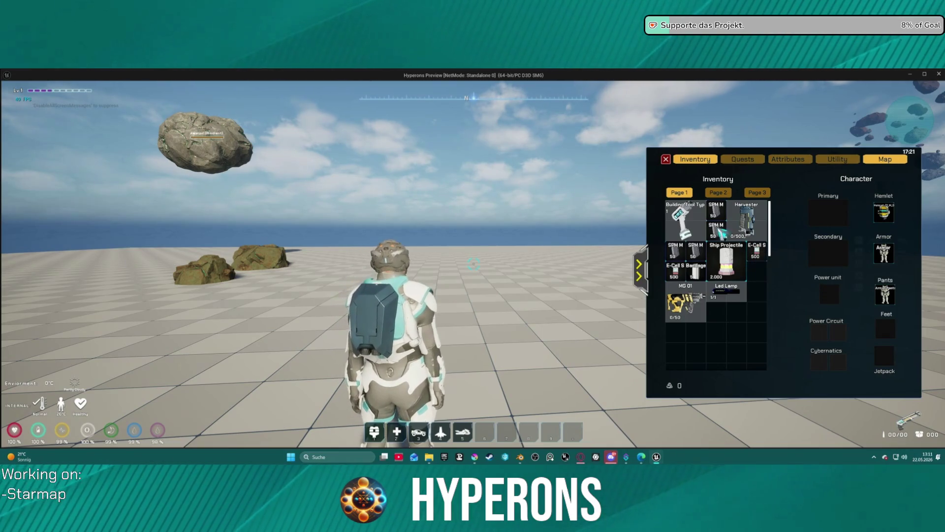
- Resume play and run the character over the big rock toward the dark rocks, then check the inventory
left_click(668, 158)
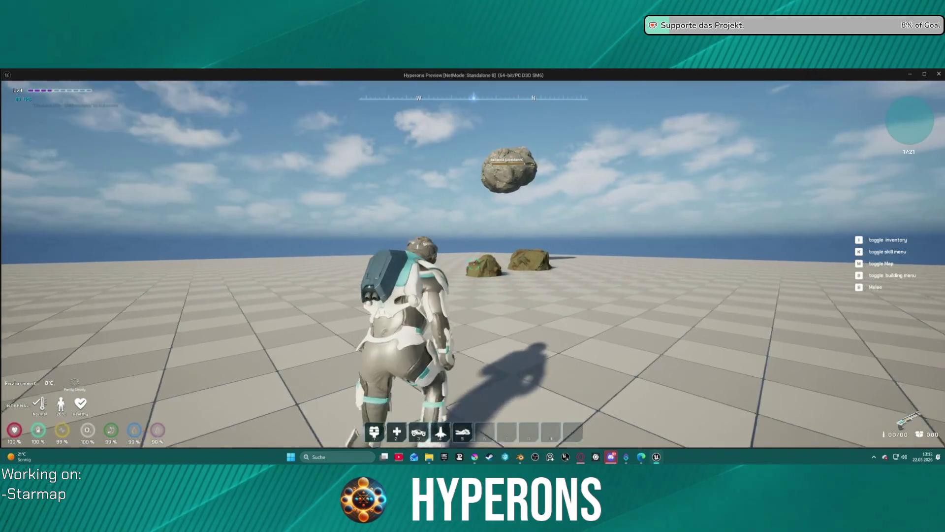
key("w")
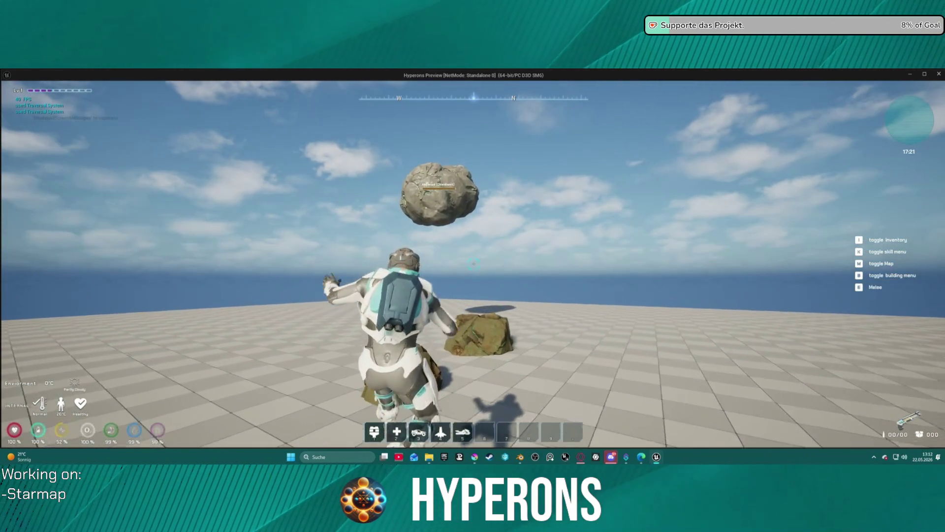
key("space")
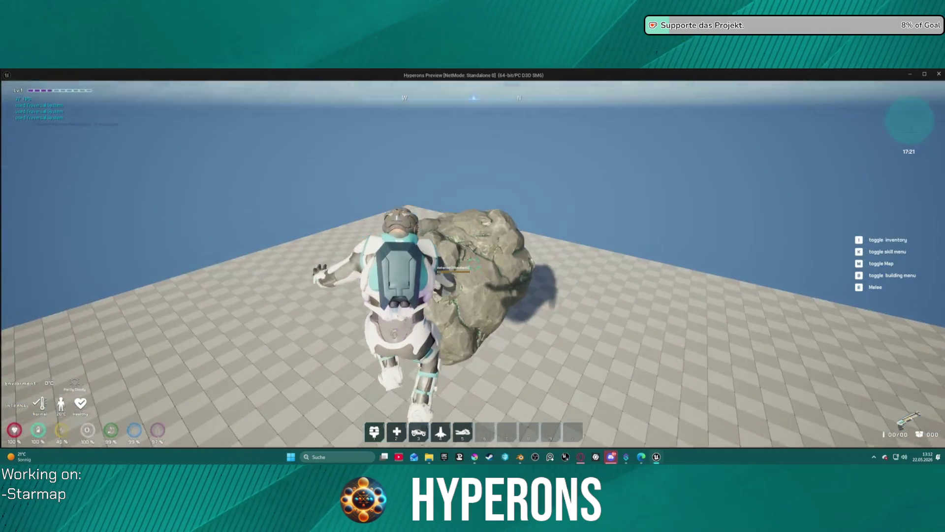
key("w")
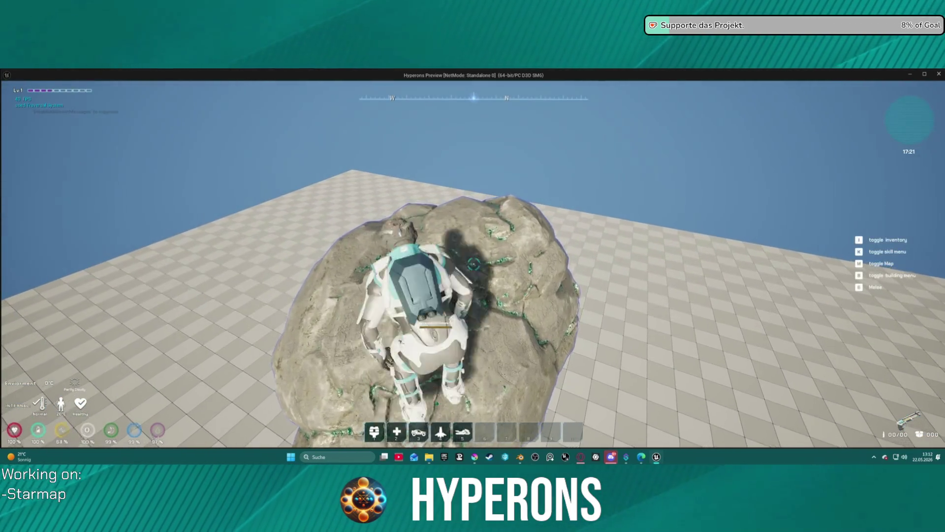
key("w")
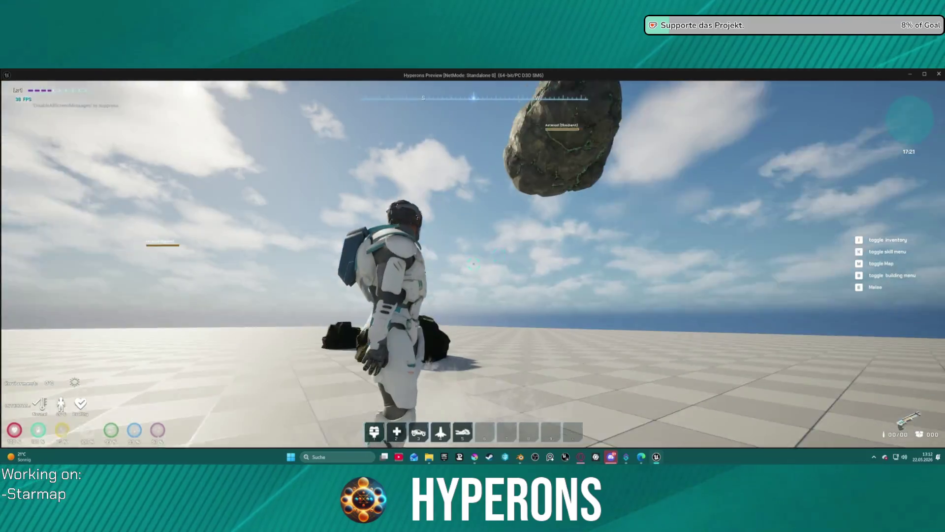
key("w")
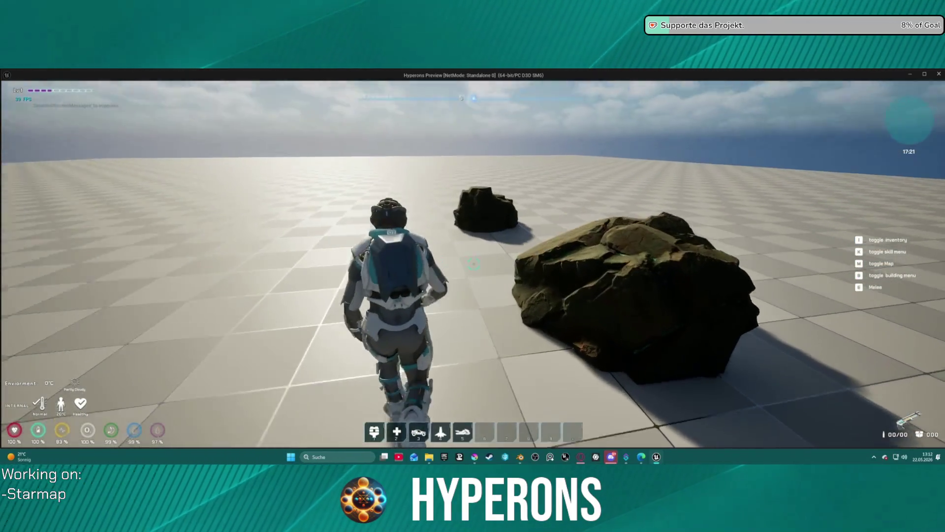
key("i")
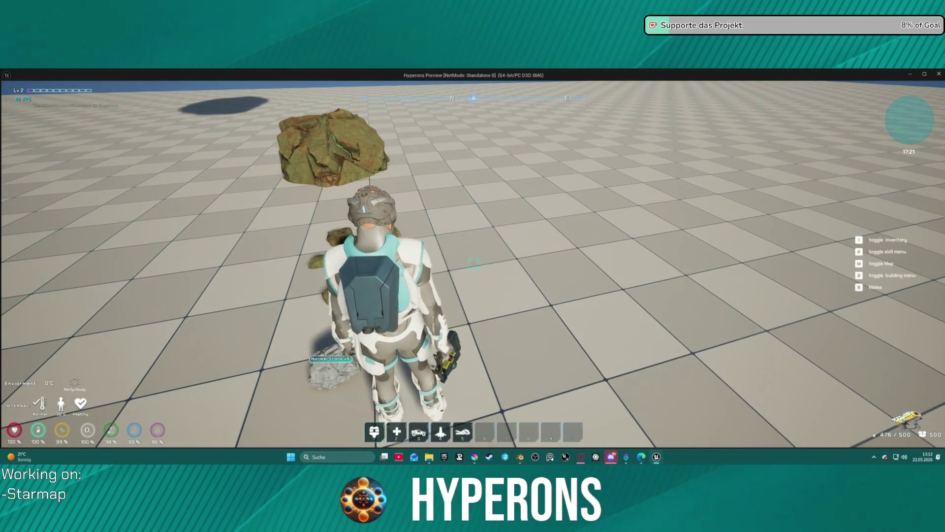
- Fire the mining laser at a rock, run through its debris, and open the inventory and character panel
key("a")
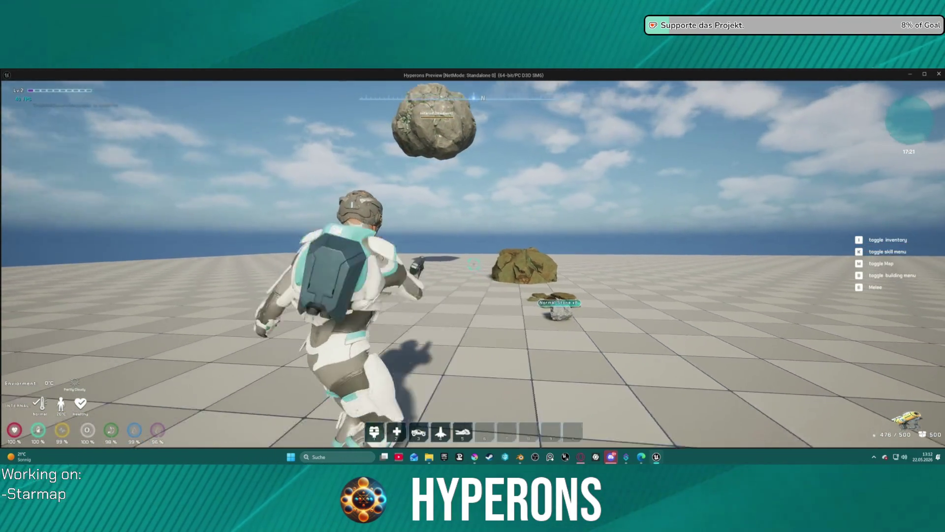
left_click(474, 265)
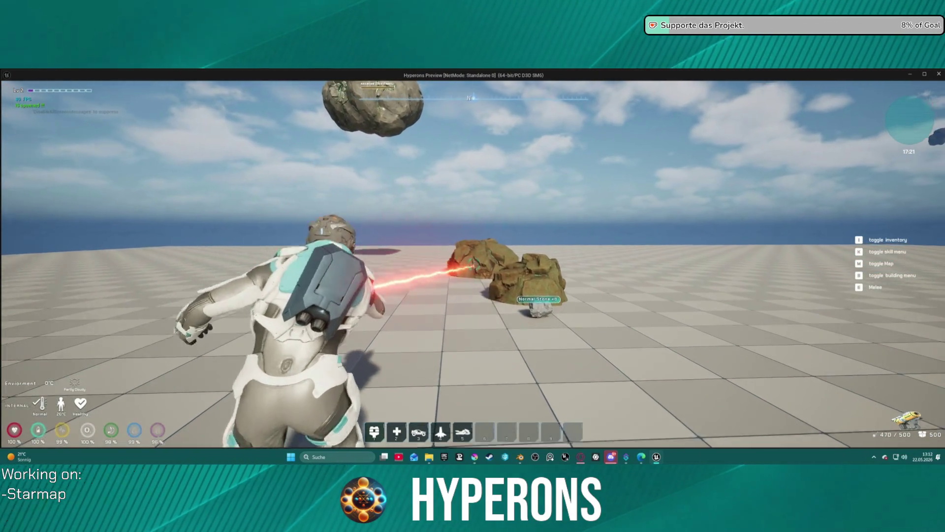
key("w")
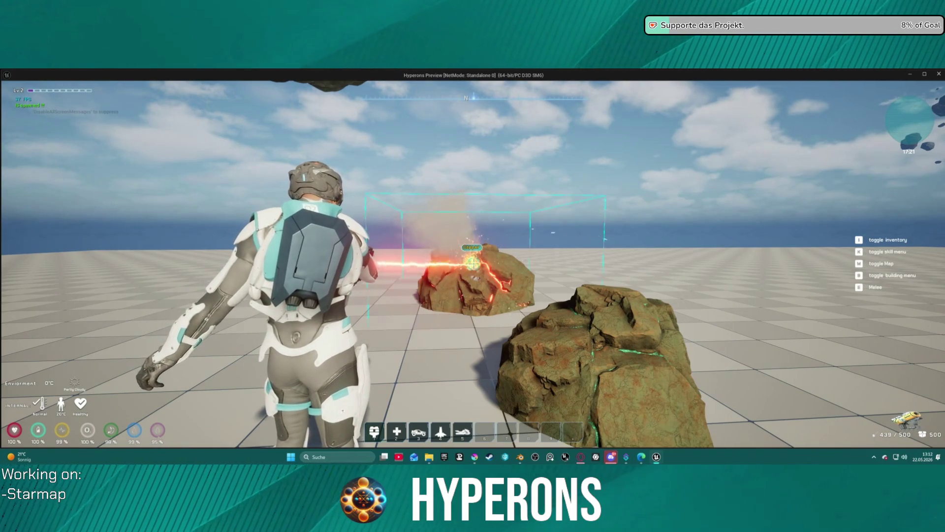
key("w")
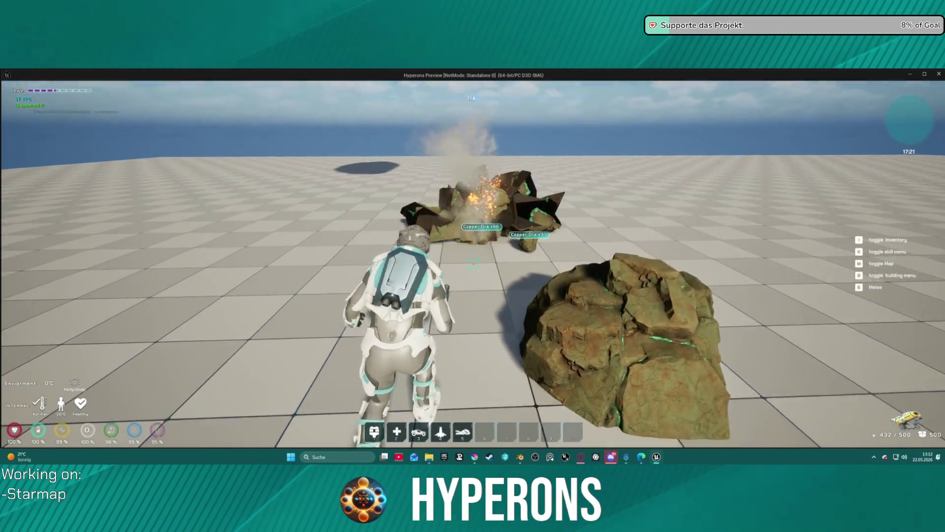
key("w")
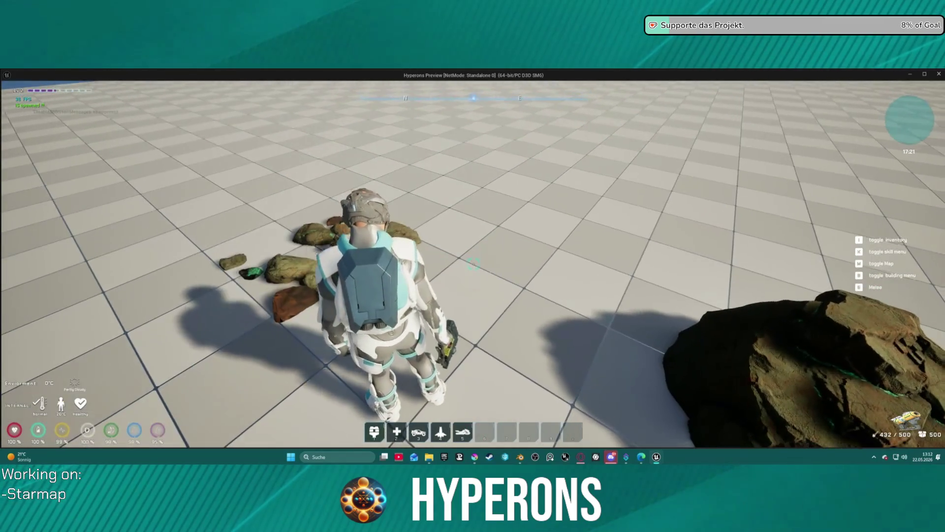
key("i")
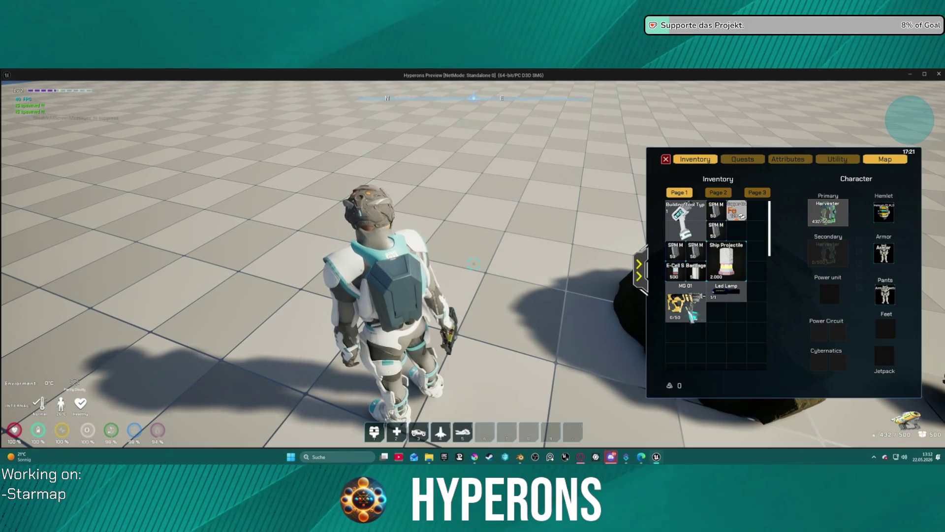
- Read the inventory items' info cards, including the Copper Ore with the Fe icon
mouse_move(680, 321)
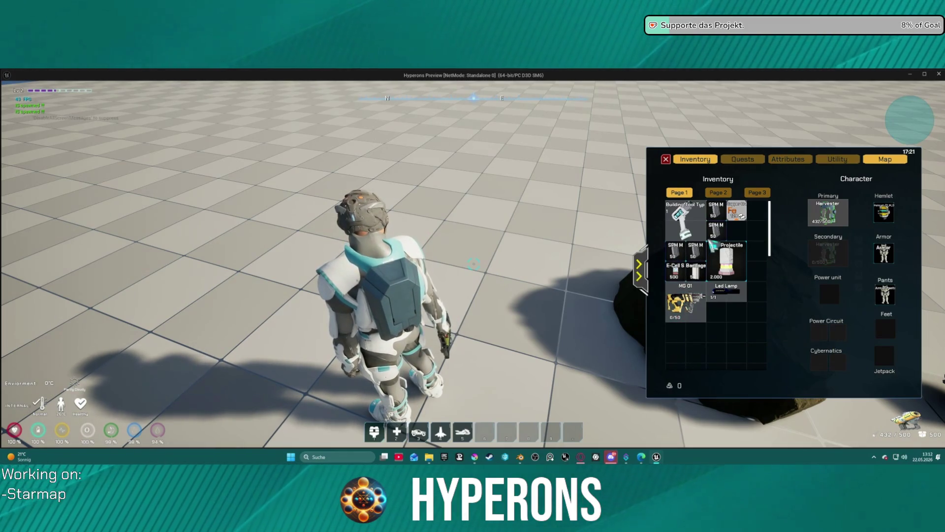
mouse_move(720, 222)
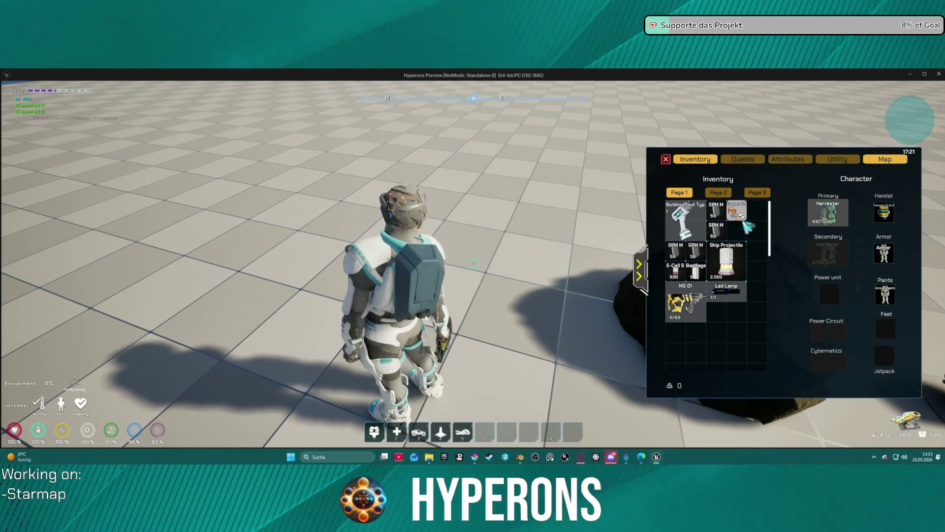
- Stop the preview, set the BP_JigSlot ObjItemName text's visibility to Hidden, and return to DEV_Asteroids
key("Escape")
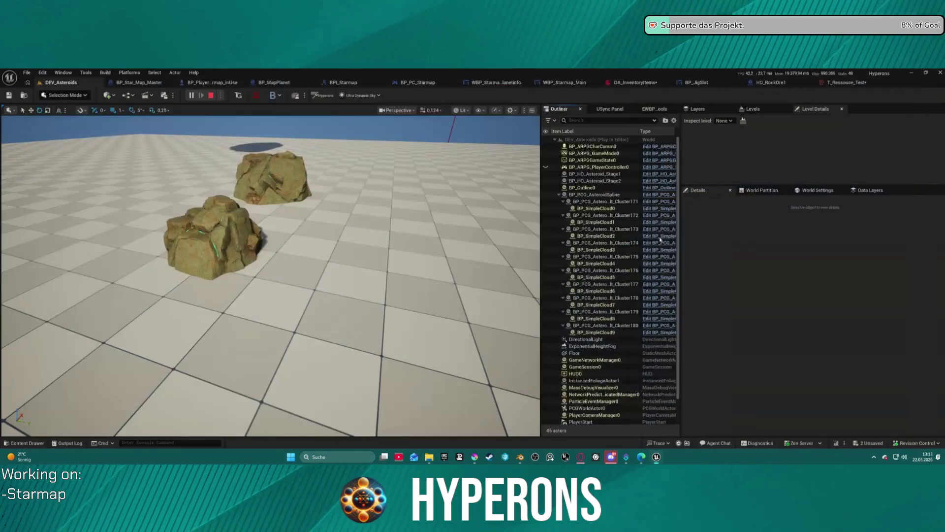
left_click(702, 85)
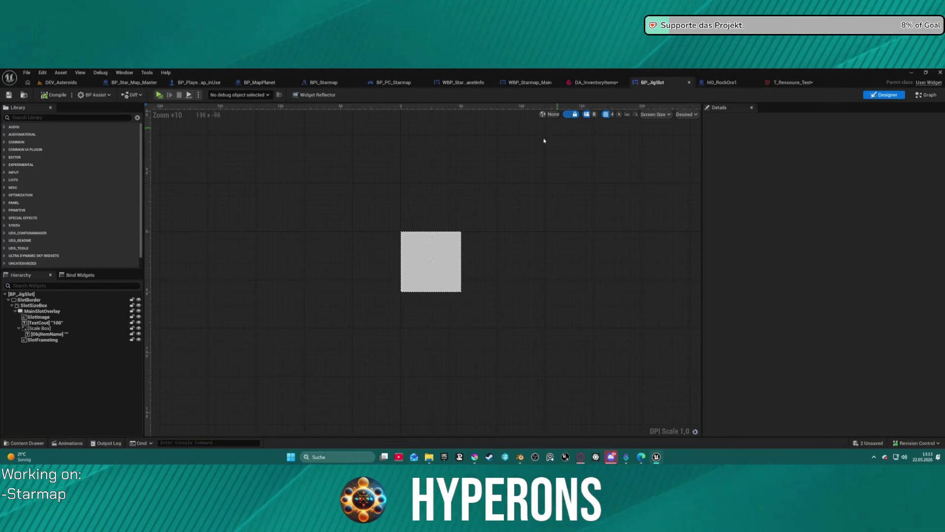
left_click(45, 322)
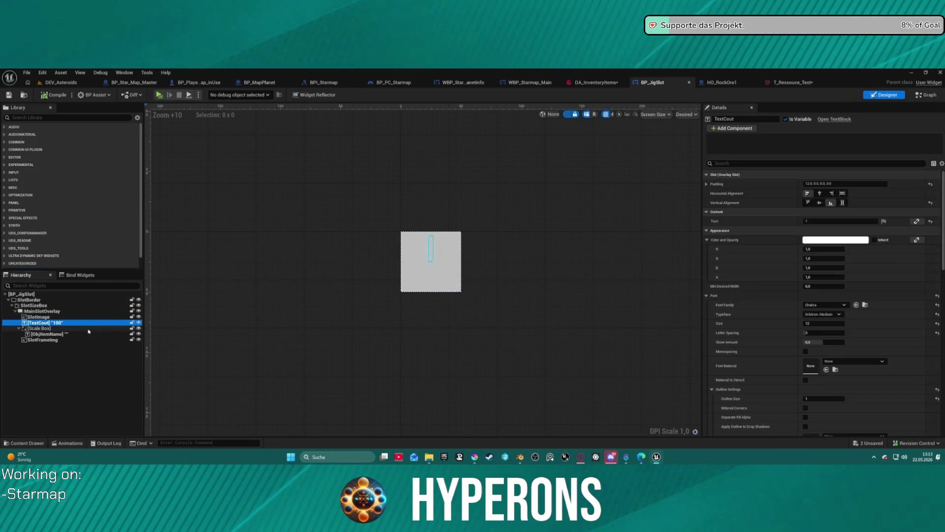
left_click(74, 334)
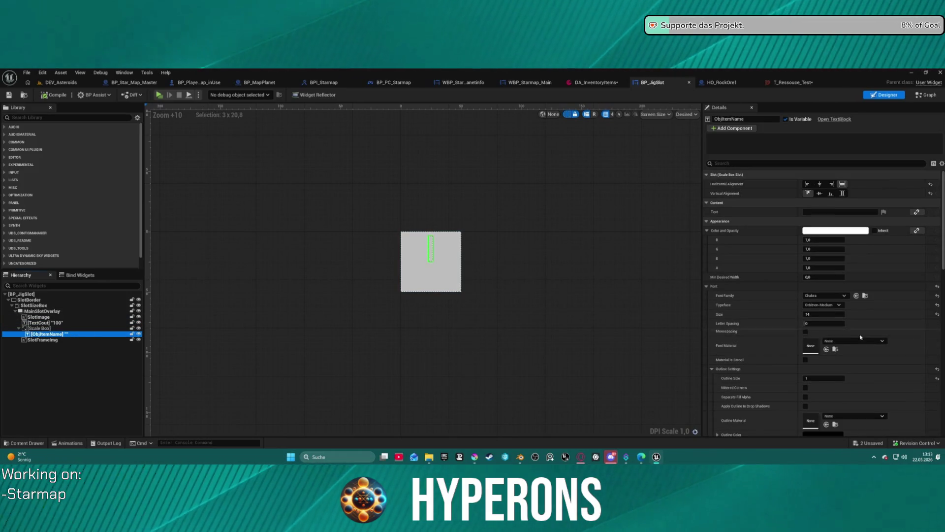
scroll(861, 338, "down", 12)
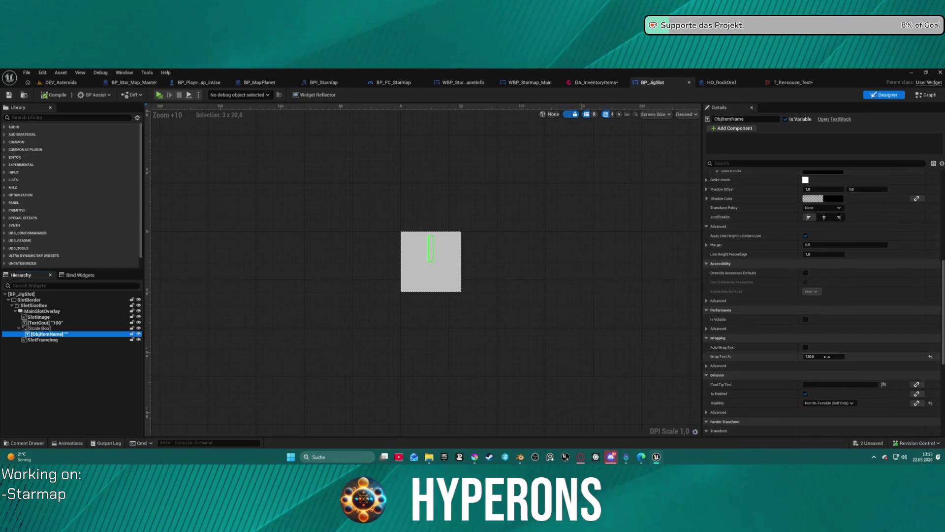
scroll(827, 356, "down", 2)
left_click(831, 370)
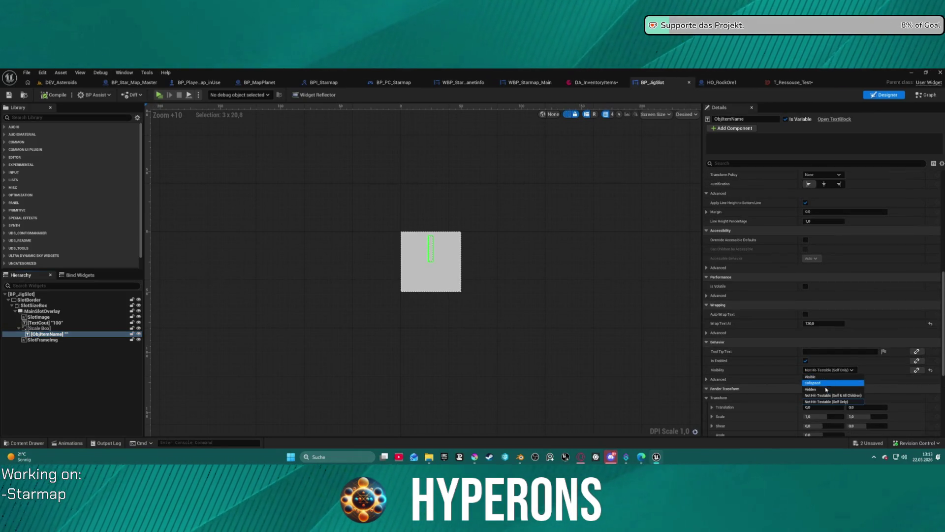
left_click(827, 390)
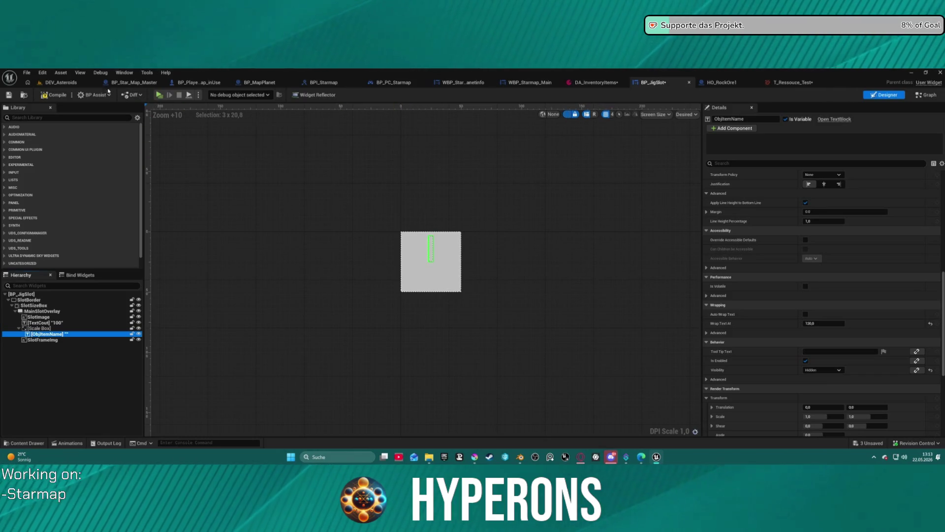
left_click(57, 85)
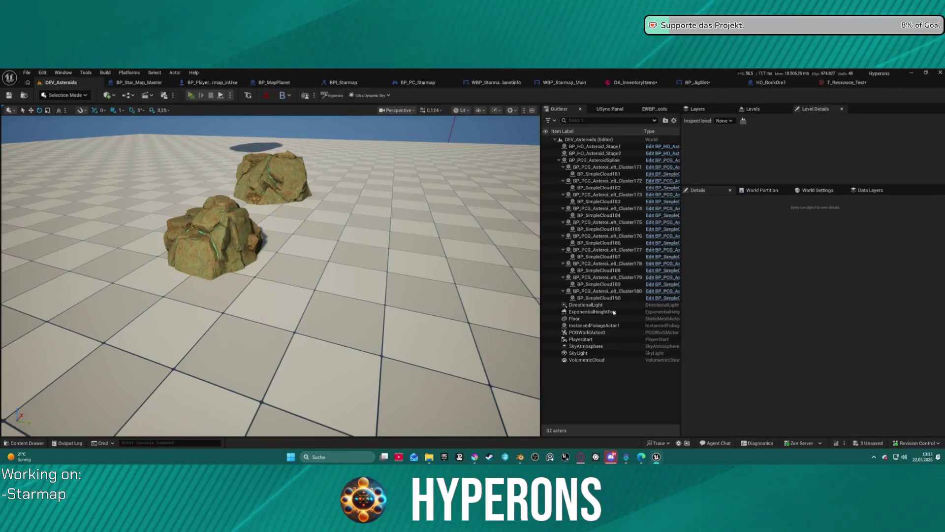
- Start the game preview and expand the inventory to show the Character equipment panel
key("alt+p")
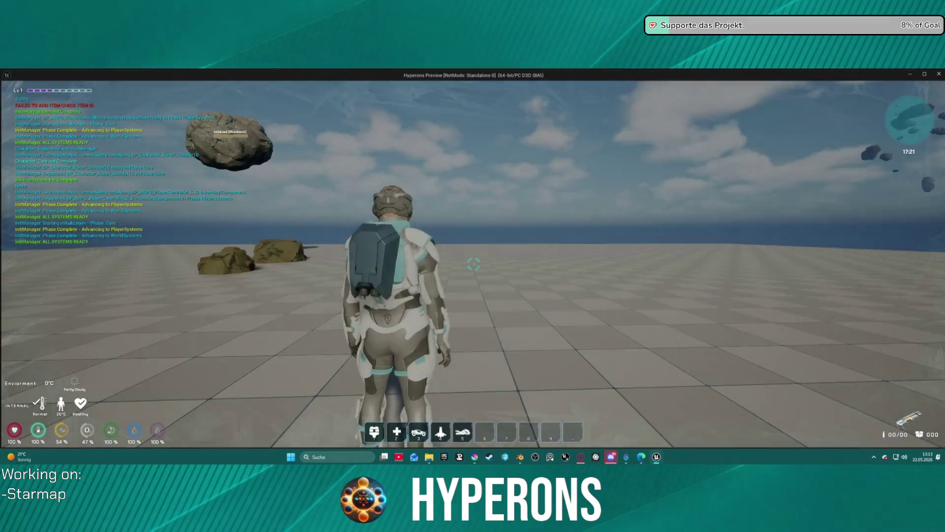
key("i")
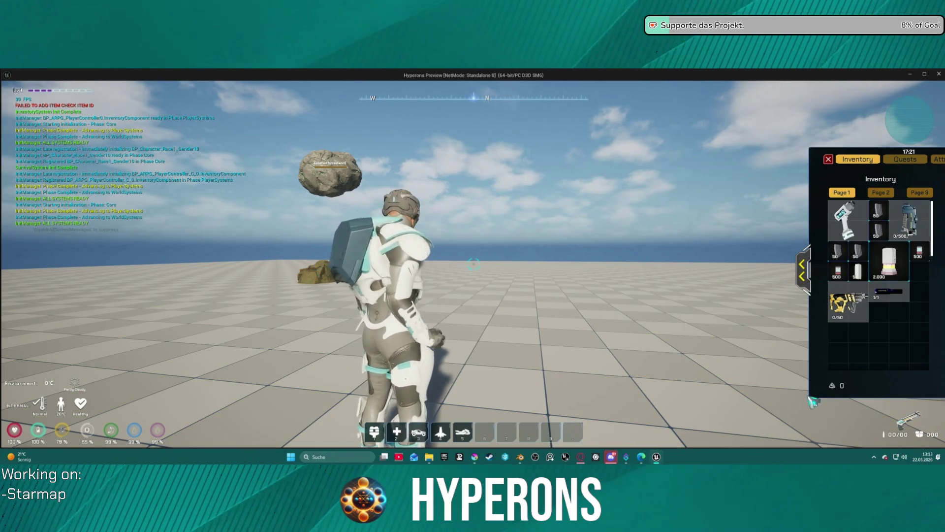
left_click(802, 271)
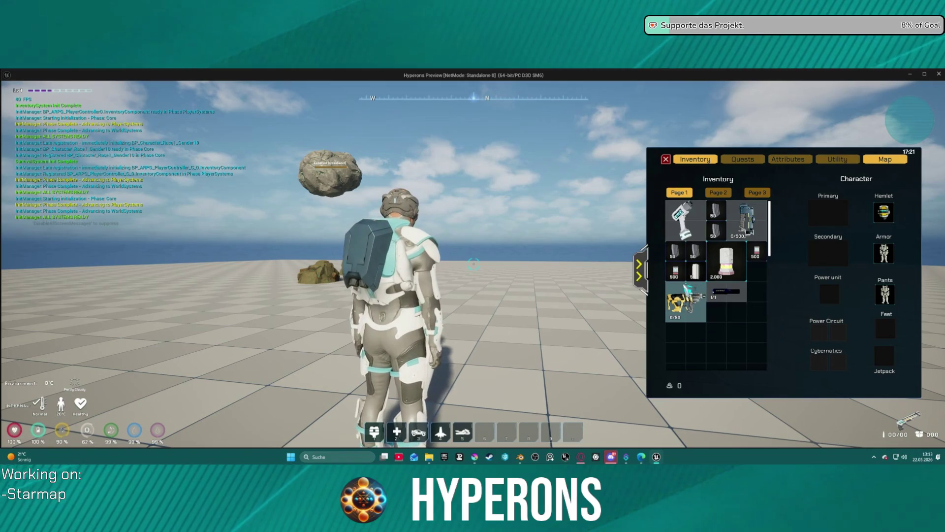
mouse_move(672, 258)
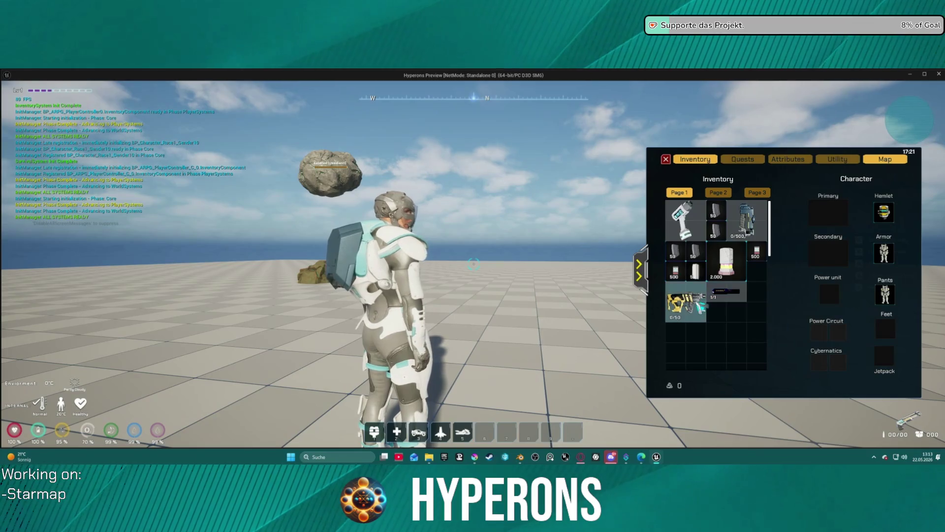
mouse_move(698, 302)
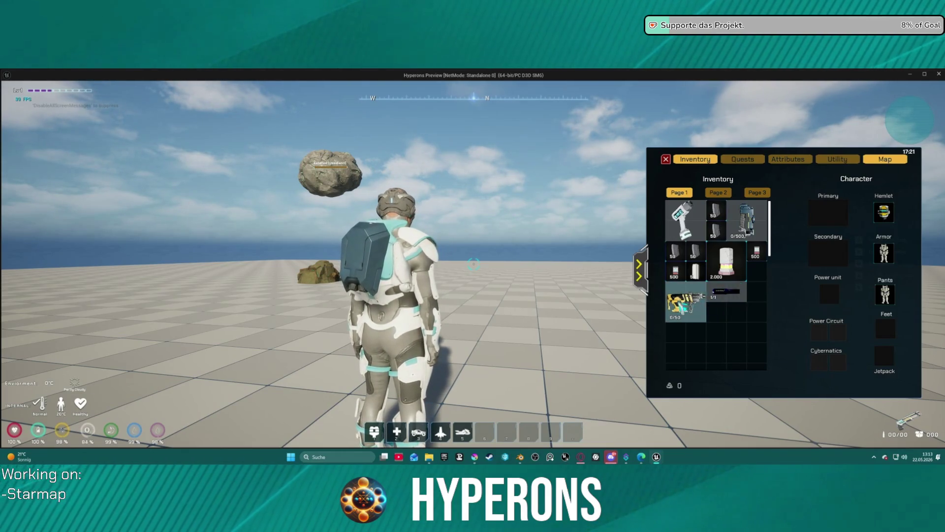
- Move the 1/1 weapon to the empty slot below, try the 0/500 Harvester on equipment, then stop the preview
mouse_move(727, 301)
left_mouse_down()
mouse_move(684, 318)
mouse_move(685, 333)
left_mouse_up()
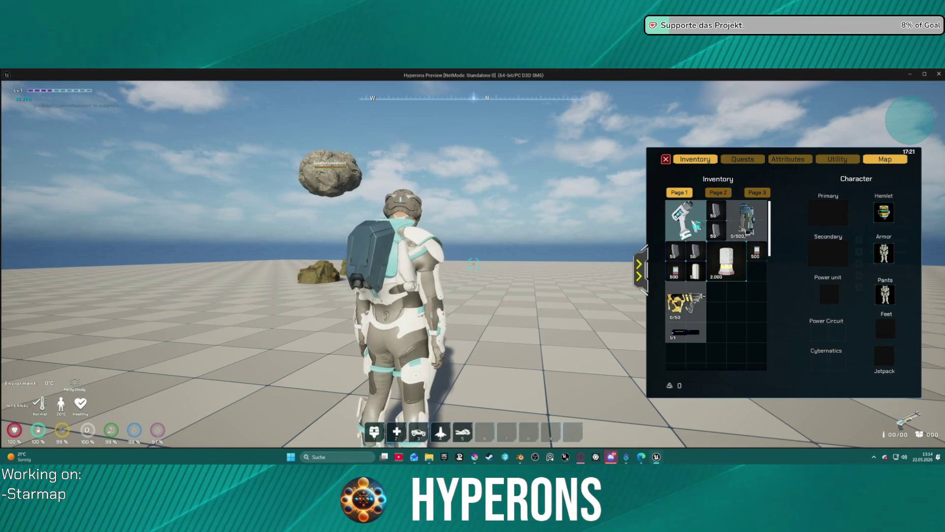
mouse_move(746, 229)
left_mouse_down()
mouse_move(749, 283)
mouse_move(737, 319)
mouse_move(758, 224)
left_mouse_up()
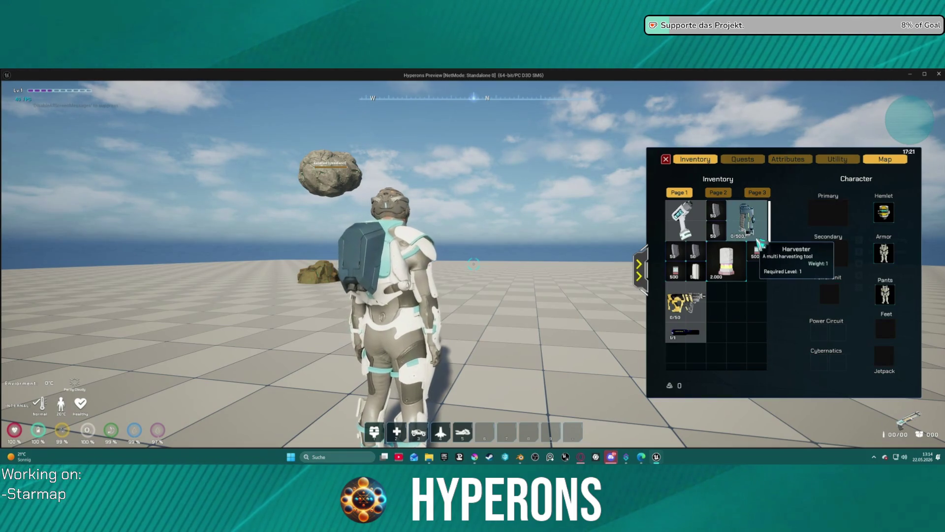
mouse_move(699, 322)
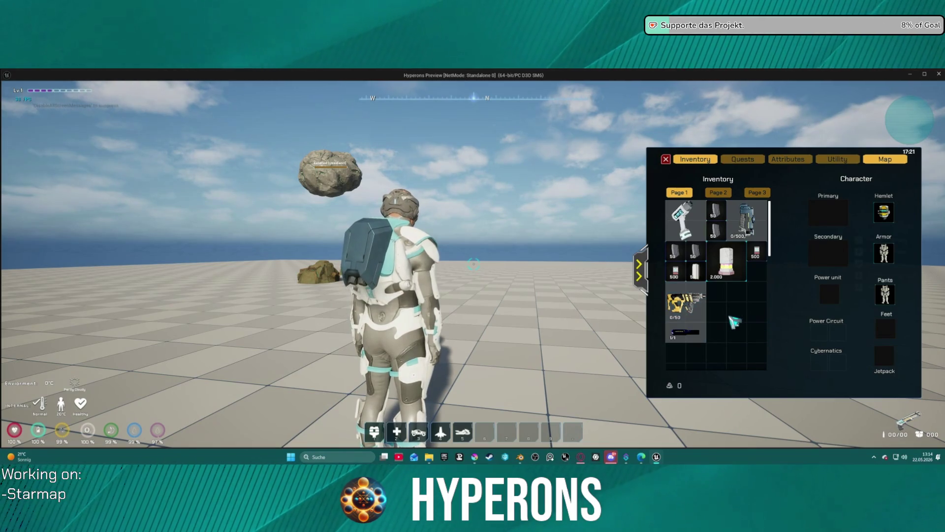
key("Escape")
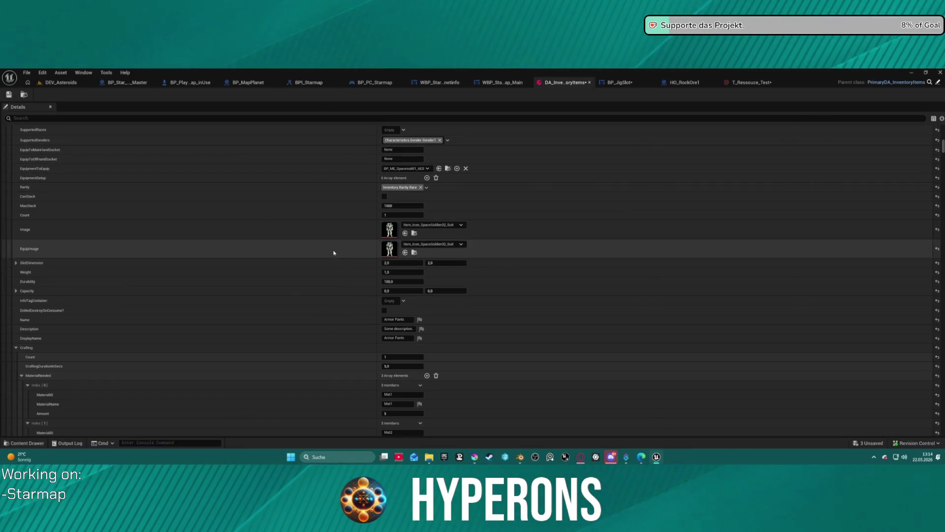
- Browse DA_InventoryItems, collapsing the Armor list and expanding entries in the Weapons list
scroll(363, 249, "up", 5)
scroll(396, 214, "up", 10)
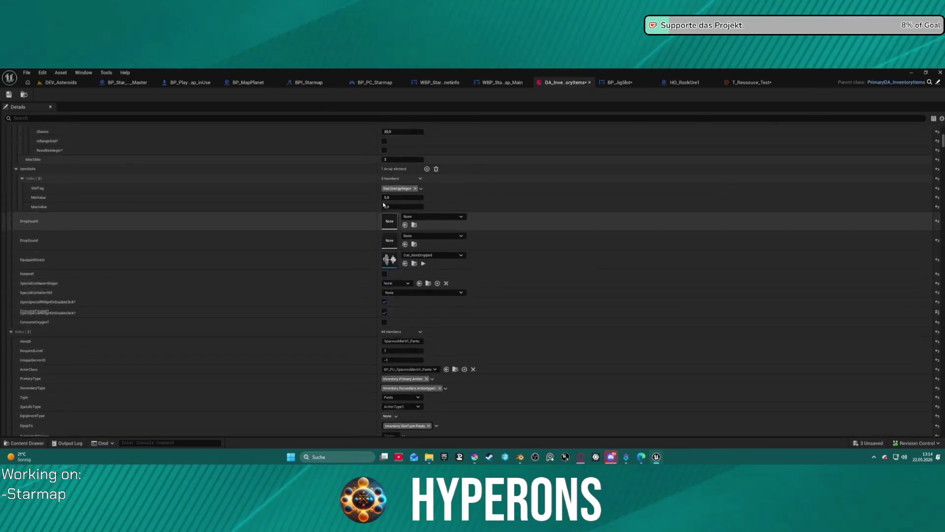
scroll(396, 173, "up", 15)
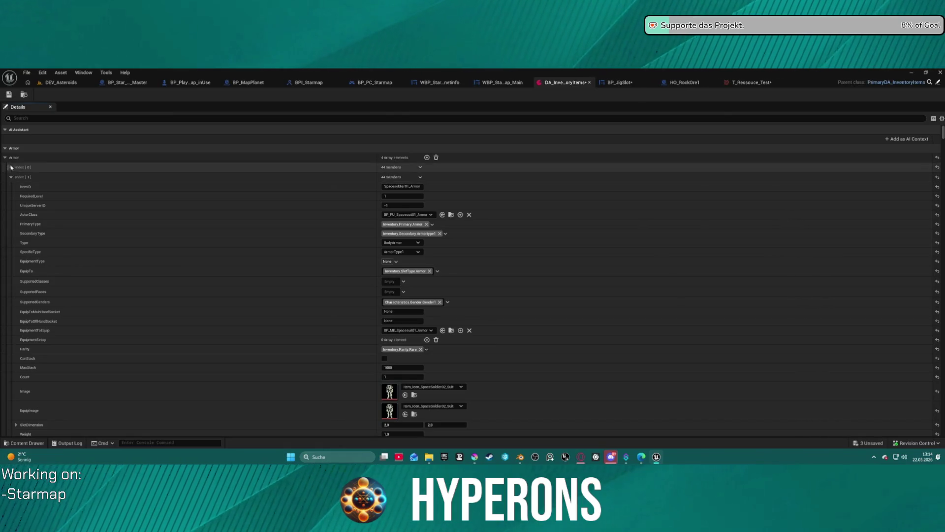
left_click(5, 157)
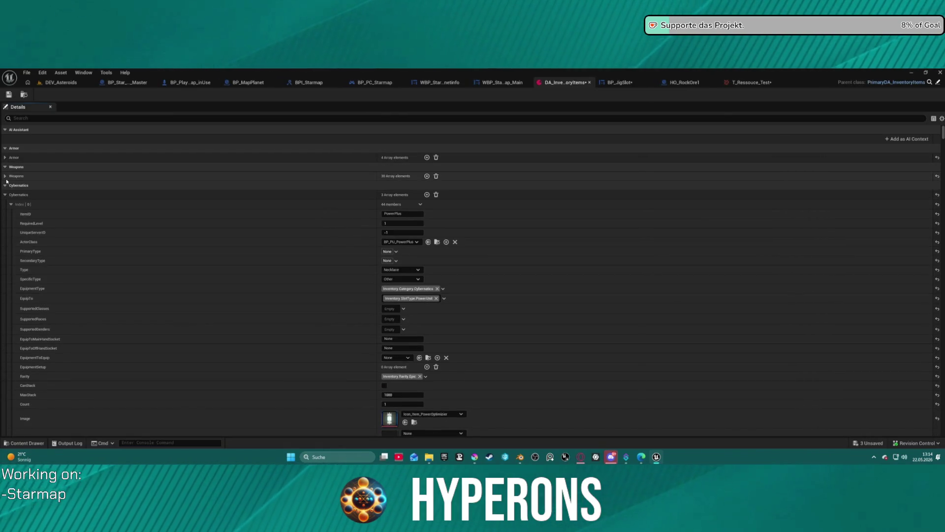
left_click(5, 175)
scroll(105, 261, "down", 2)
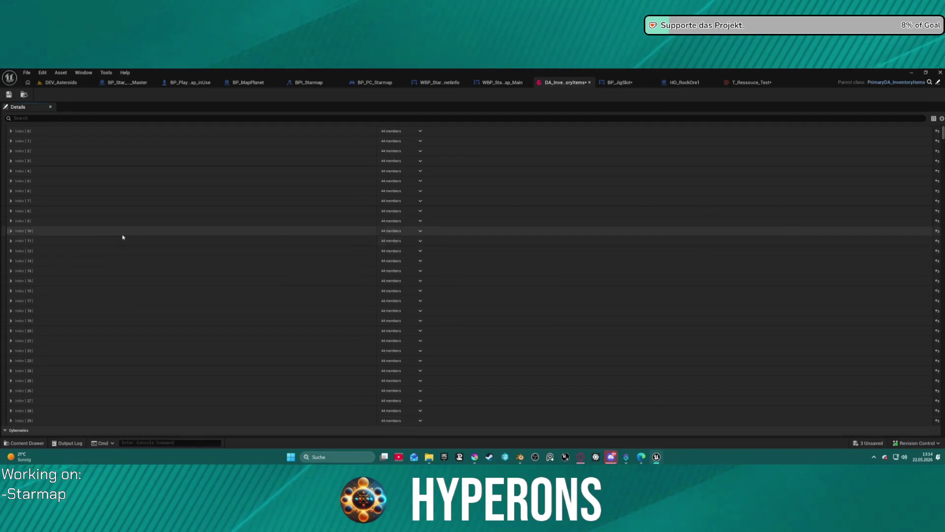
left_click(9, 250)
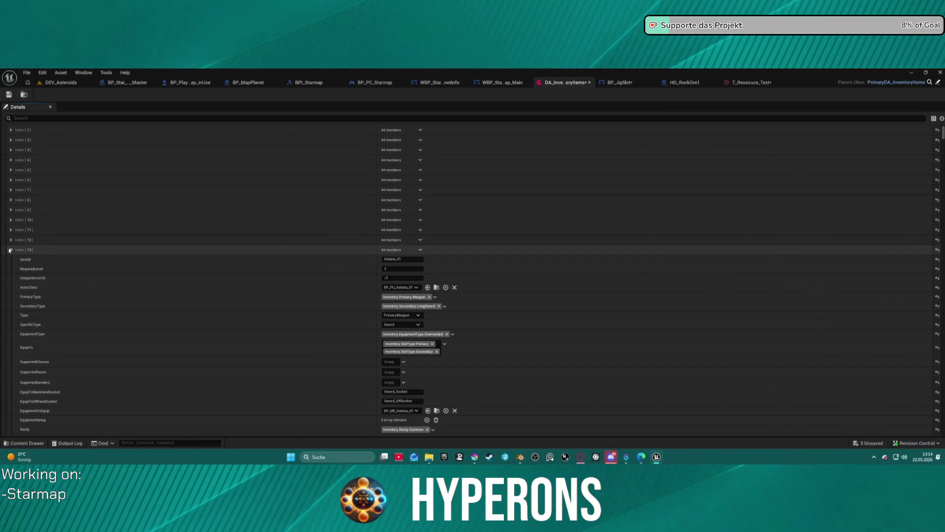
left_click(9, 251)
left_click(10, 240)
left_click(11, 240)
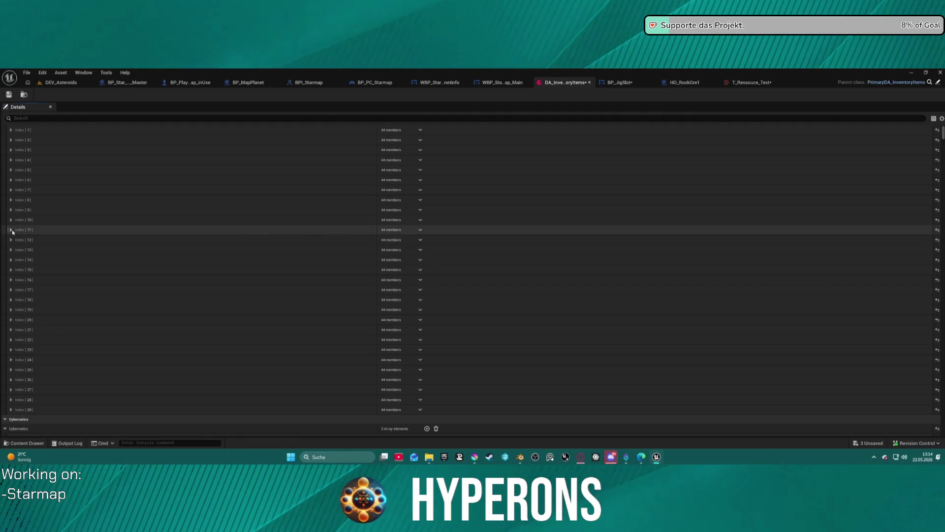
left_click(11, 230)
left_click(11, 230)
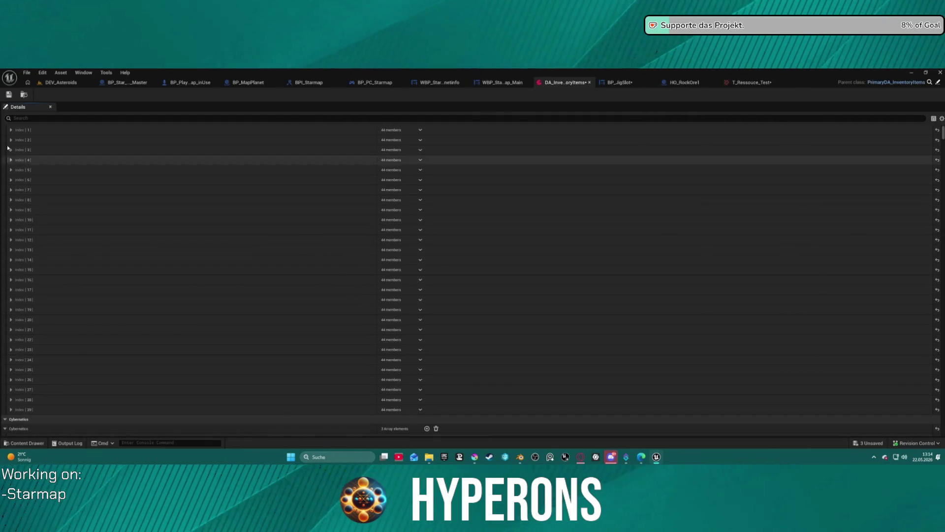
- Expand the Harvester entry, edit its SlotDimension values, and save the asset
left_click(11, 140)
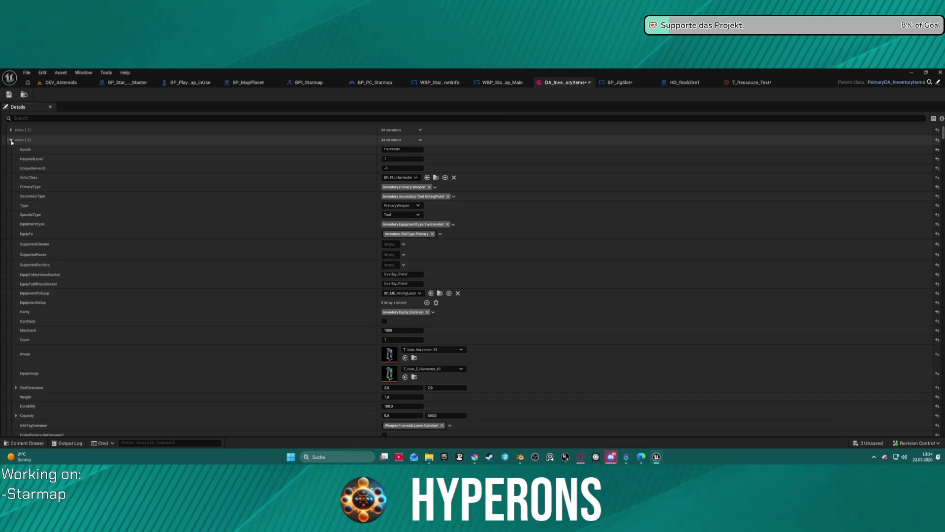
left_click(450, 388)
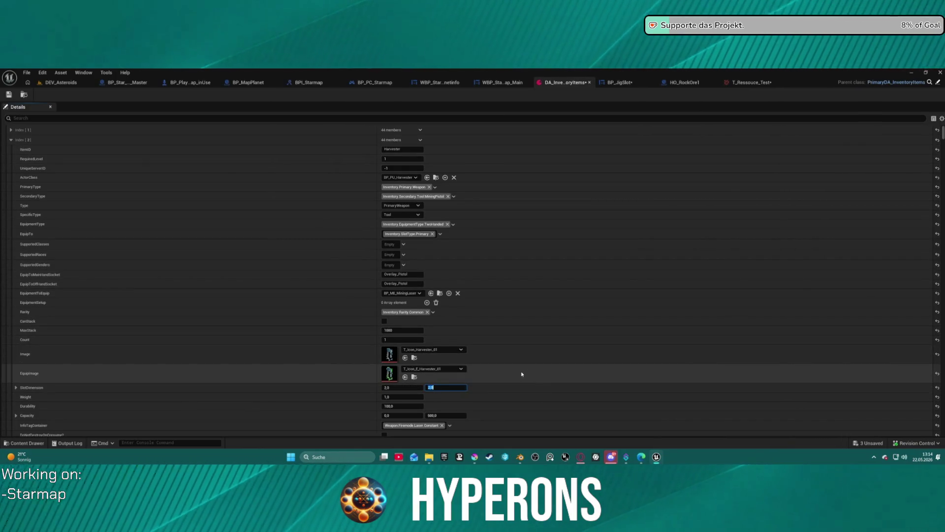
left_click(411, 388)
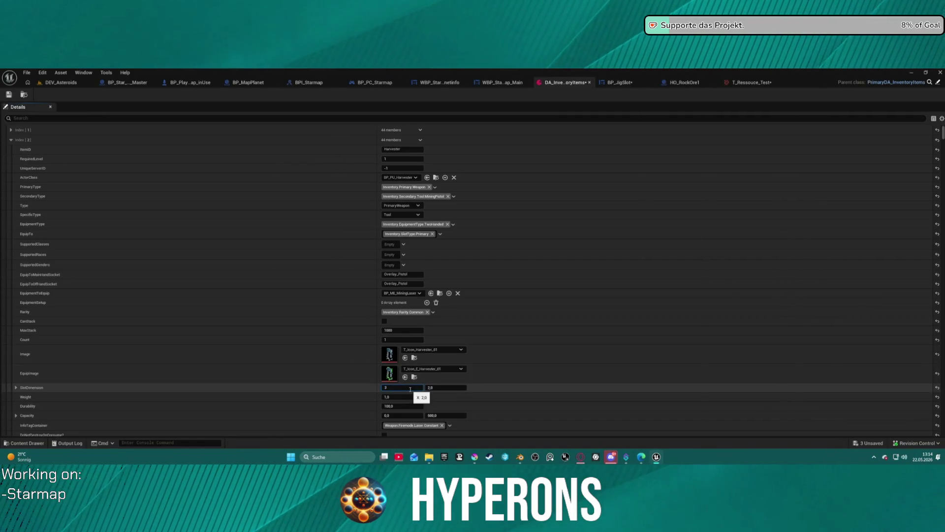
left_click(10, 94)
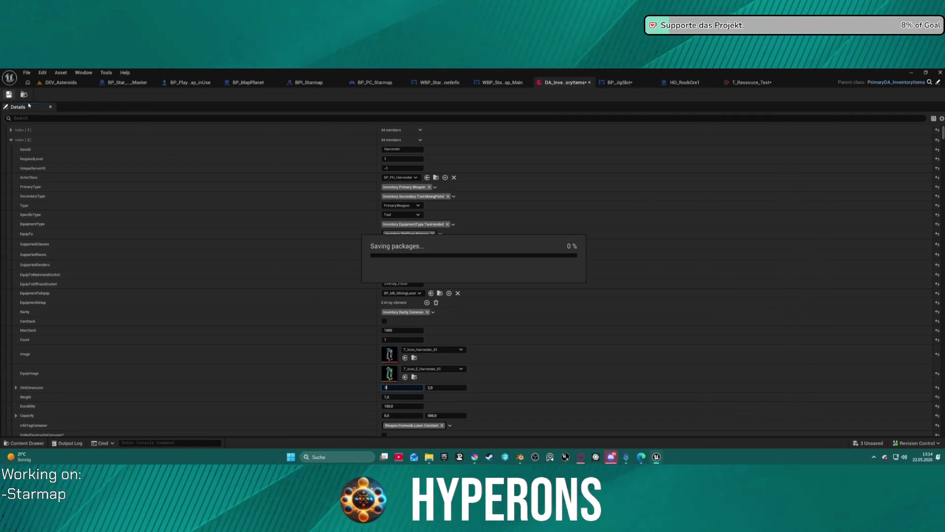
- Start the preview from DEV_Asteroids, move the 0/500 item, and expand the Character equipment panel
left_click(55, 83)
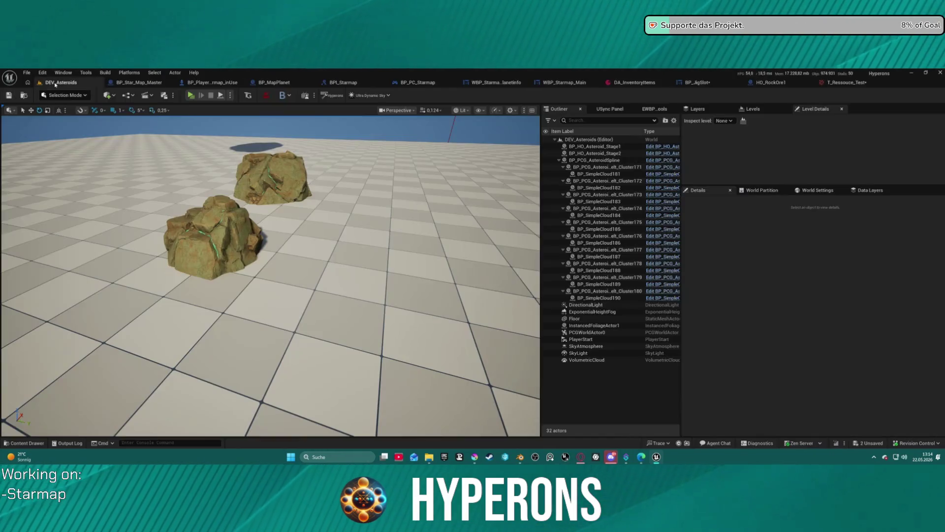
key("alt+p")
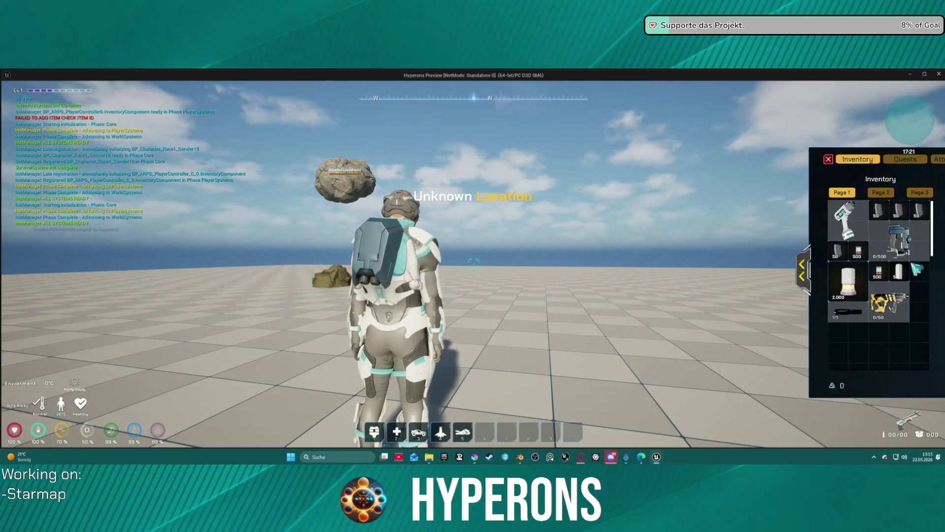
mouse_move(899, 241)
left_mouse_down()
mouse_move(860, 360)
mouse_move(856, 345)
left_mouse_up()
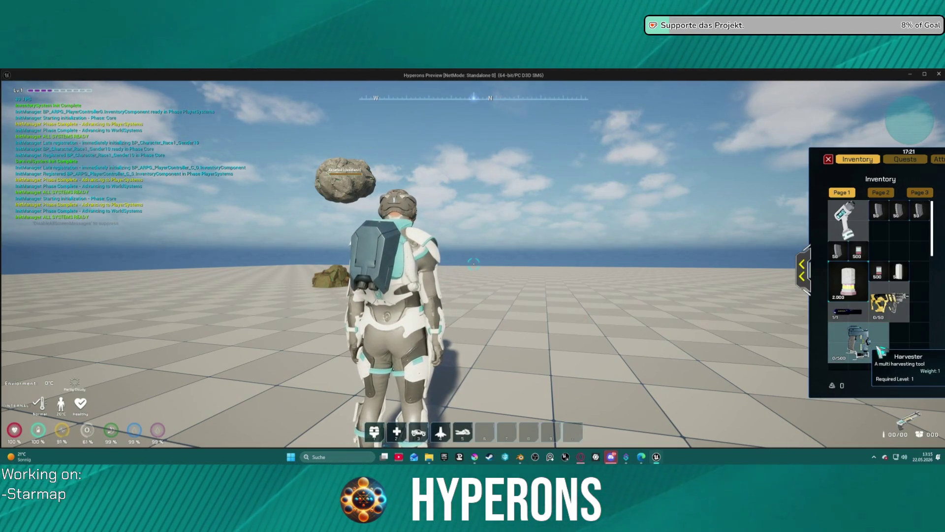
left_click(804, 271)
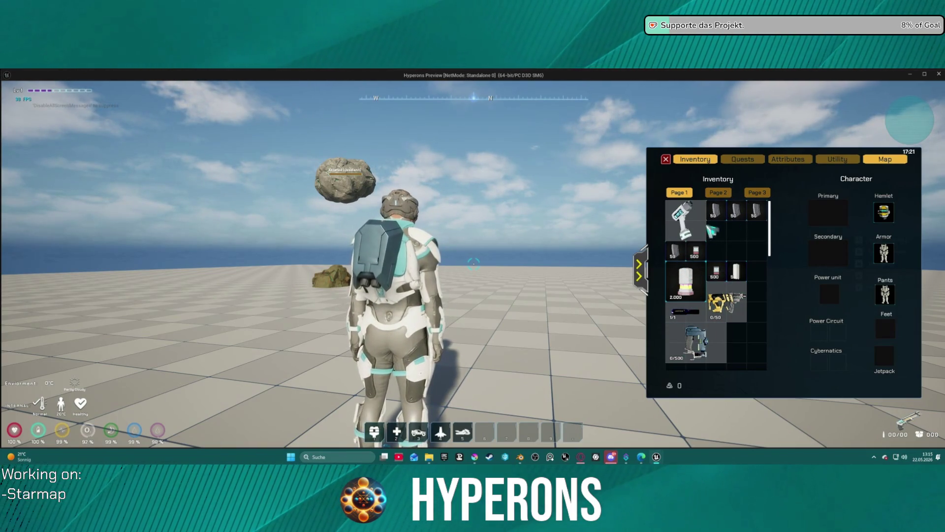
- Rearrange the 2.000 canister, the 500 item, the 0/500 Harvester and the gun within the inventory grid
left_click_drag(685, 281, 727, 242)
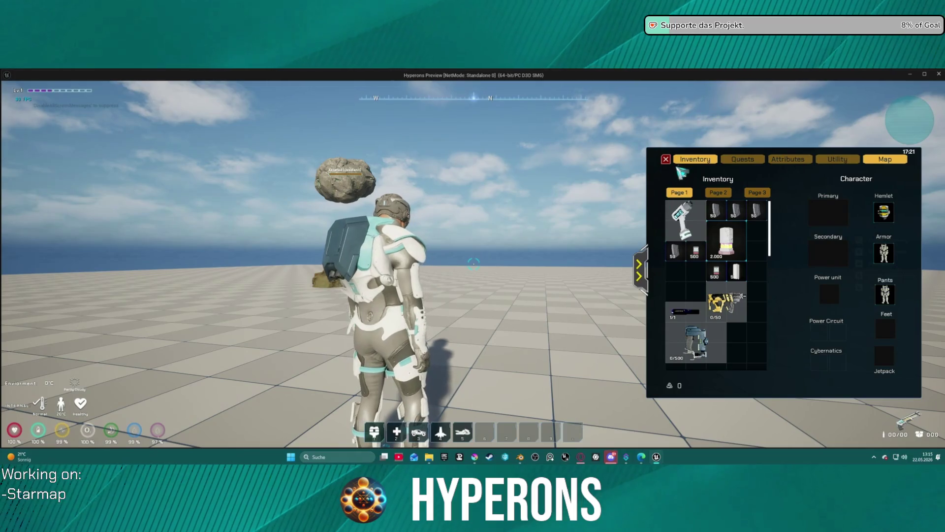
mouse_move(715, 271)
left_mouse_down()
mouse_move(762, 271)
mouse_move(758, 254)
left_mouse_up()
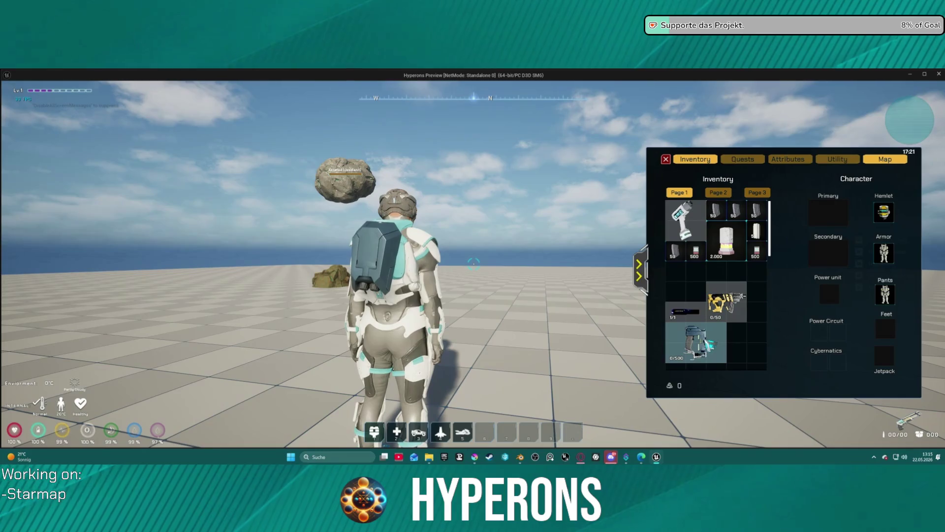
mouse_move(695, 345)
left_mouse_down()
mouse_move(714, 340)
mouse_move(690, 320)
mouse_move(682, 269)
mouse_move(682, 300)
mouse_move(712, 341)
left_mouse_up()
mouse_move(704, 282)
left_mouse_down()
mouse_move(692, 276)
mouse_move(699, 249)
left_mouse_up()
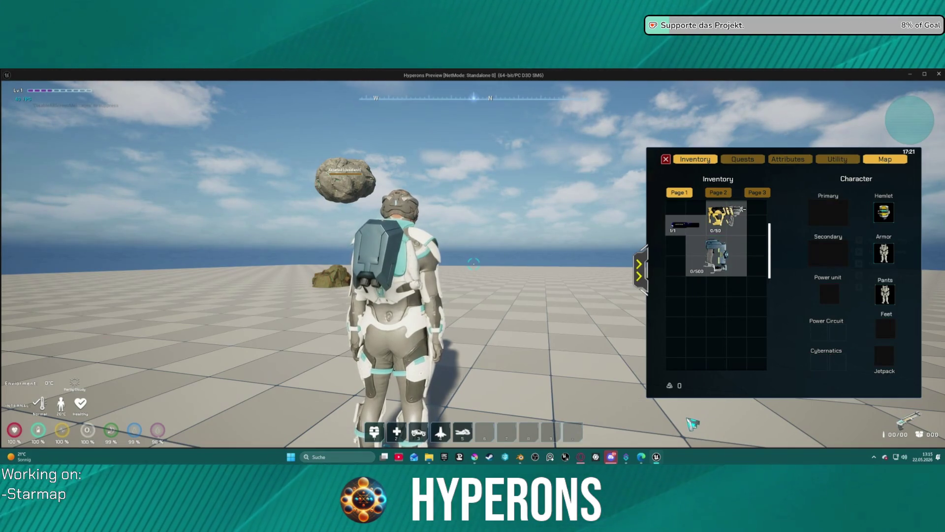
left_click_drag(723, 274, 692, 264)
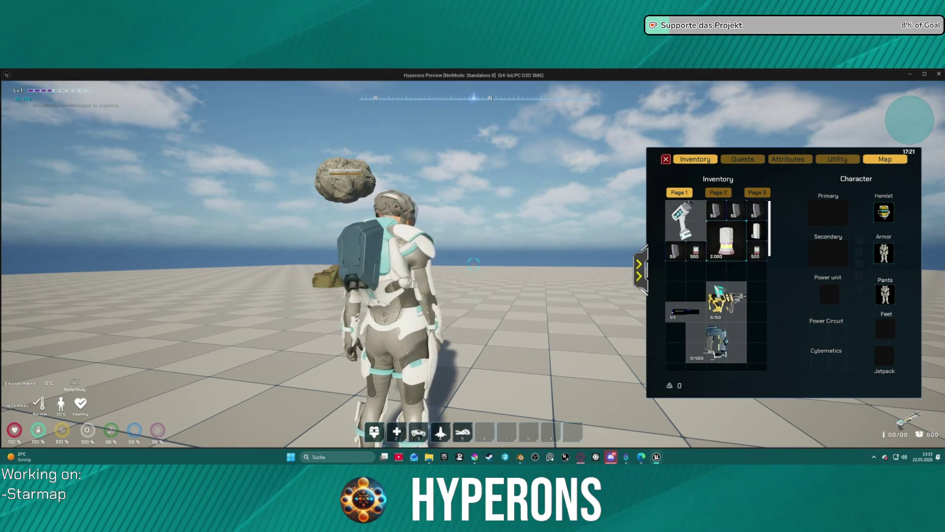
left_click_drag(717, 345, 690, 342)
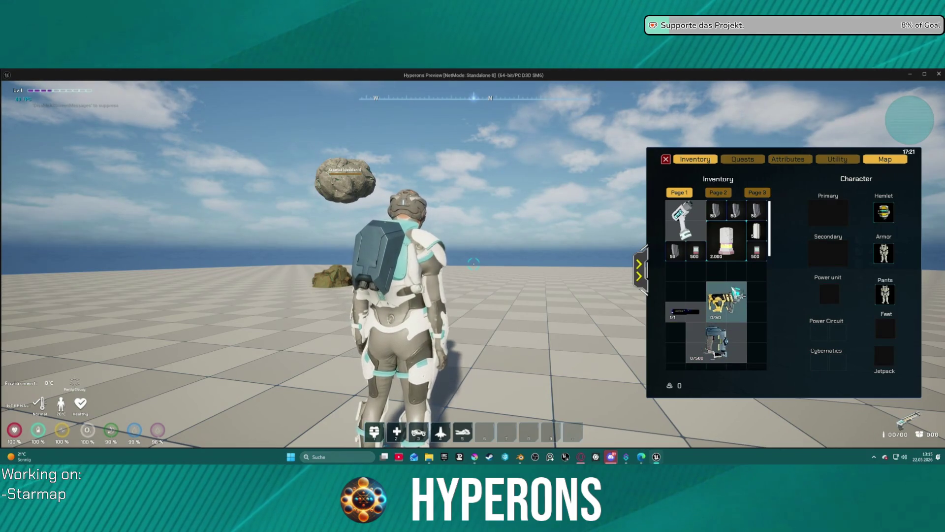
left_click_drag(728, 301, 700, 283)
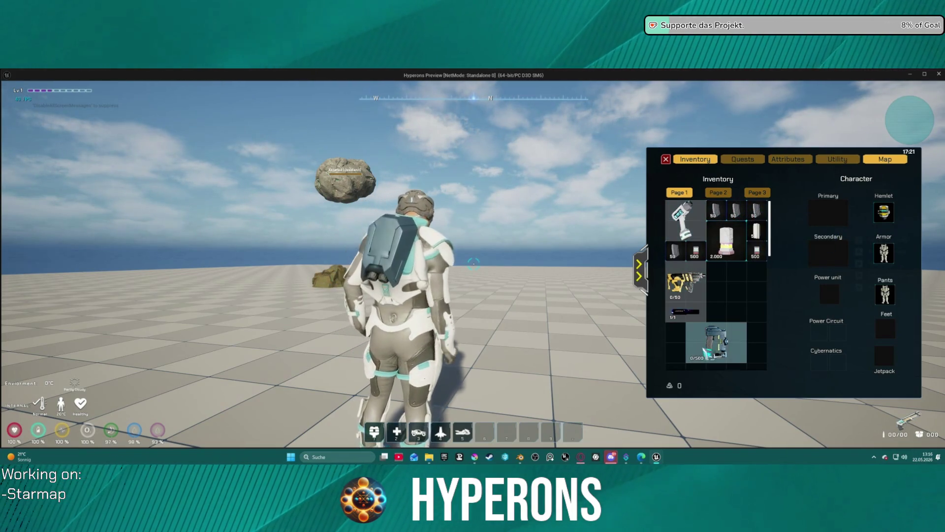
left_click_drag(722, 353, 700, 356)
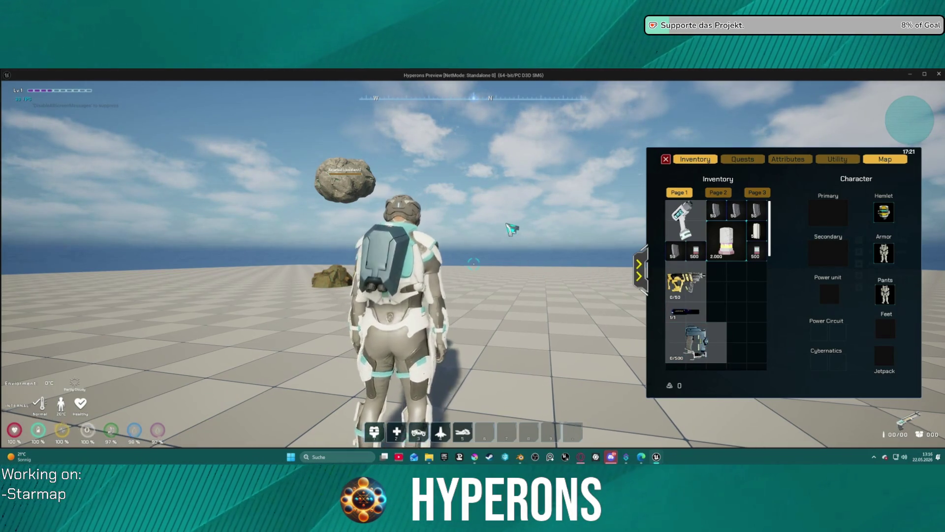
- Close the inventory and position the character beside a rock
key("i")
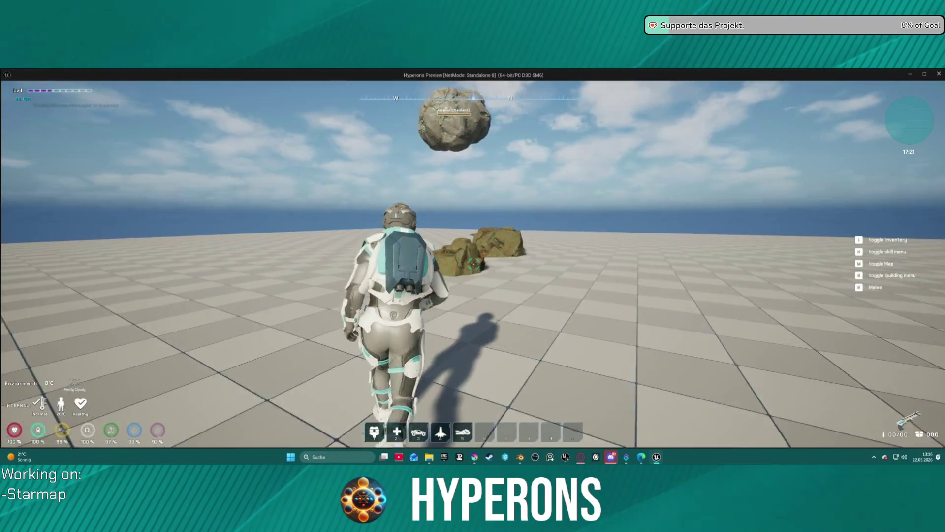
key("i")
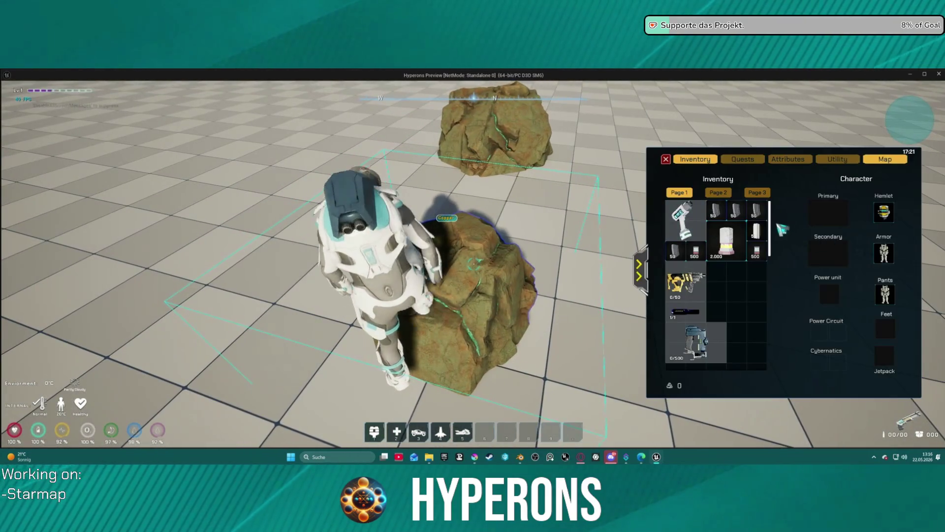
key("s")
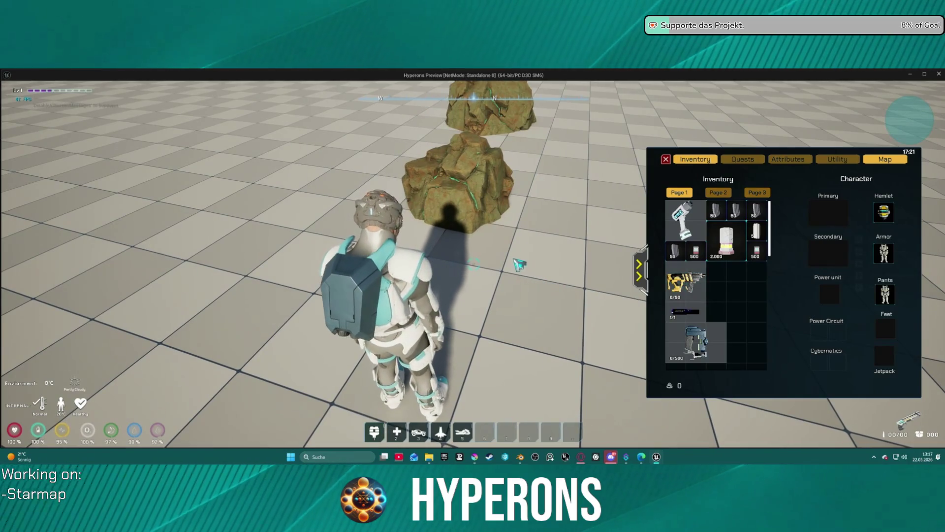
key("w")
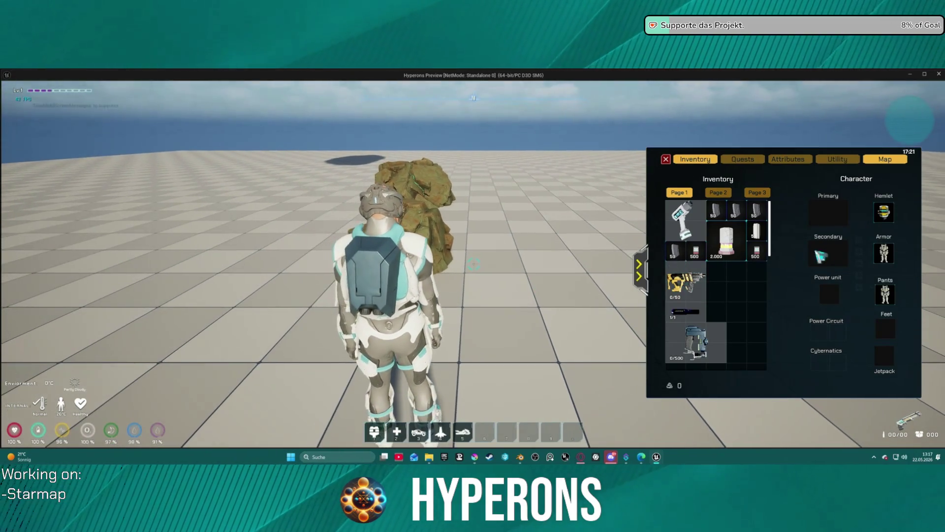
key("a")
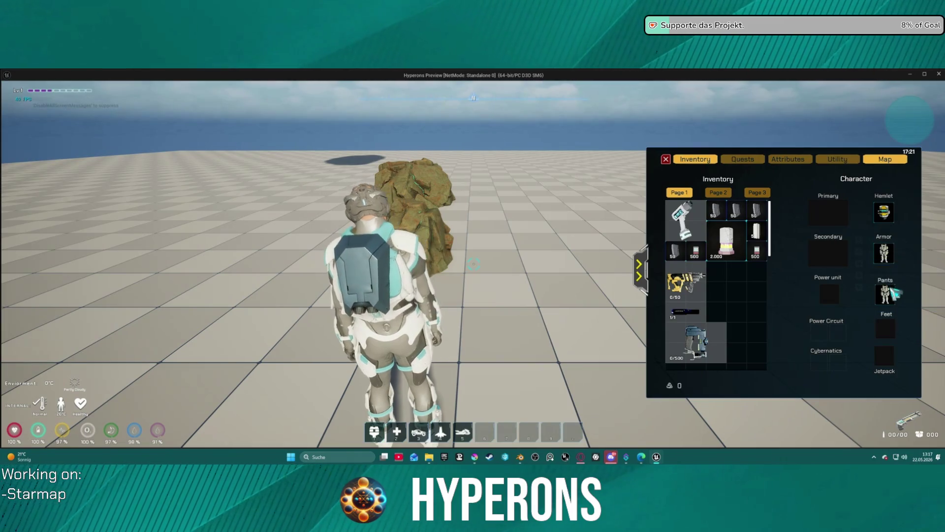
mouse_move(890, 216)
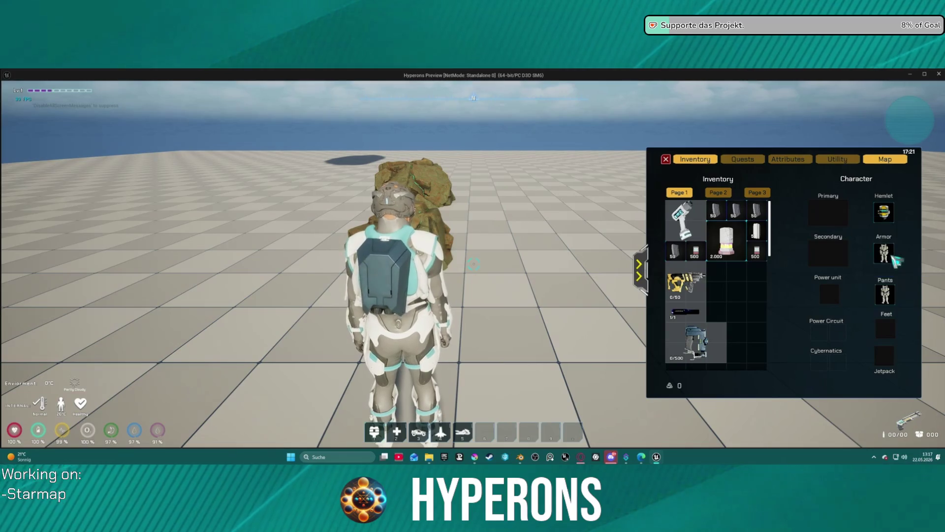
key("i")
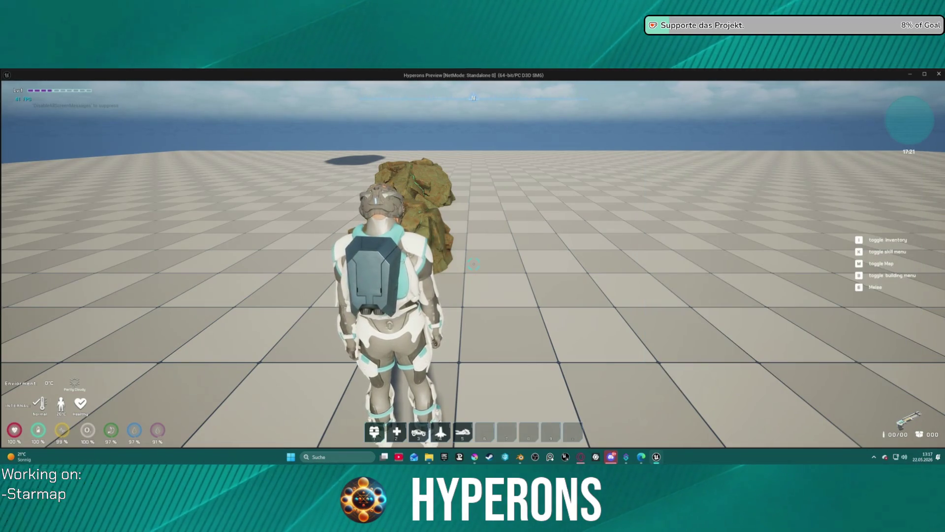
key("i")
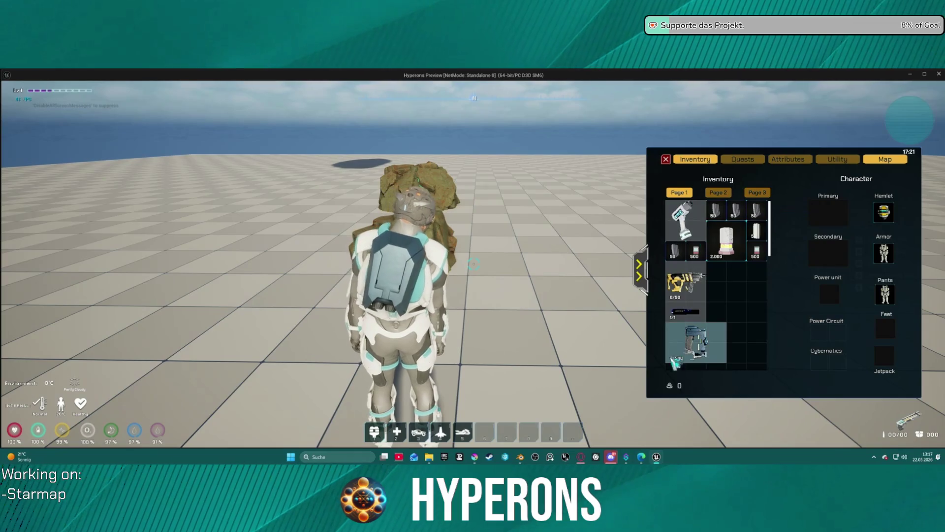
key("i")
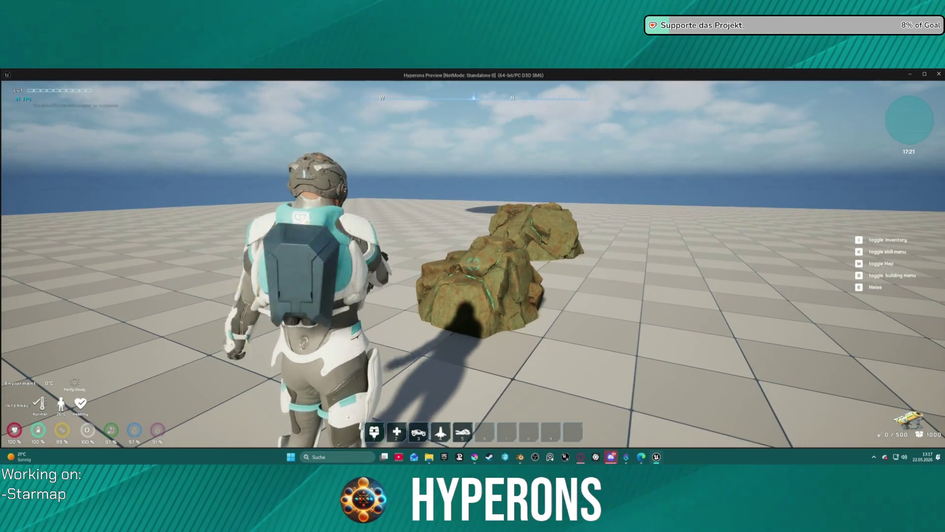
- Mine the rock with the harvester, pick up the Copper Ore and stone drops, and check the inventory
left_click(473, 265)
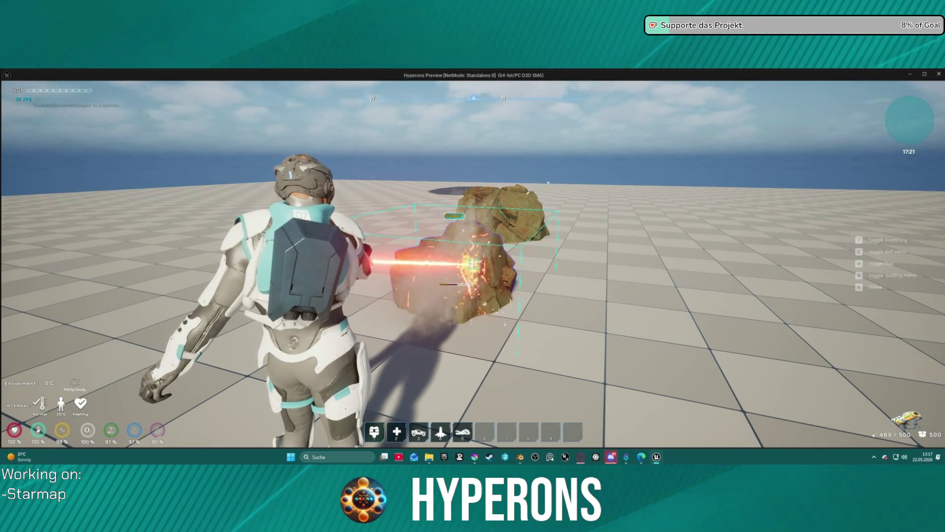
key("w")
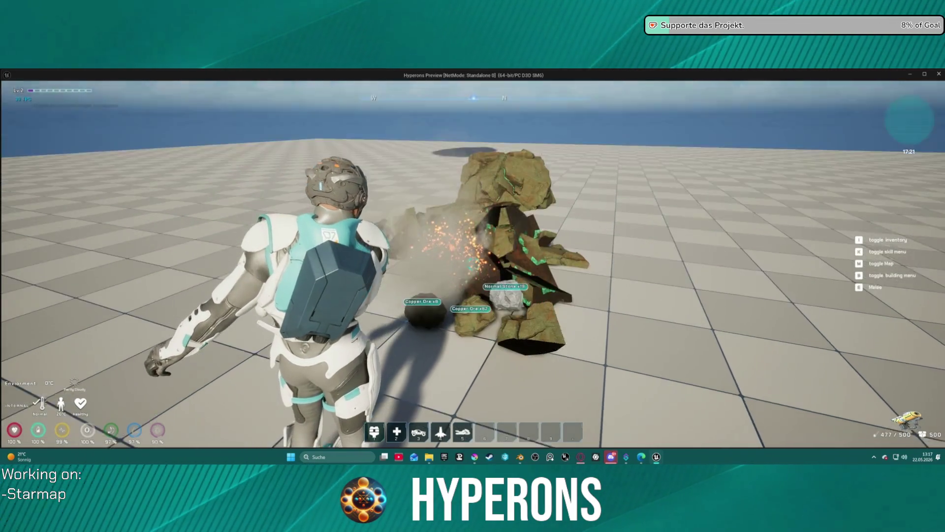
key("w")
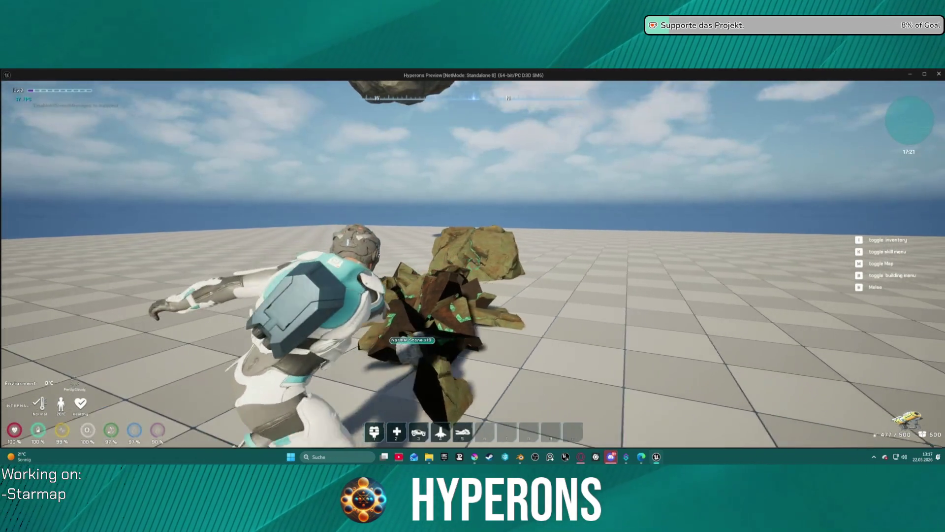
key("i")
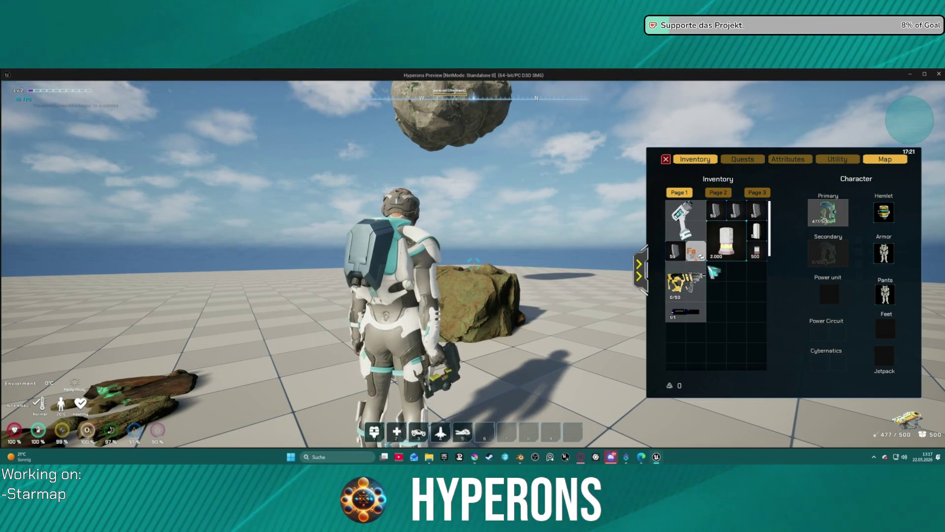
- Move the Fe ore item to an empty lower slot, stop the preview, and glance at the Content Drawer
mouse_move(699, 254)
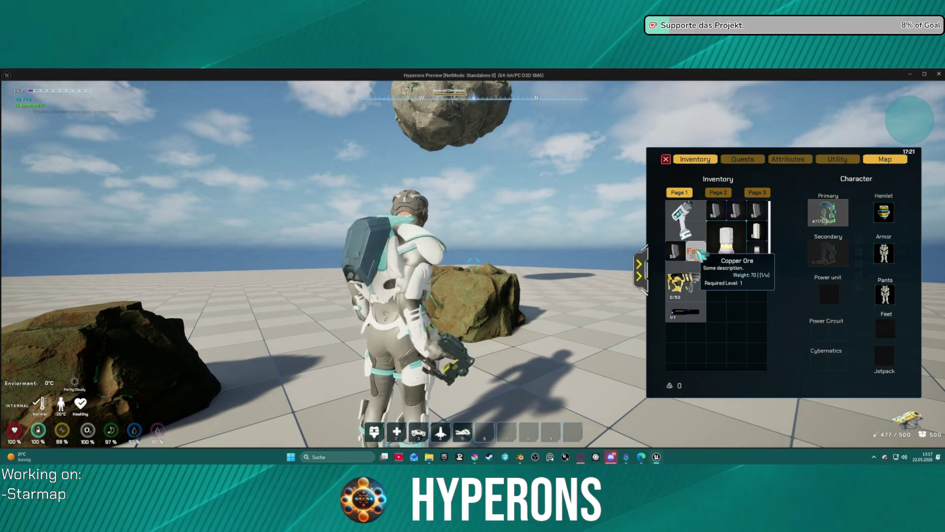
mouse_move(695, 295)
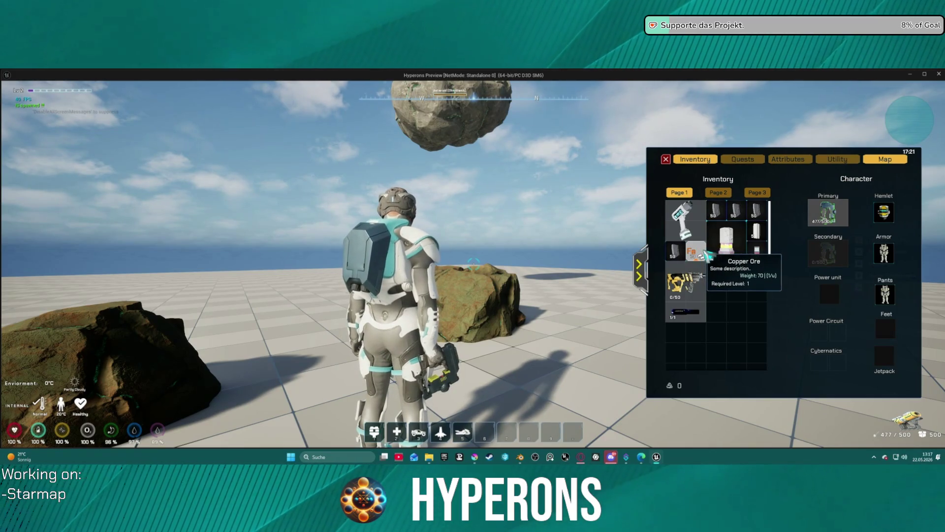
left_click_drag(708, 253, 687, 345)
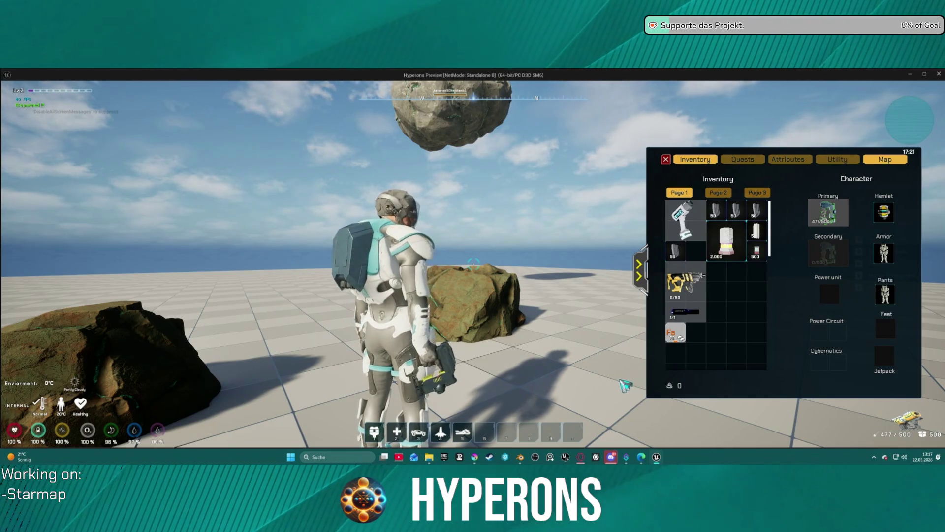
key("Escape")
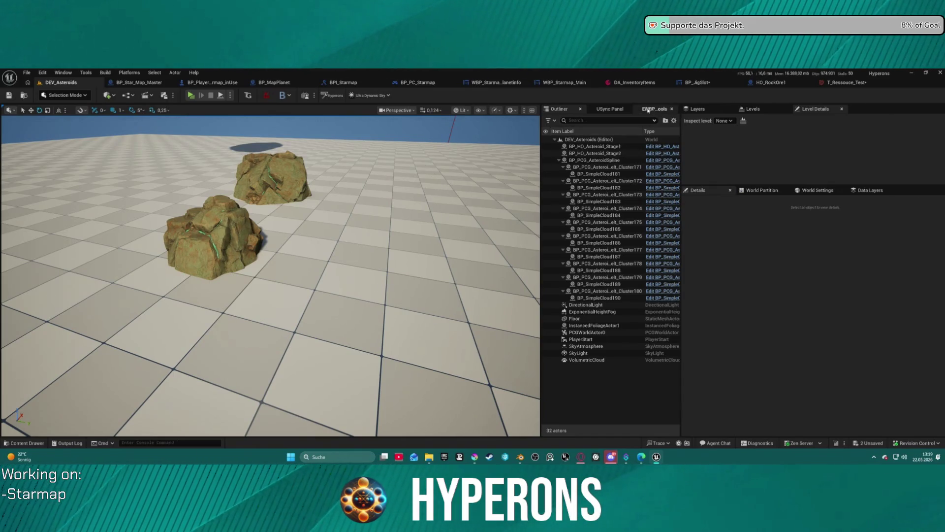
key("ctrl+space")
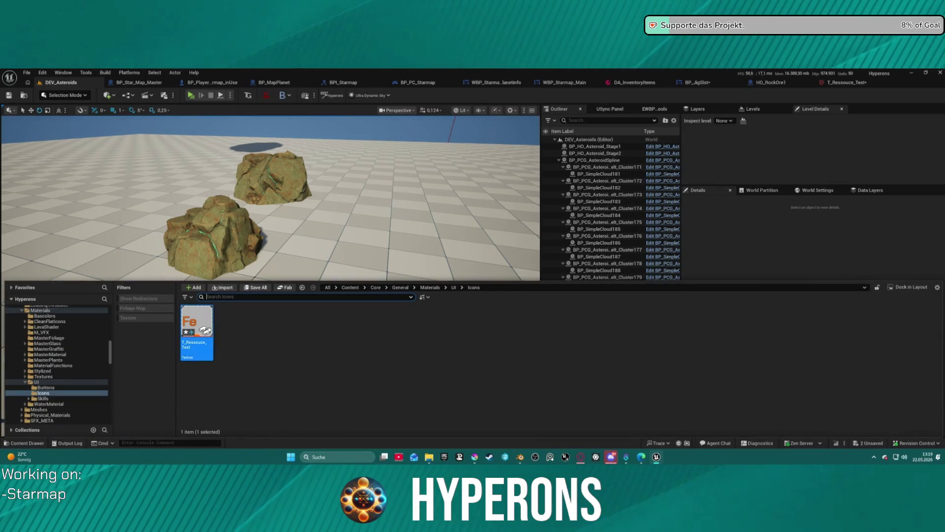
key("ctrl+space")
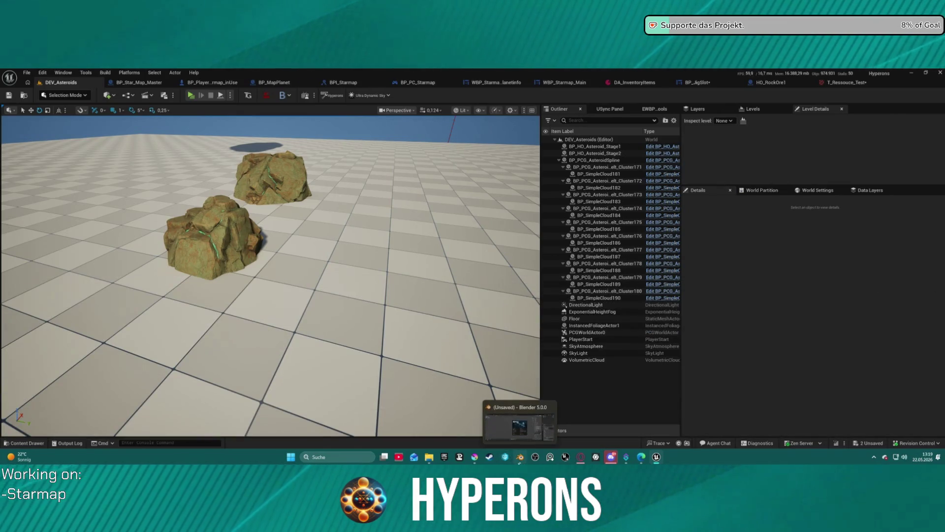
- Back in Krita, select the MainText Fe lettering and centre it horizontally with Align
left_click(474, 457)
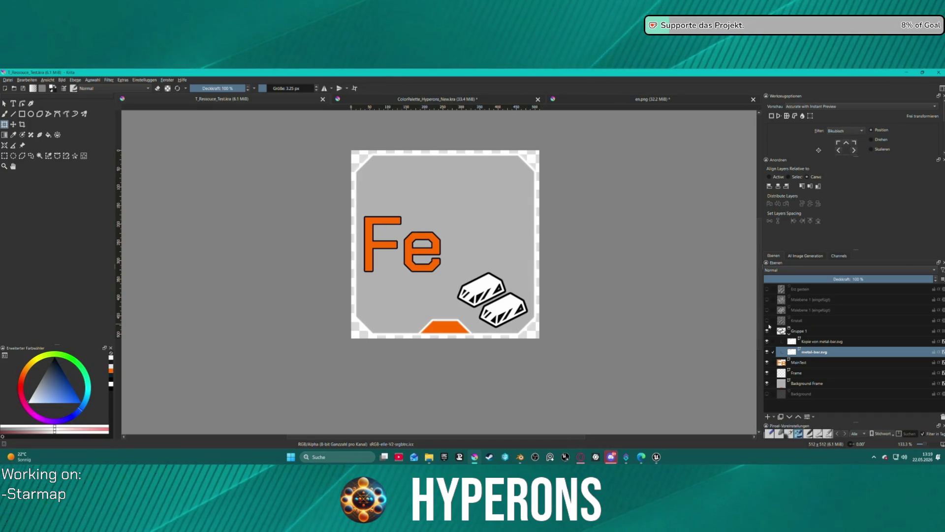
key("Page_Down")
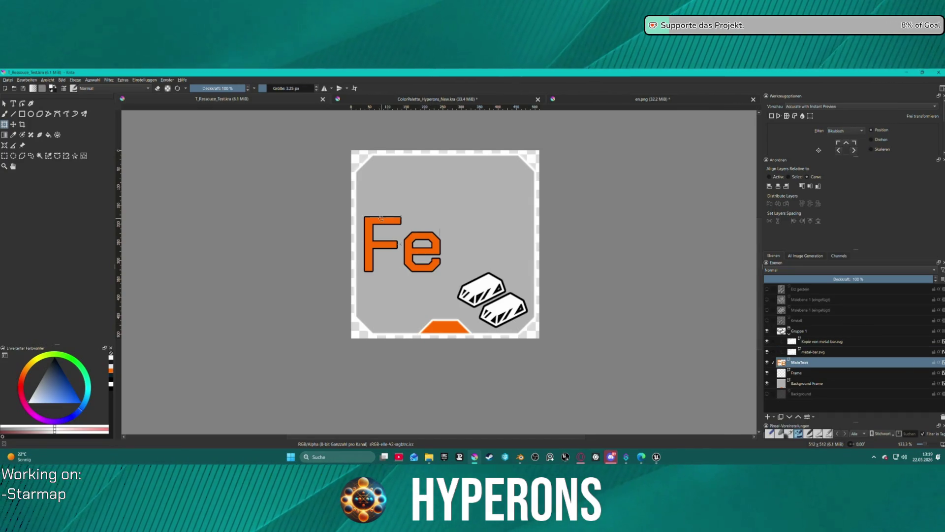
left_click(403, 222)
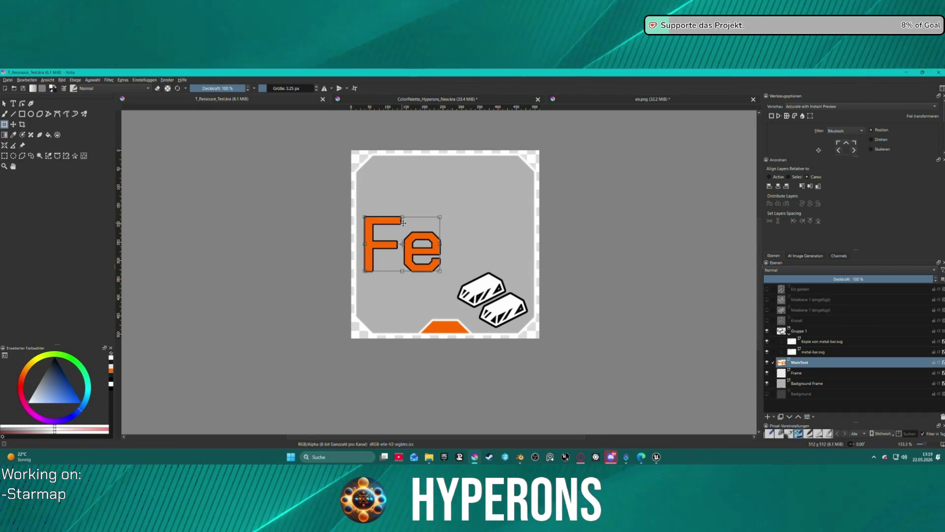
left_click(779, 187)
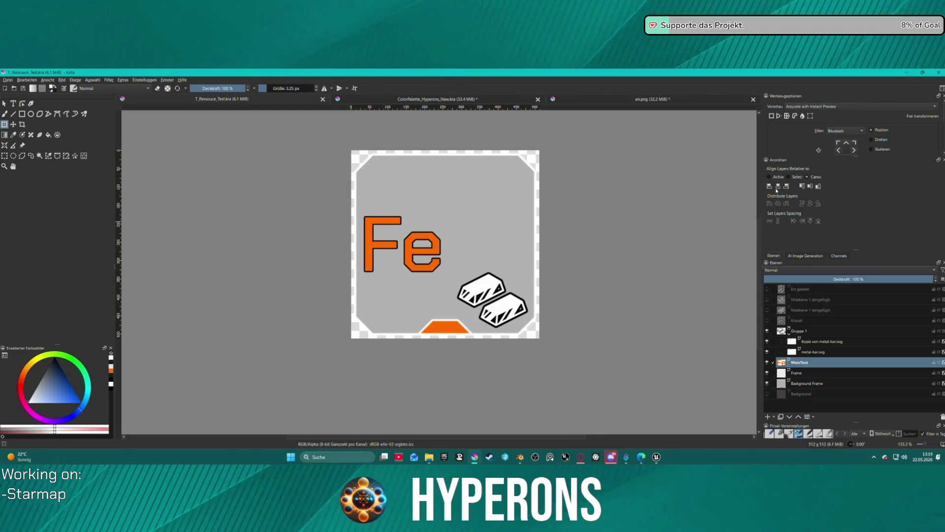
left_click(382, 225)
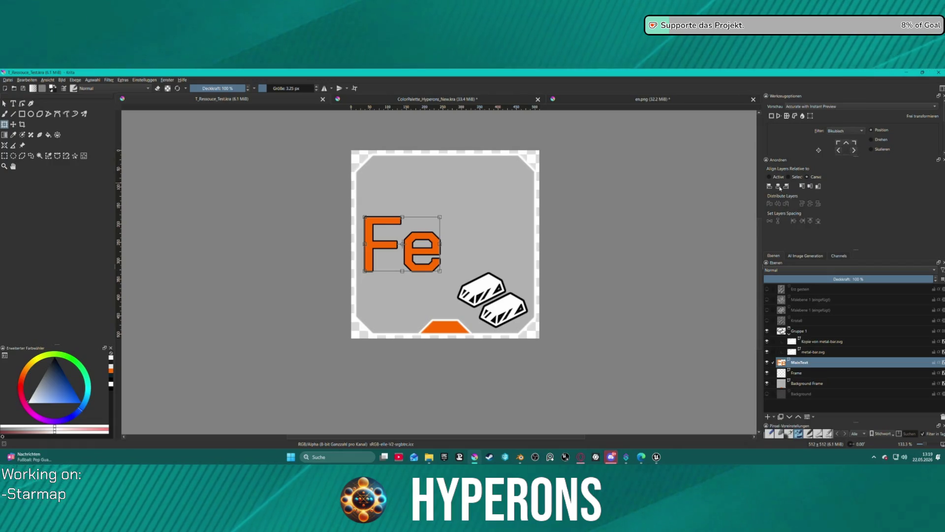
left_click(855, 374)
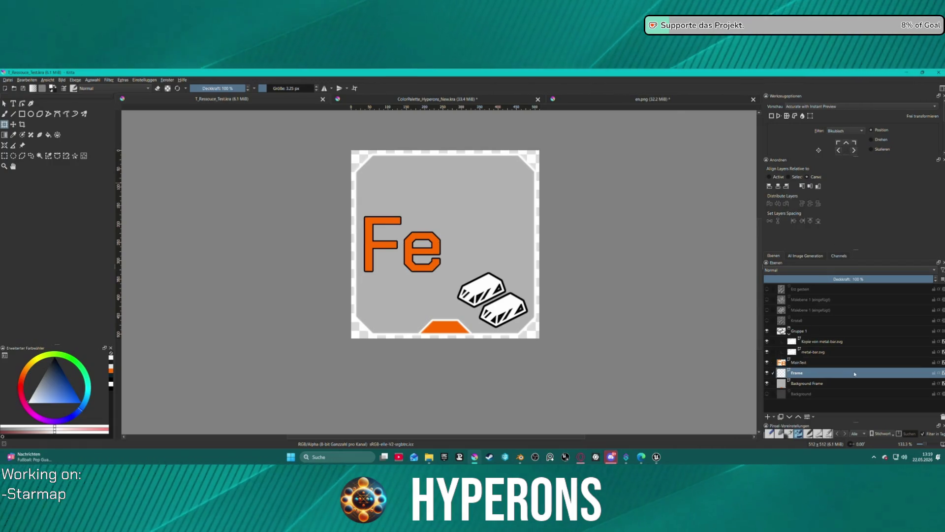
left_click(855, 362)
left_click(5, 103)
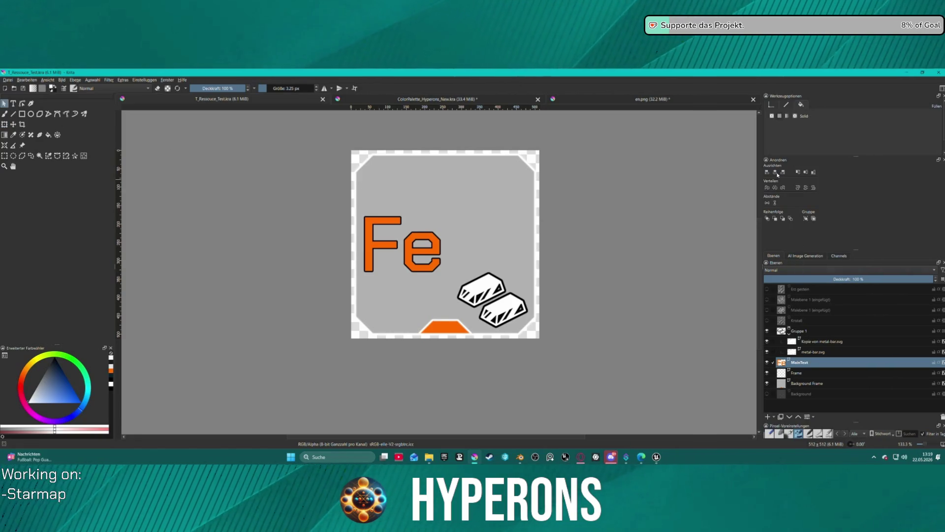
left_click(421, 248)
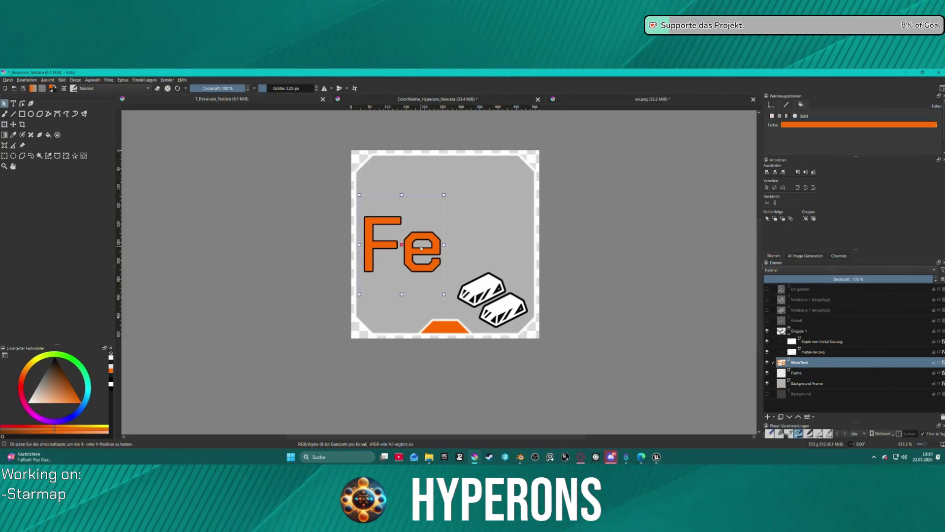
left_click(776, 172)
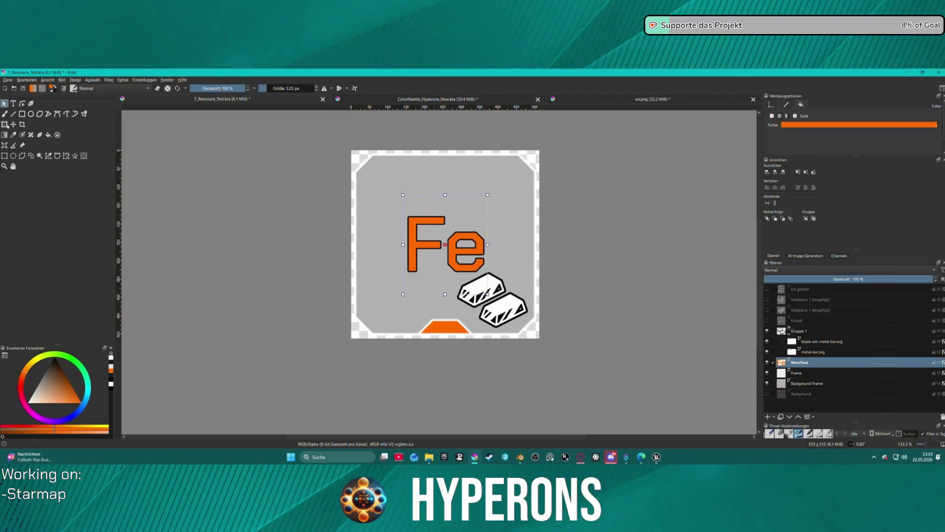
- Set the Fe text's X position to 256 px in the Transform tool options
key("ctrl+t")
scroll(804, 148, "down", 4)
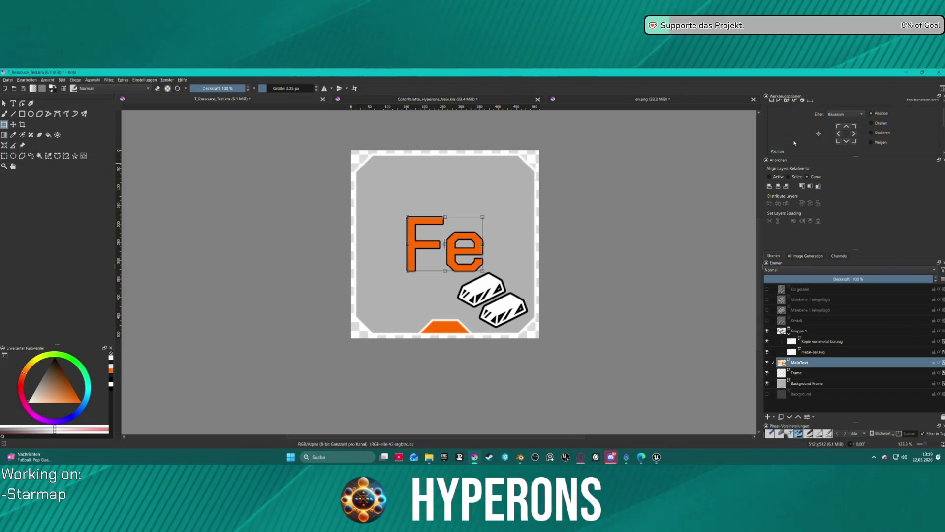
key("Up")
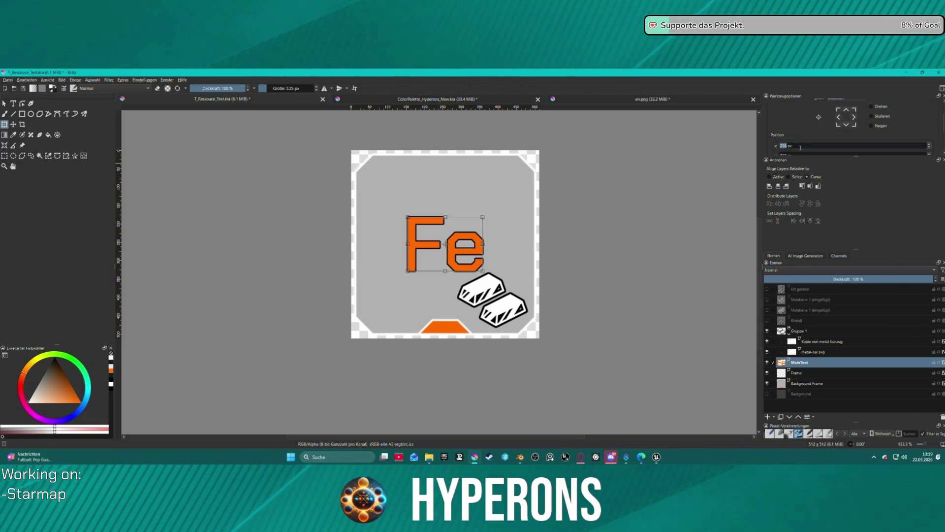
left_click(788, 154)
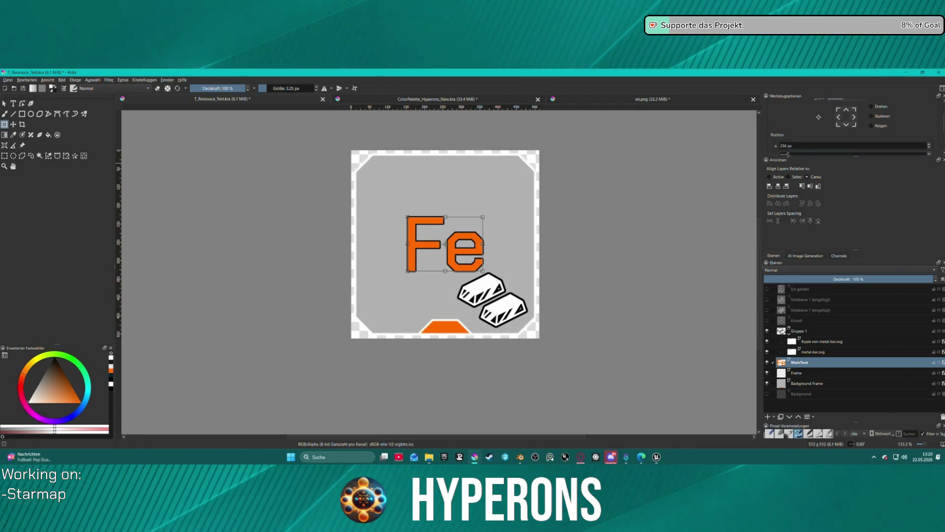
key("minus")
key("minus")
key("minus")
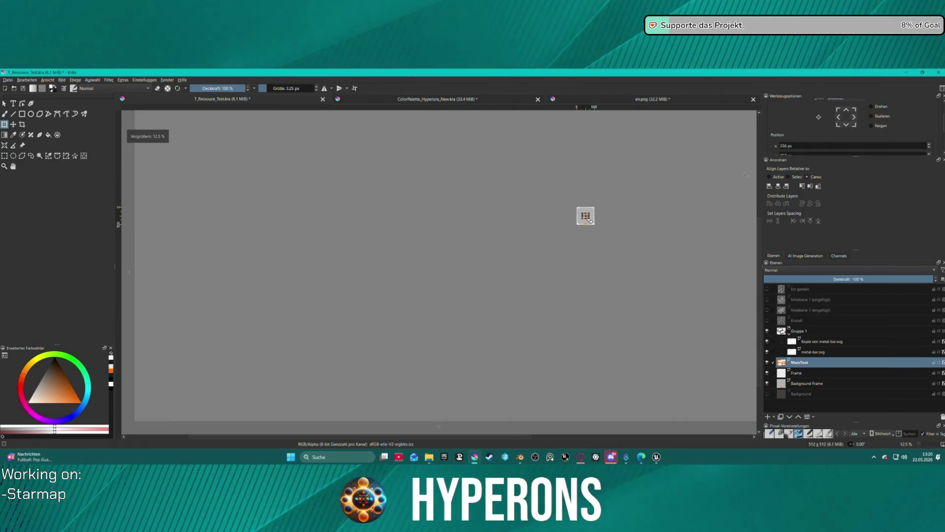
key("plus")
key("plus")
key("plus")
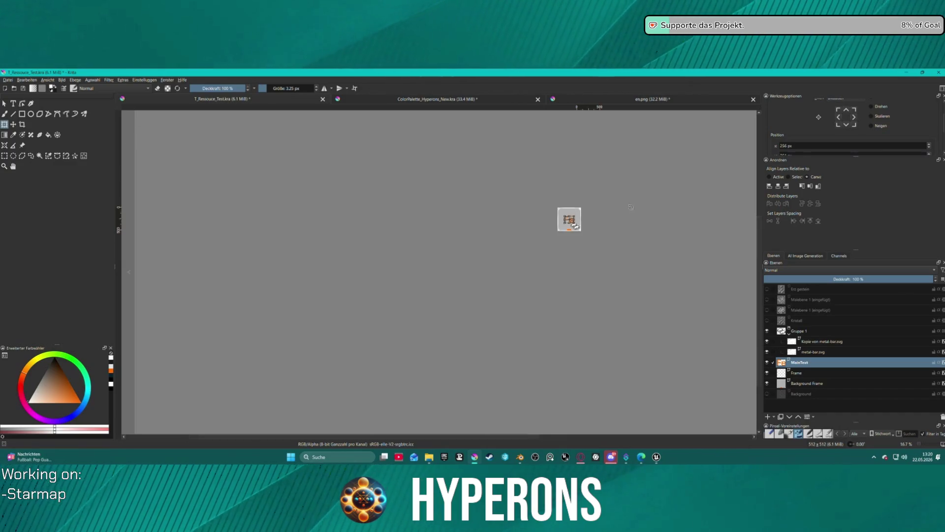
- Reframe the icon at 133% and set the Fe text's Position Y to 170 px, then select metal-bar.svg
key("1")
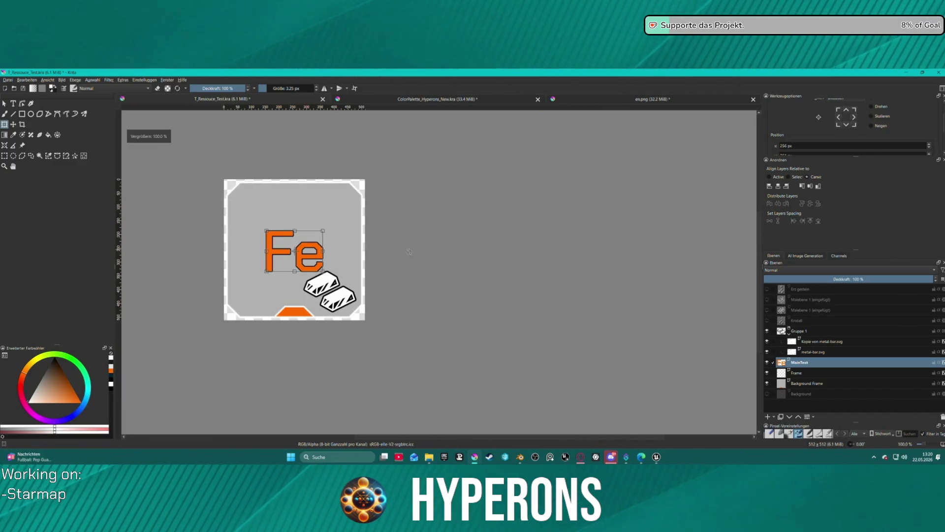
mouse_move(412, 253)
left_mouse_down()
mouse_move(454, 244)
mouse_move(544, 259)
mouse_move(528, 243)
left_mouse_up()
key("plus")
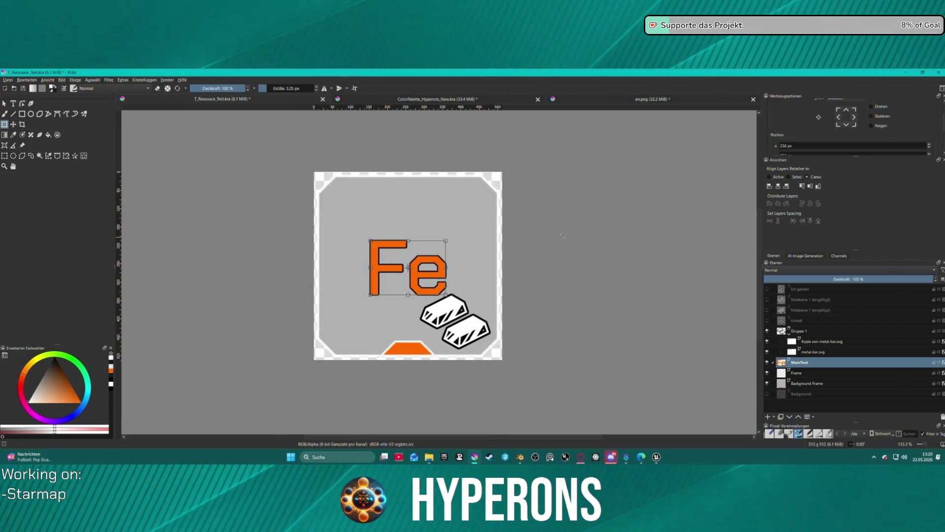
left_click(805, 154)
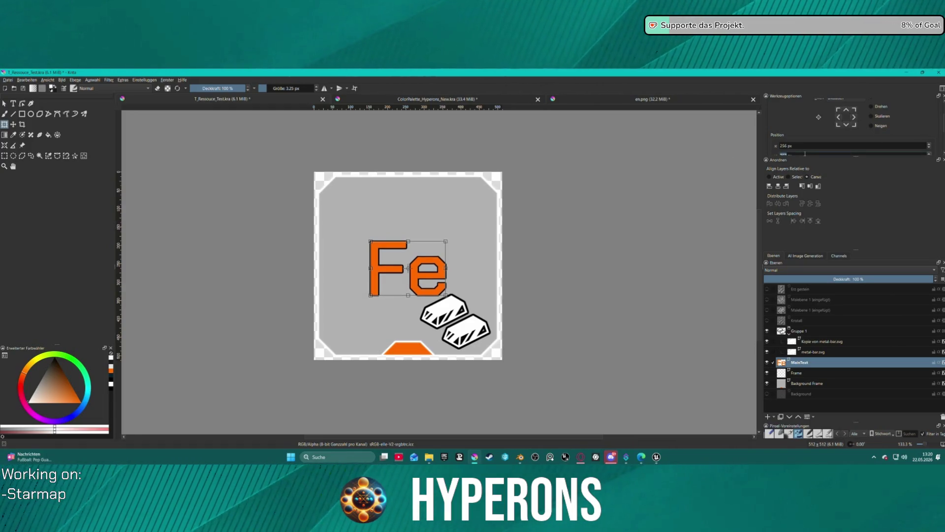
scroll(805, 153, "down", 15)
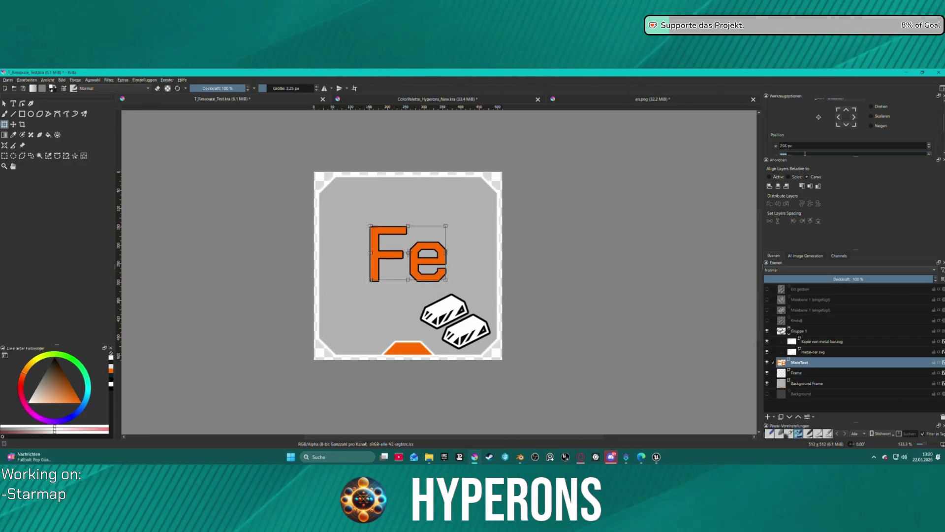
scroll(805, 153, "down", 10)
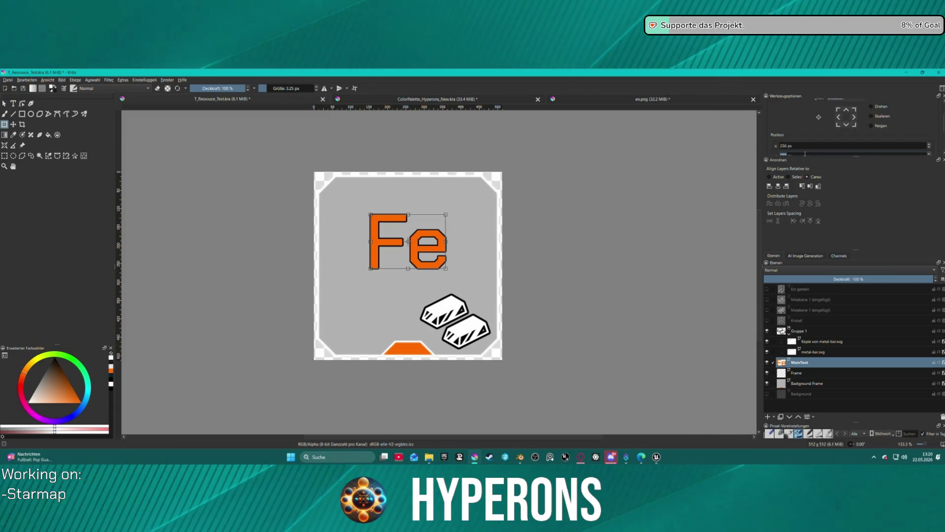
scroll(805, 153, "down", 5)
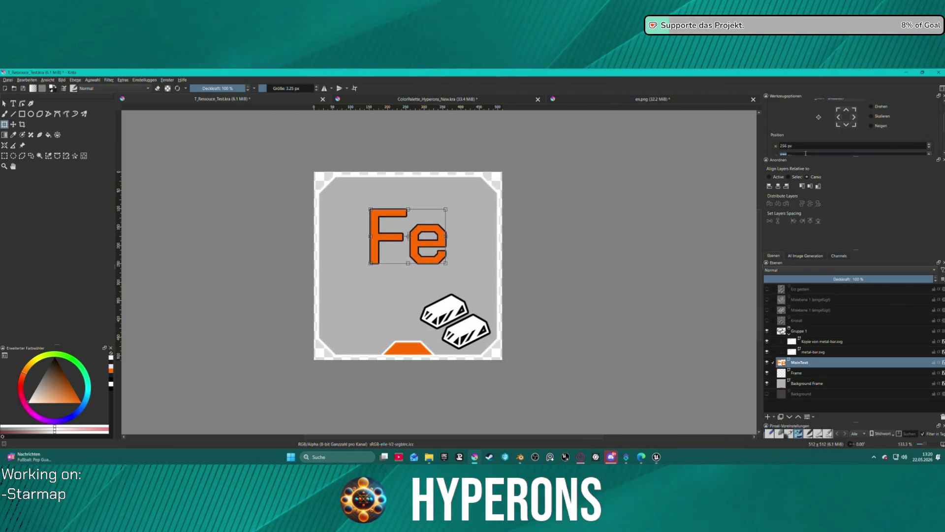
scroll(806, 153, "down", 2)
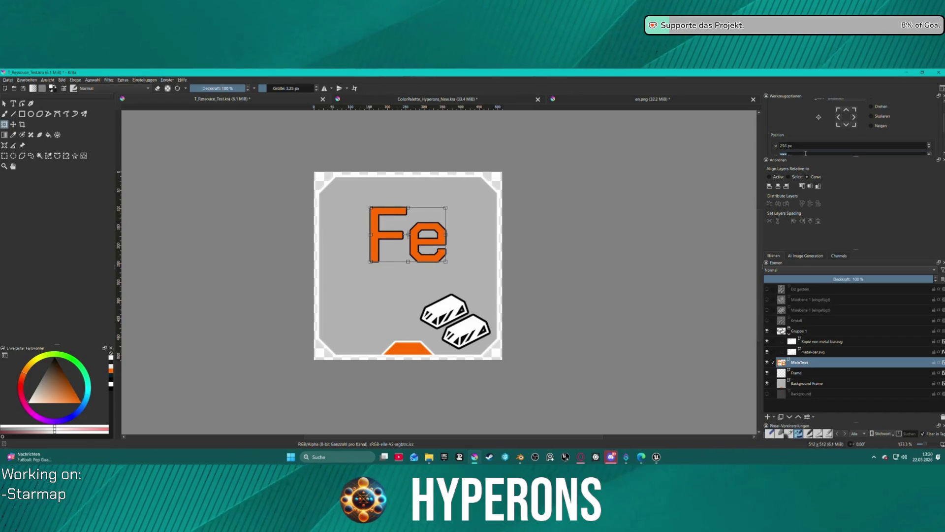
left_click_drag(813, 156, 813, 172)
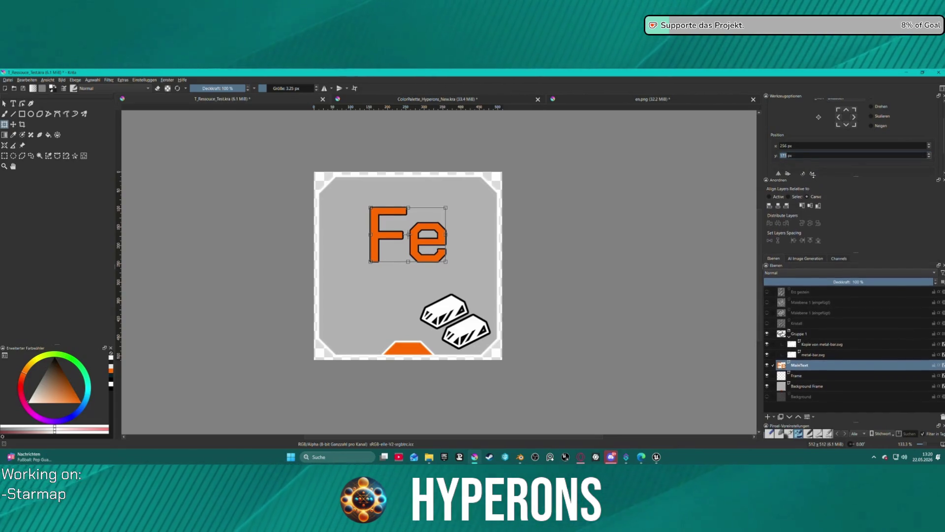
scroll(807, 154, "down", 1)
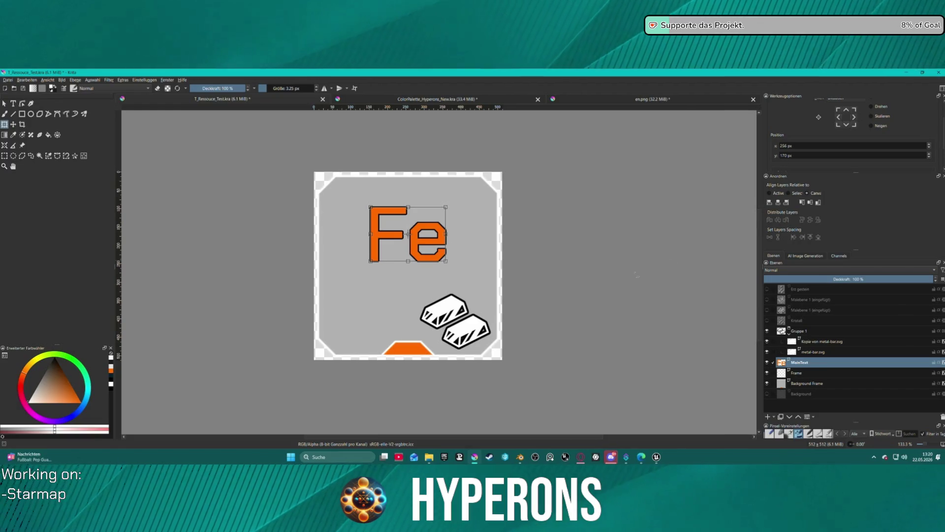
left_click(819, 353)
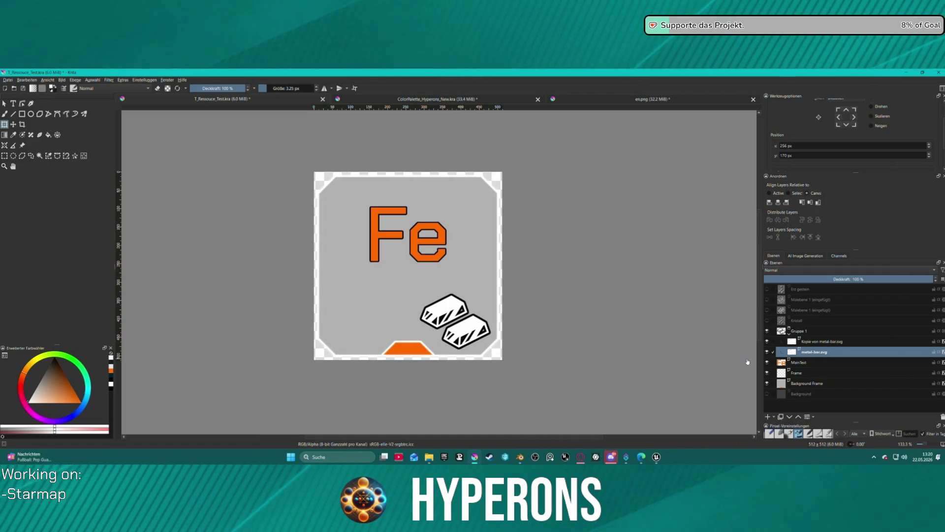
- Duplicate metal-bar.svg and centre all three bars horizontally and vertically so they stack
key("ctrl+j")
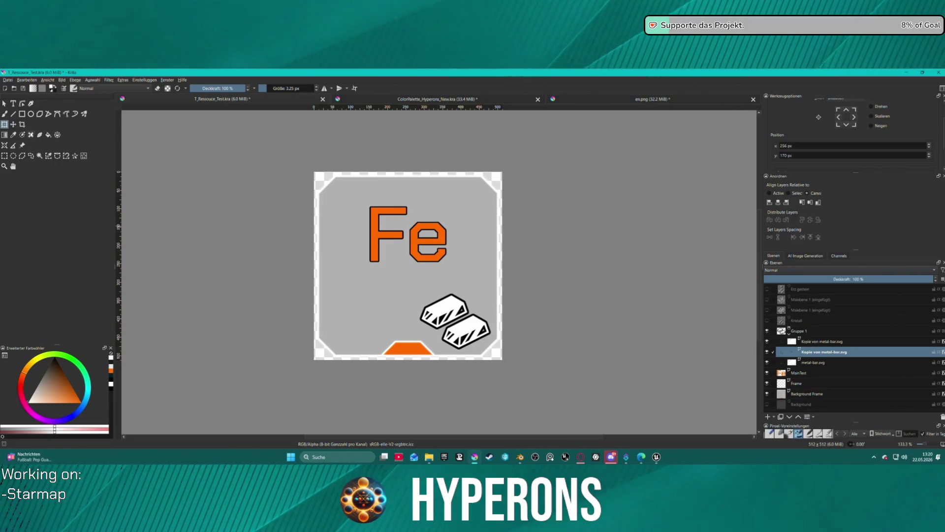
left_click(14, 124)
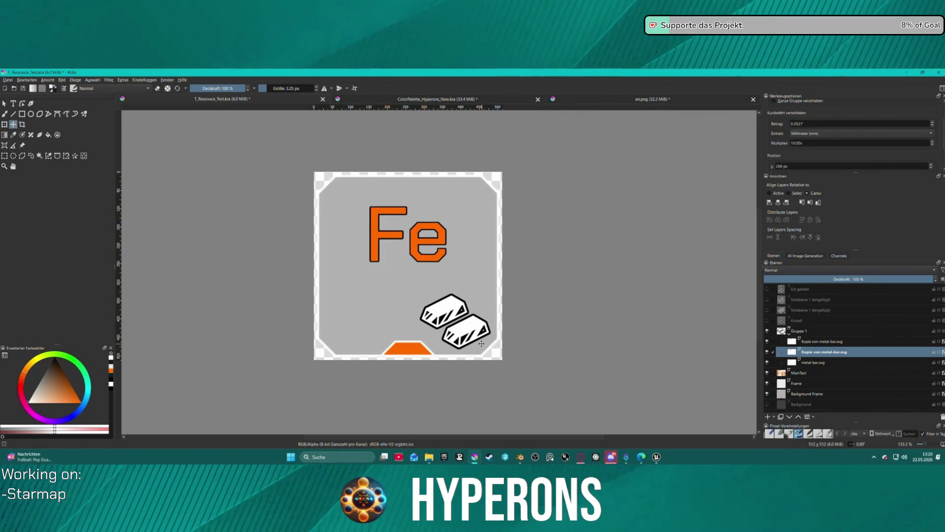
left_click_drag(482, 344, 390, 318)
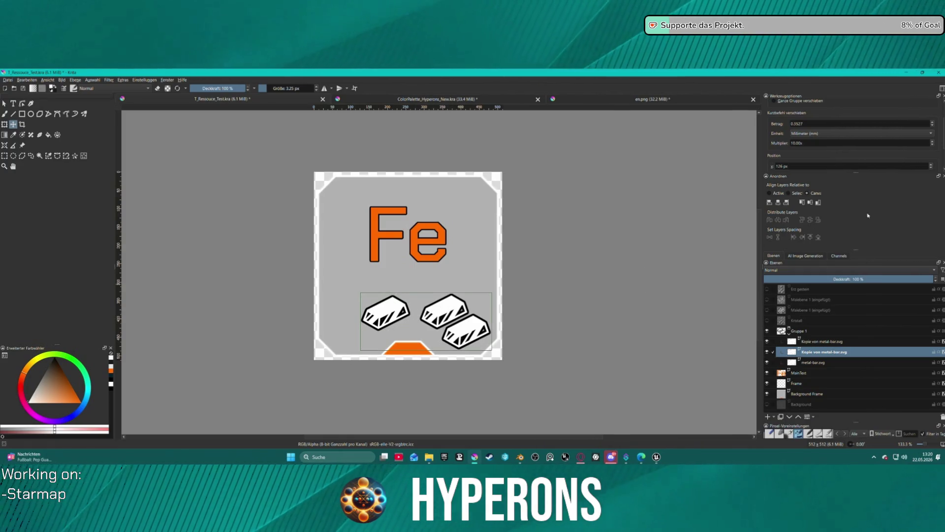
left_click(782, 205)
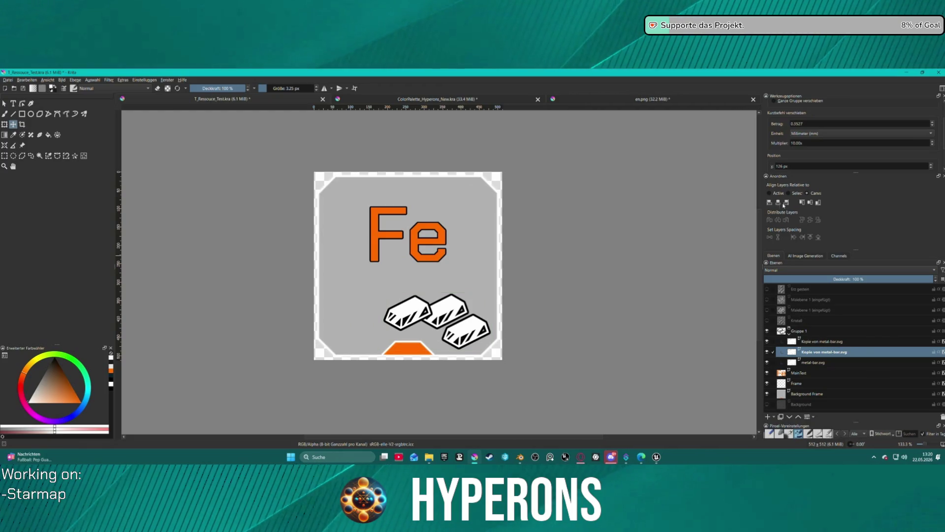
left_click(810, 203)
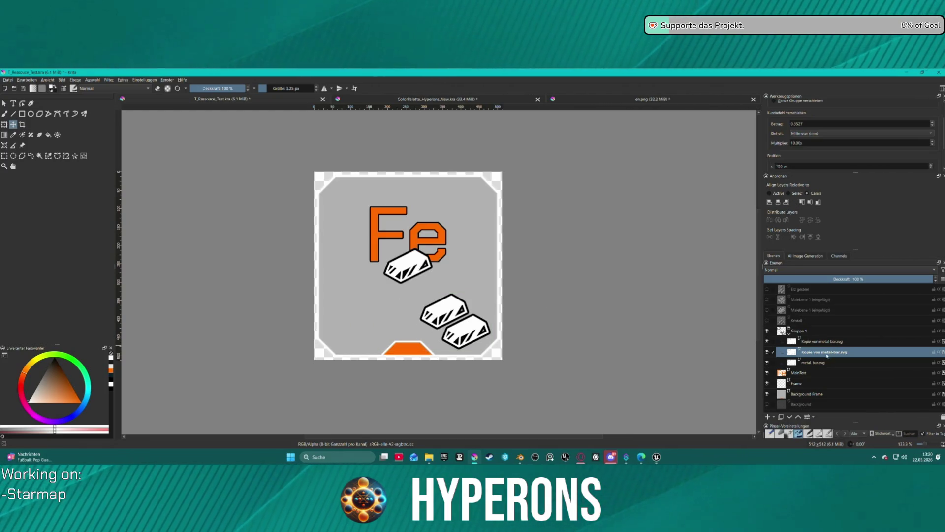
left_click(815, 362, "ctrl")
left_click(823, 341, "ctrl")
left_click(779, 204)
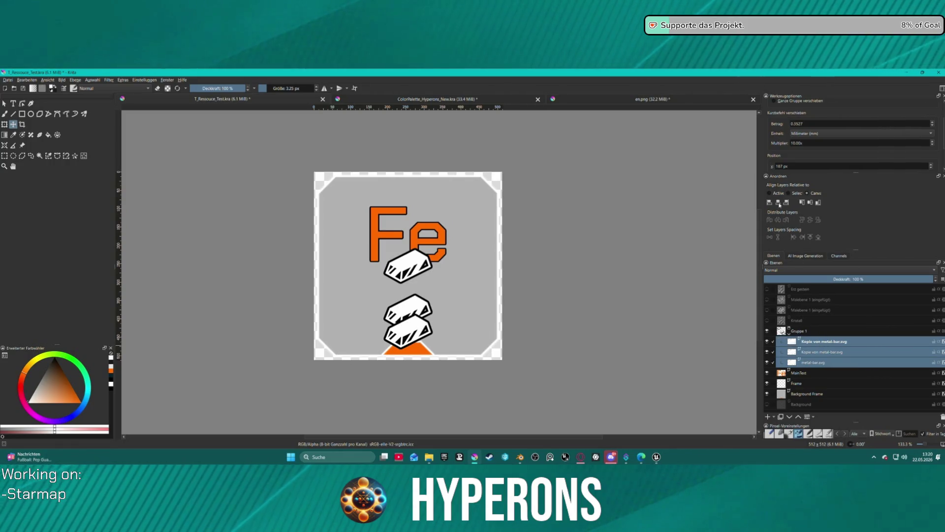
left_click(810, 203)
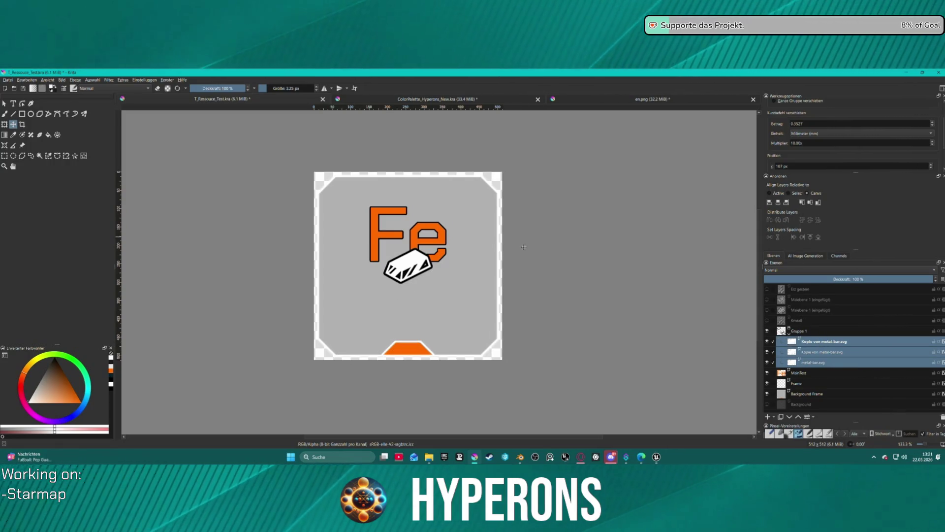
- Move the stacked bars to sit just below the Fe letters
left_click_drag(403, 269, 394, 314)
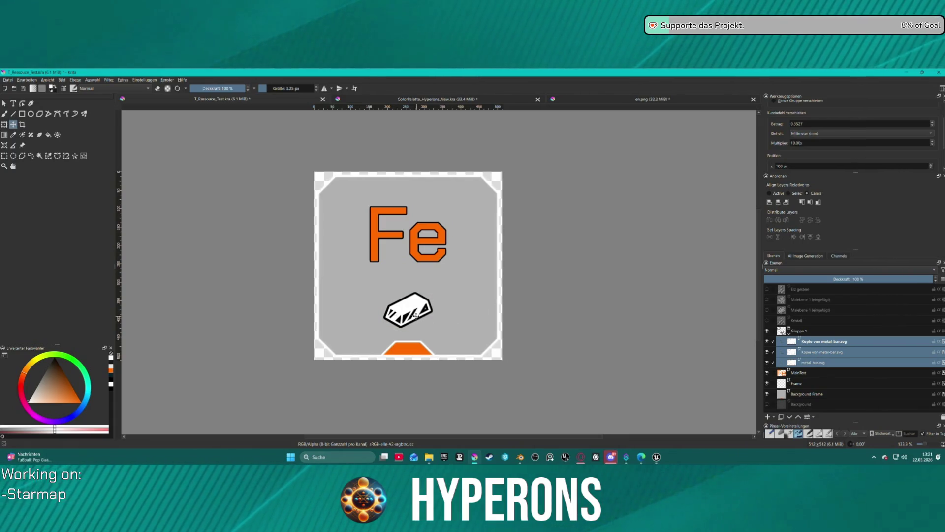
key("Up")
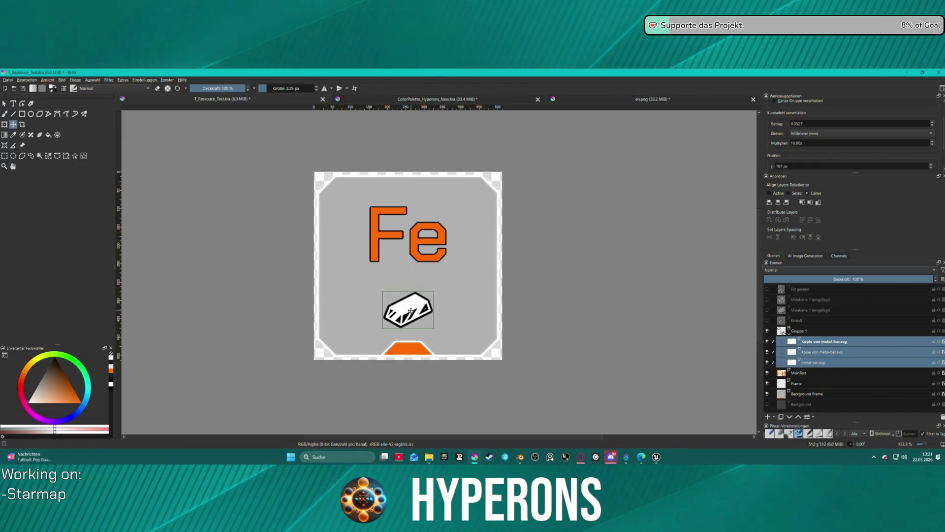
mouse_move(411, 311)
left_mouse_down()
mouse_move(389, 322)
mouse_move(426, 292)
mouse_move(406, 294)
left_mouse_up()
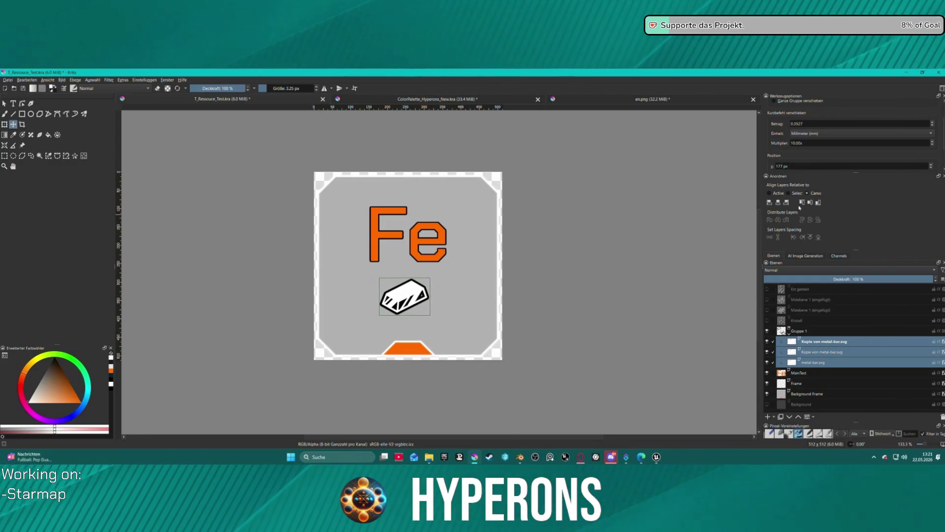
- Spread the two bar copies down-right and down-left, placing the left bar behind
left_click(779, 203)
left_click(822, 352)
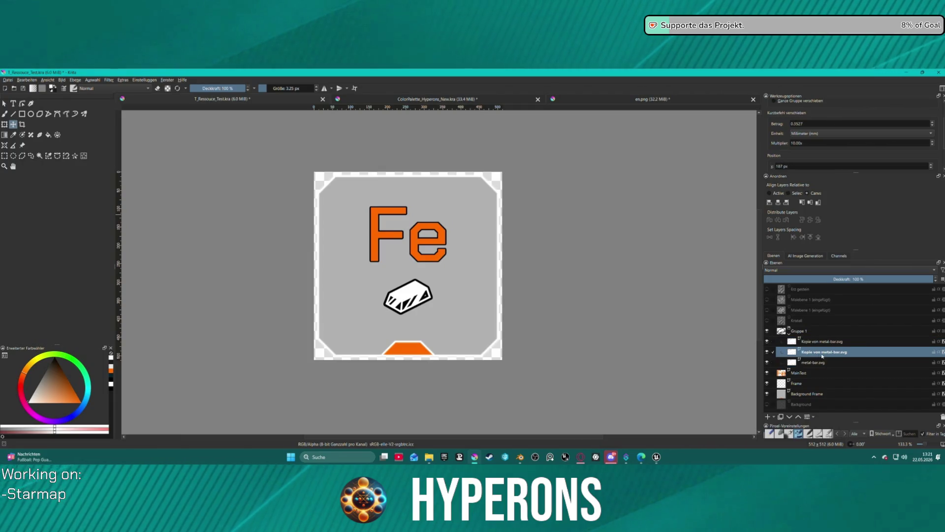
left_click_drag(407, 298, 418, 317)
left_click(435, 304)
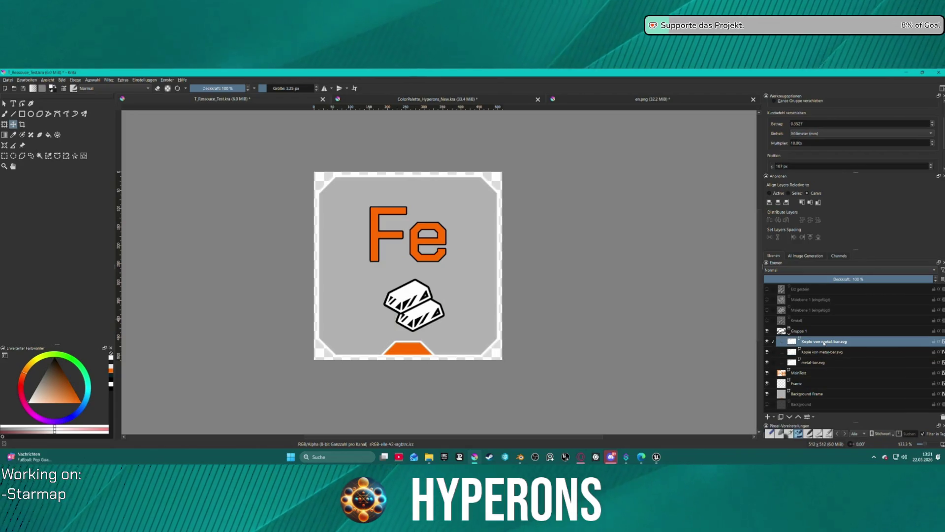
left_click_drag(411, 302, 401, 318)
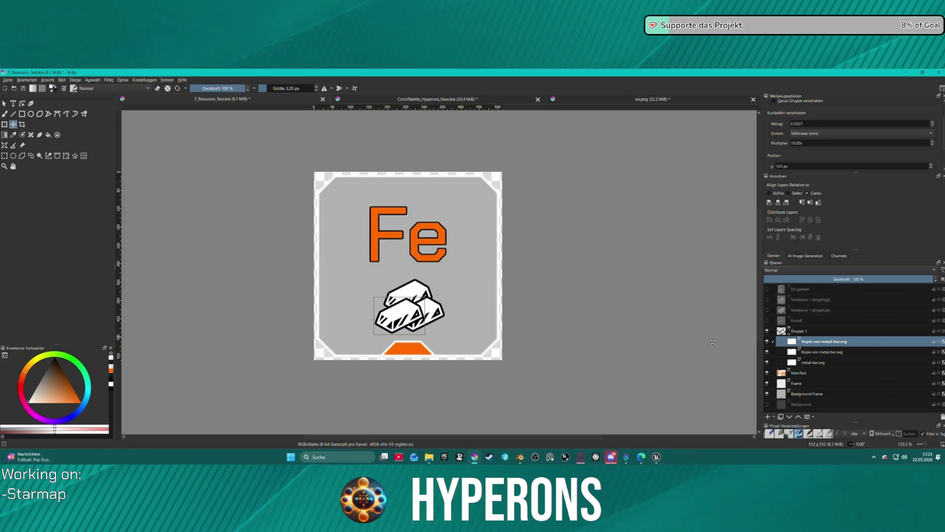
left_click_drag(839, 340, 839, 367)
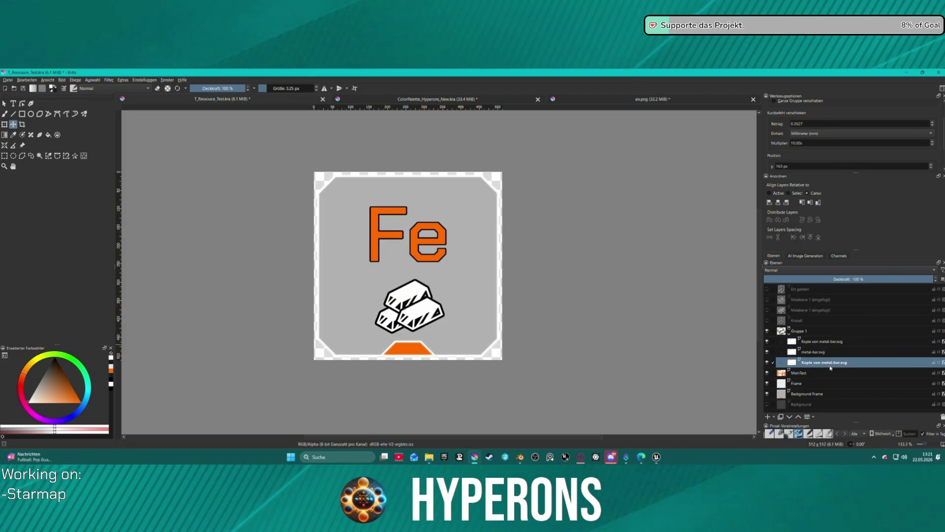
left_click_drag(394, 325, 389, 319)
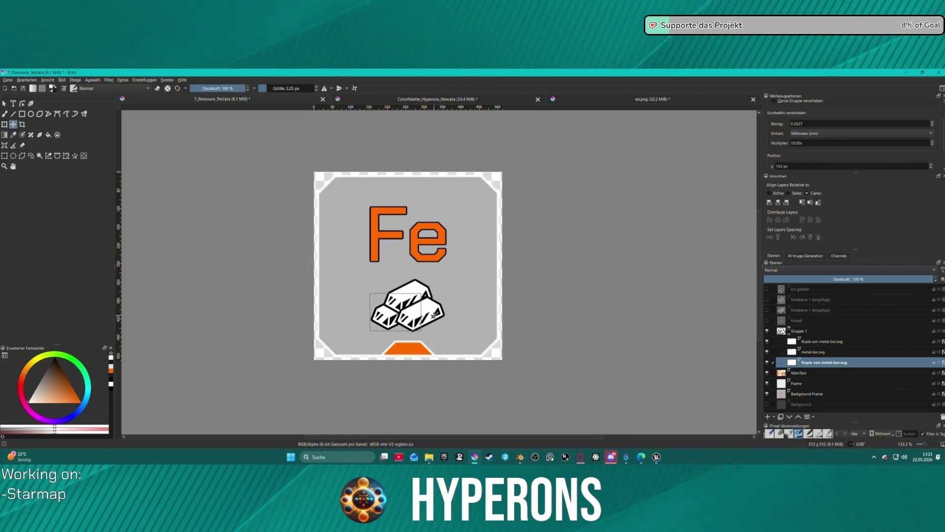
- Shift the front copy, nudge the original bar, and move metal-bar.svg to the top of the group
left_click(867, 351)
left_click(816, 345)
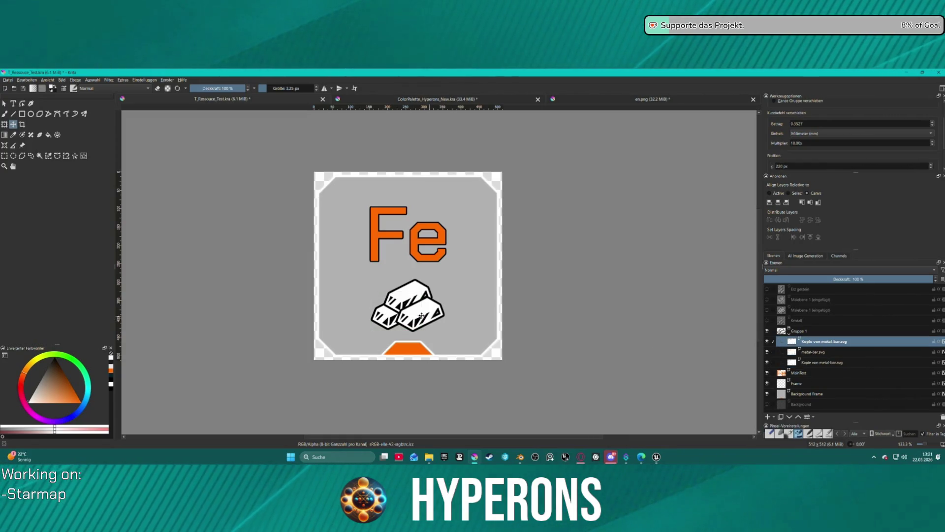
left_click_drag(422, 315, 414, 322)
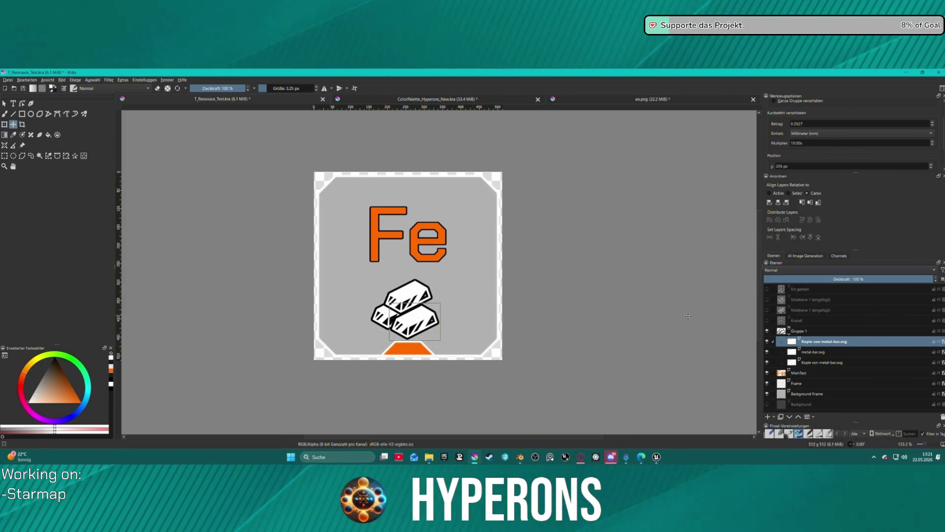
left_click(798, 353)
left_click_drag(408, 298, 409, 306)
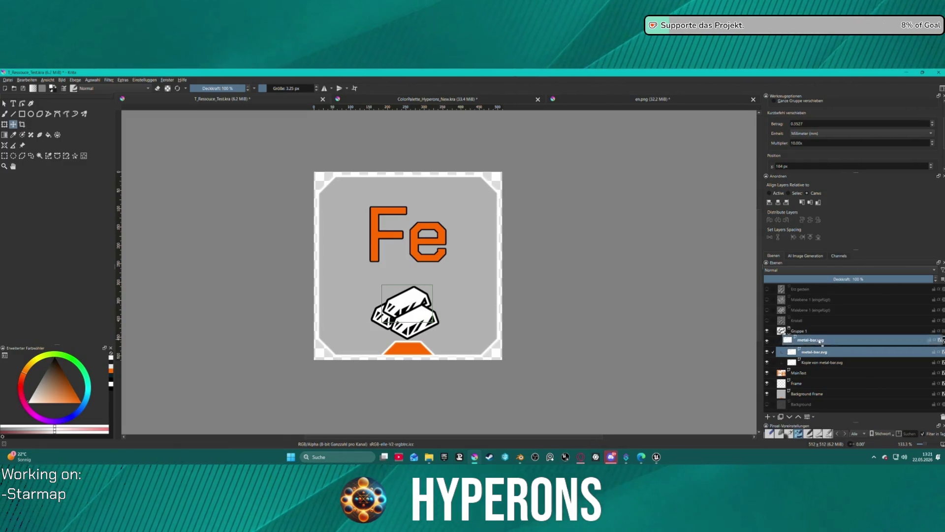
key("ctrl+Page_Down")
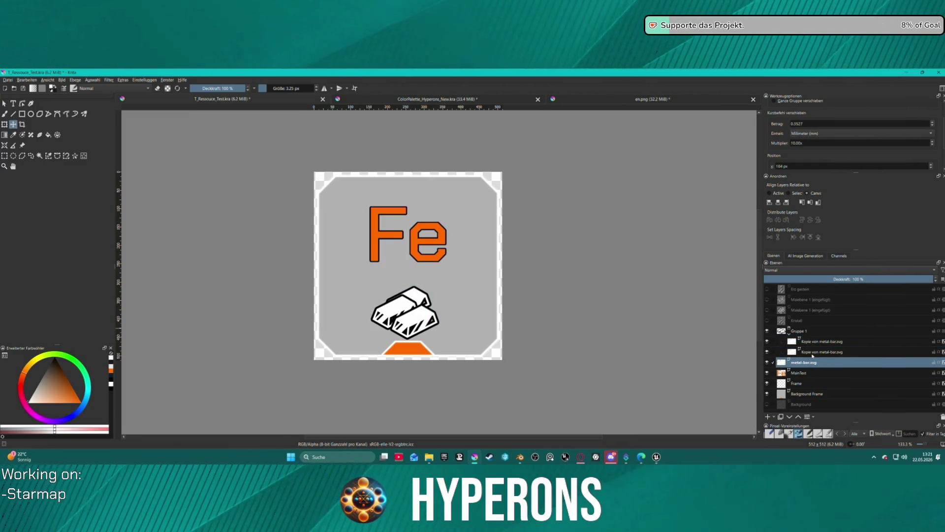
left_click_drag(808, 360, 808, 338)
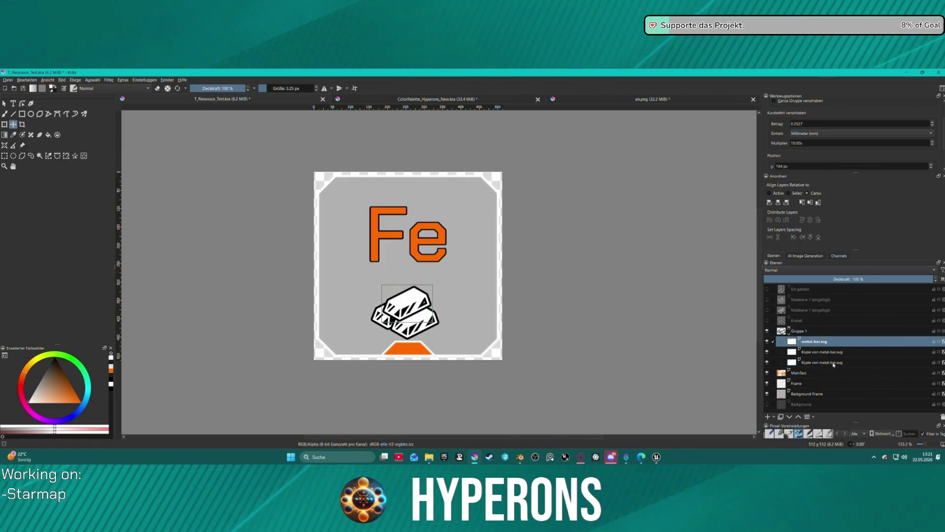
- Move the whole bar pile up and right, then fine-tune the top bar's position
left_click(834, 365, "shift")
left_click_drag(412, 323, 415, 311)
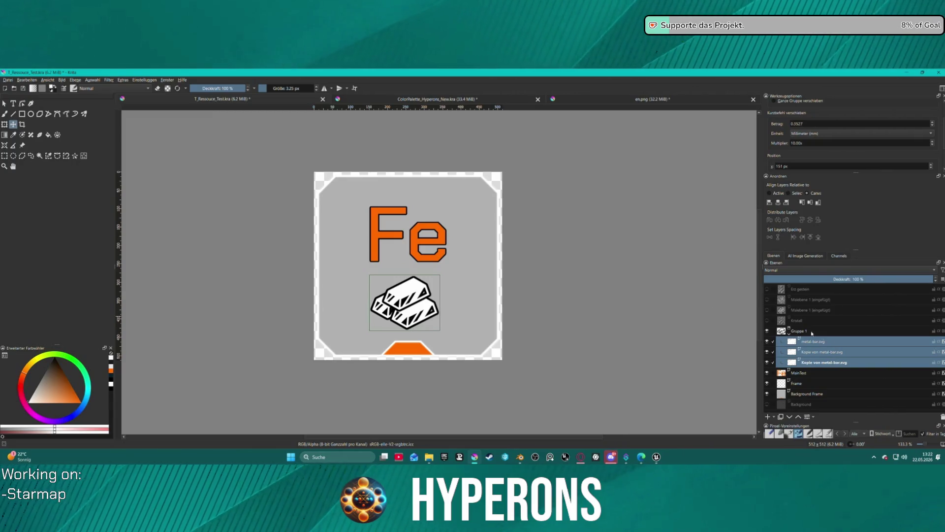
left_click(821, 353)
left_click(818, 345)
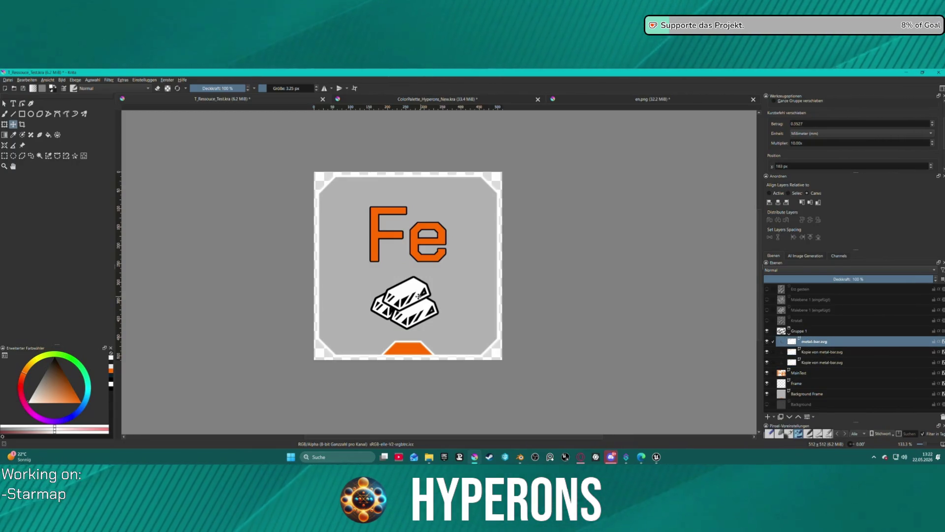
left_click_drag(418, 296, 408, 295)
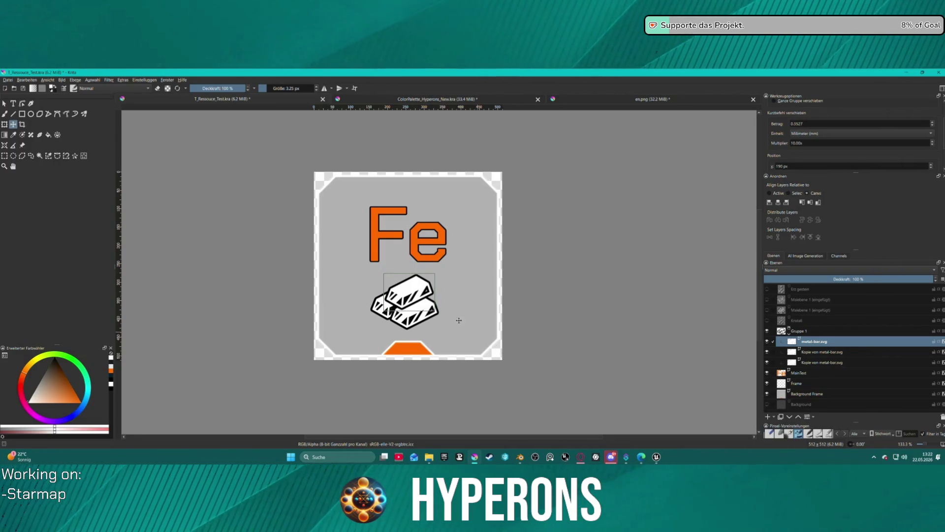
left_click_drag(409, 296, 407, 302)
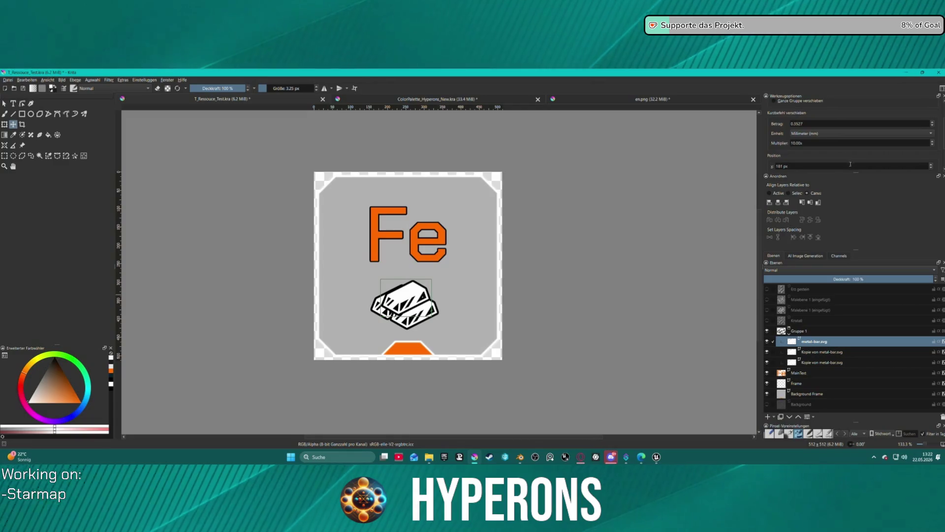
- Adjust the top bar's Y position value with the arrow keys, settling at 278 px
scroll(836, 150, "down", 1)
double_click(791, 150)
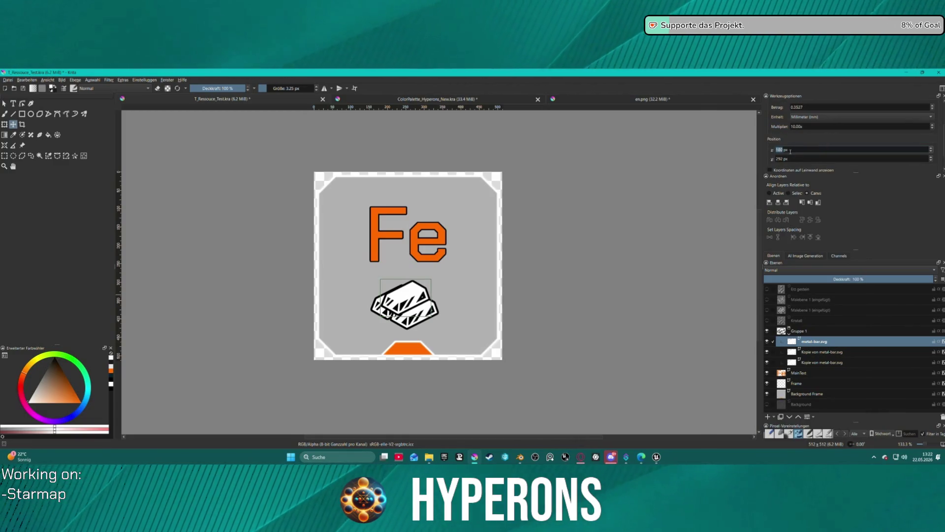
left_click(803, 161)
key("Up")
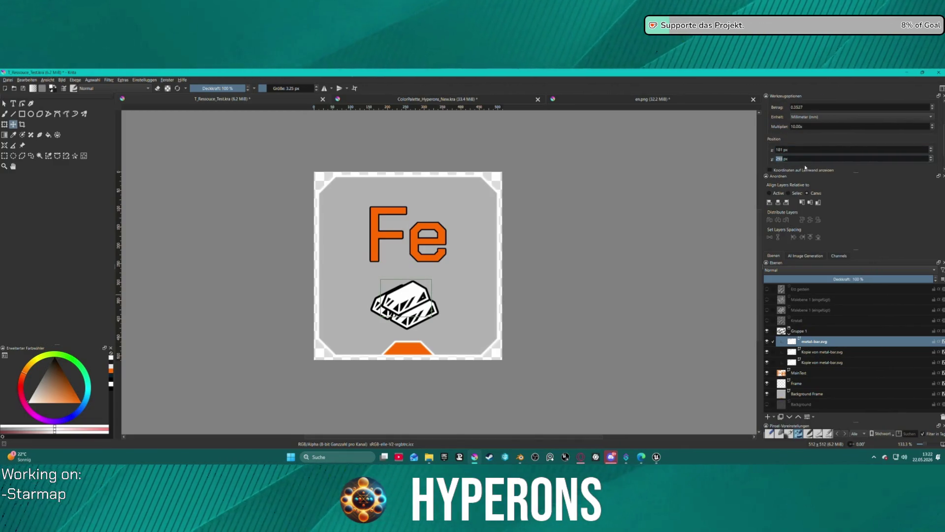
scroll(805, 165, "down", 1)
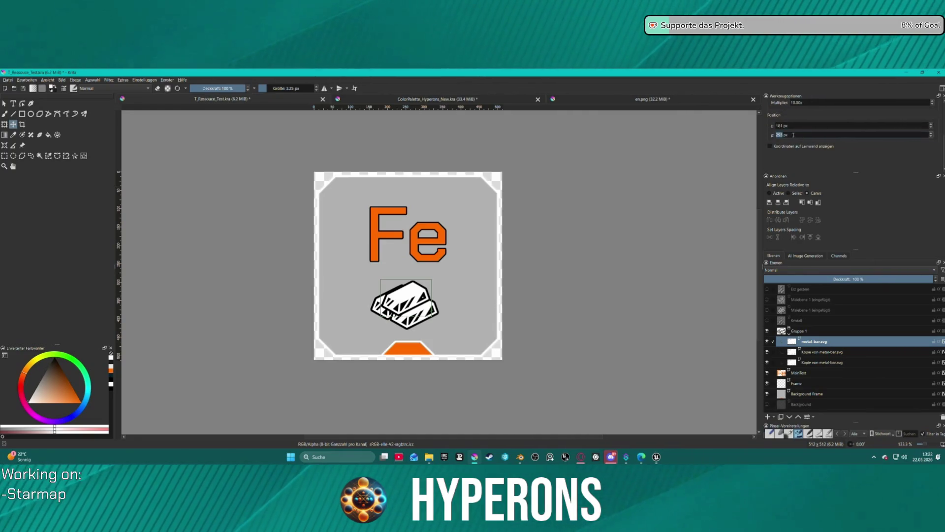
key("Down")
scroll(651, 215, "down", 2)
scroll(581, 254, "up", 5)
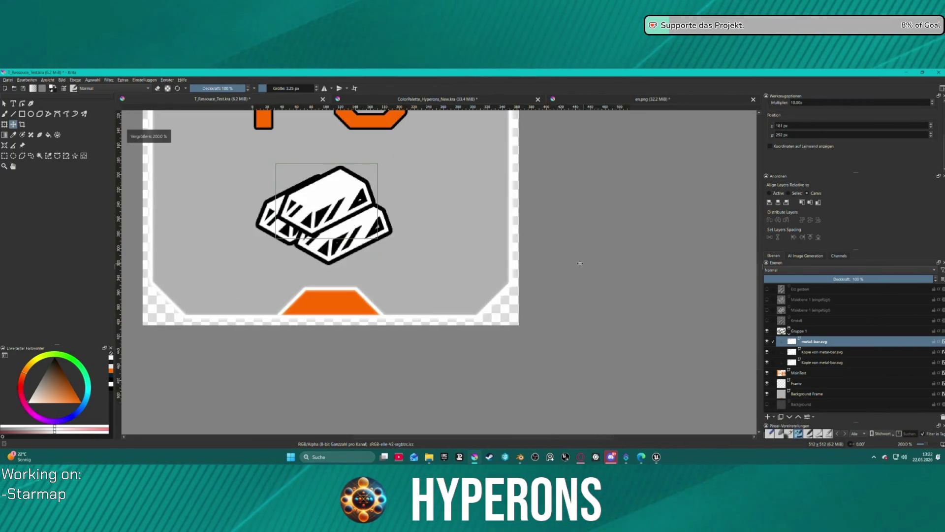
scroll(581, 253, "down", 2)
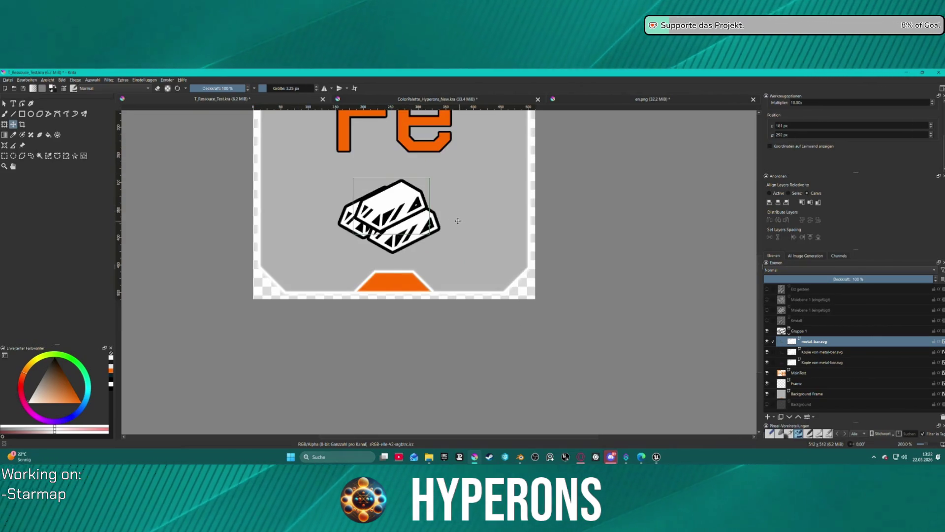
left_click(795, 134)
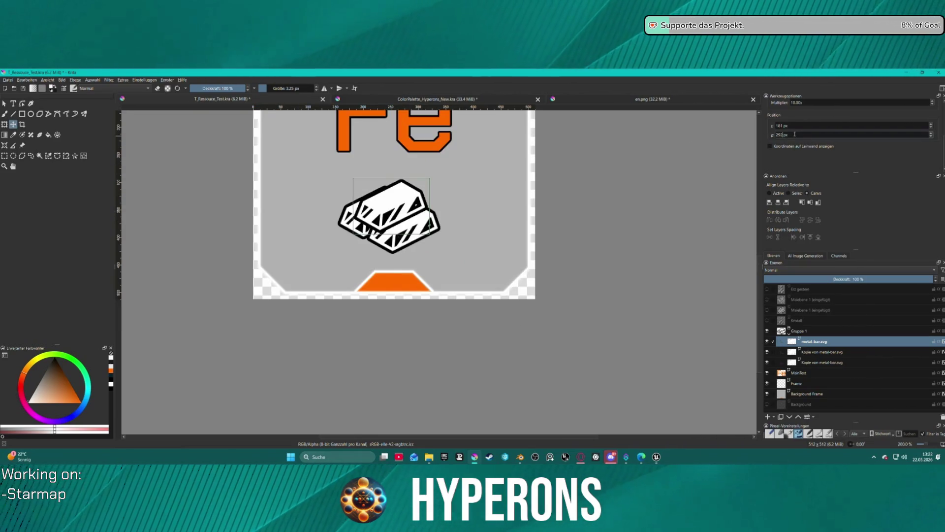
key("Down")
key("Down")
key("Down")
key("Down")
key("Down")
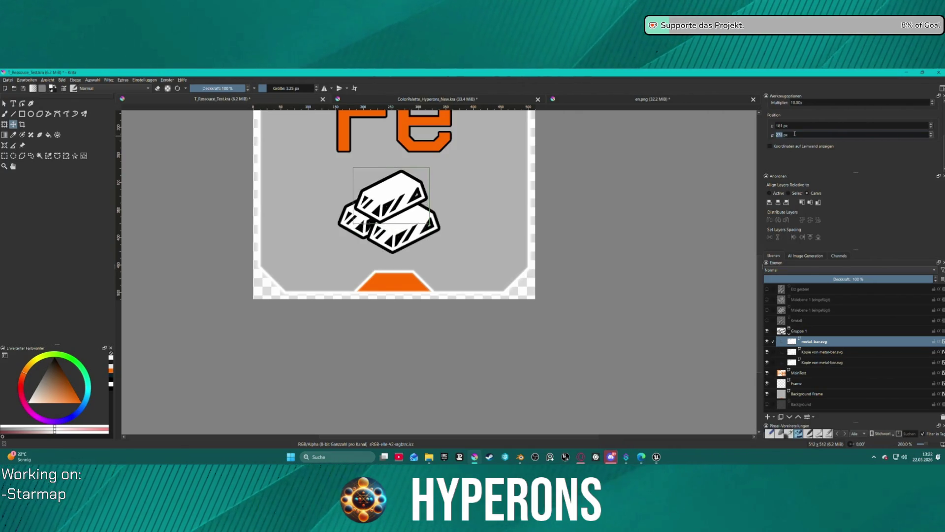
key("Up")
key("Up")
key("Up")
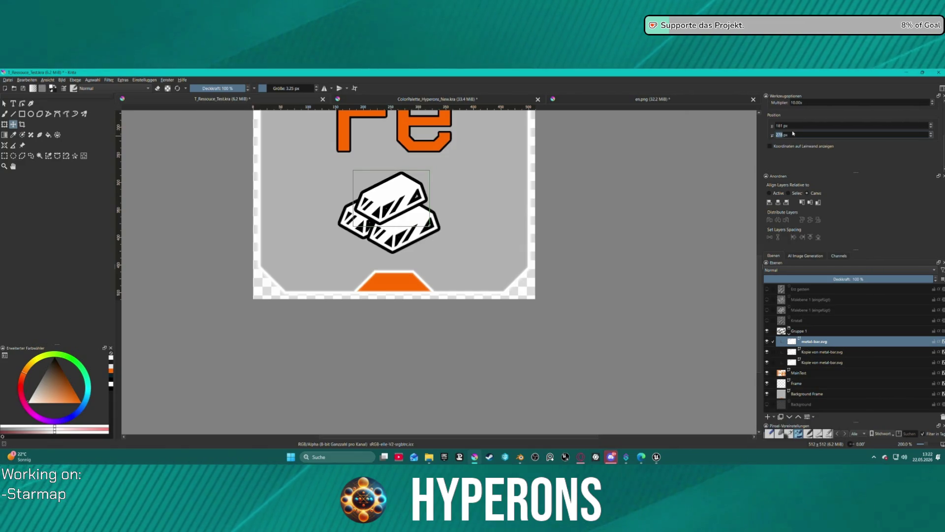
scroll(446, 229, "down", 3, "ctrl")
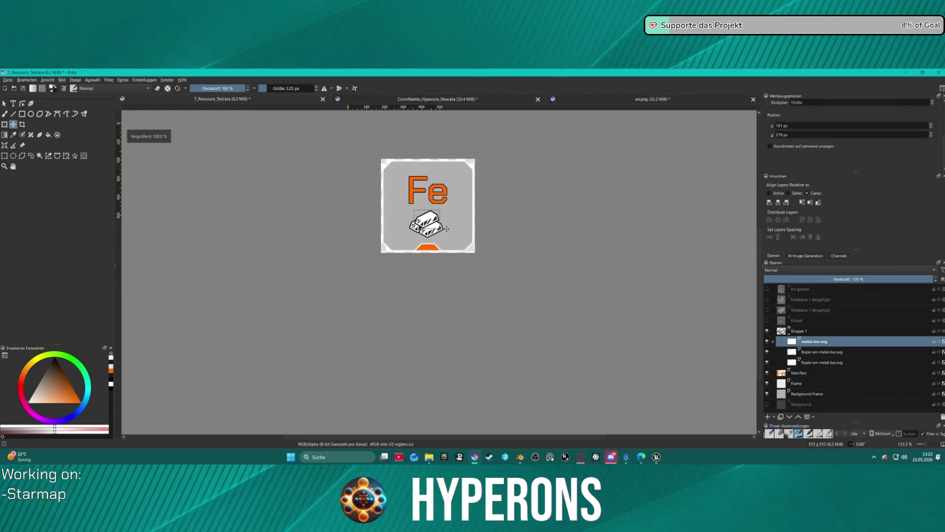
scroll(495, 204, "up", 3, "ctrl")
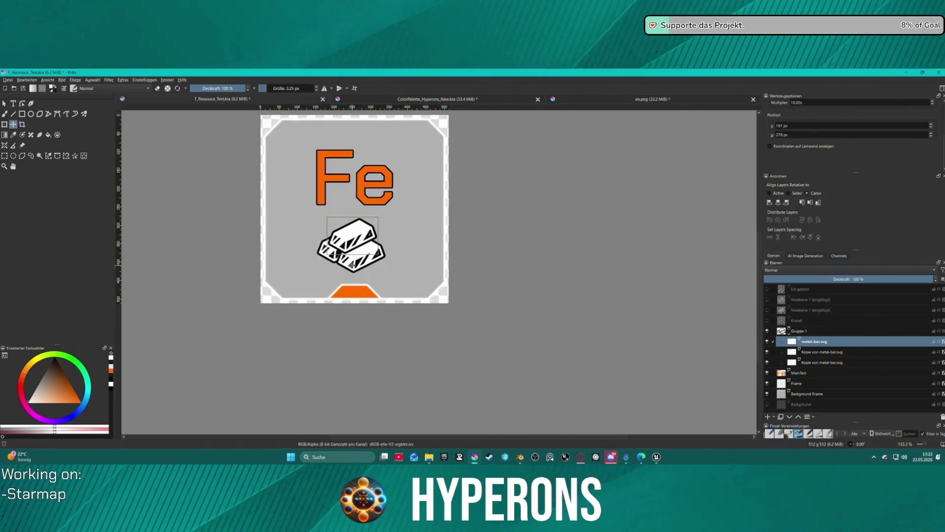
- Shift the upper bar copy and the original bar slightly to the right
left_click(815, 363)
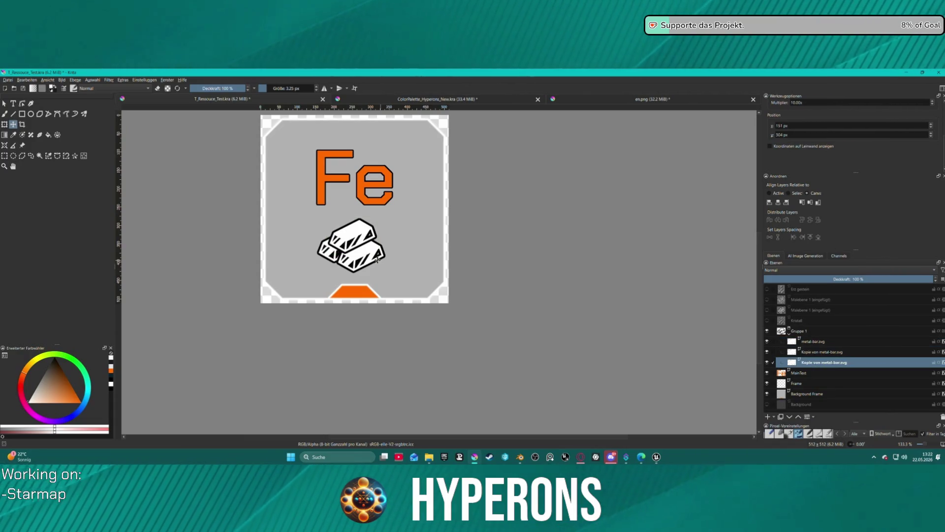
left_click(823, 354)
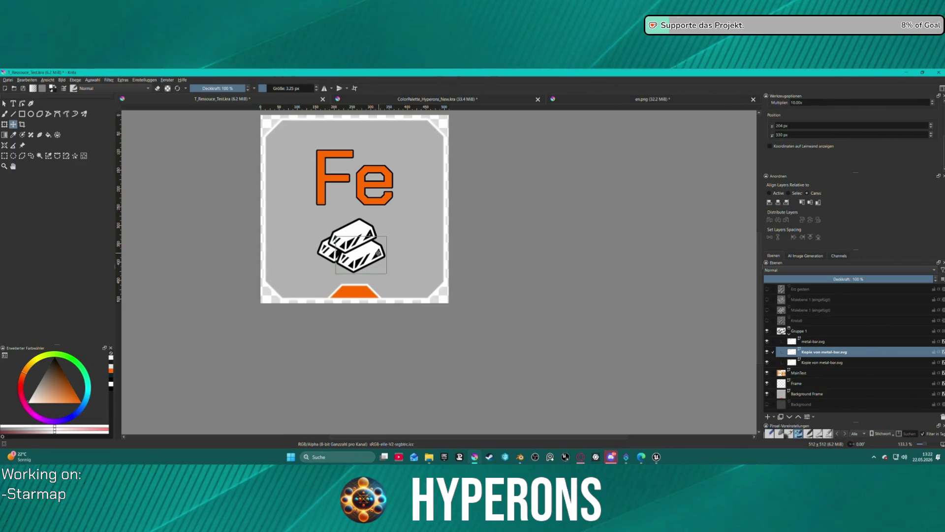
left_click_drag(374, 253, 379, 255)
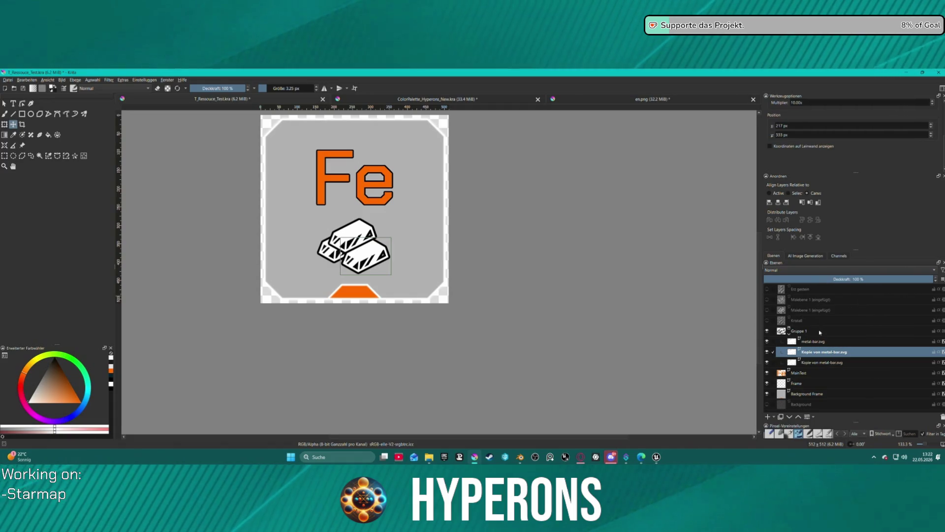
left_click(818, 342)
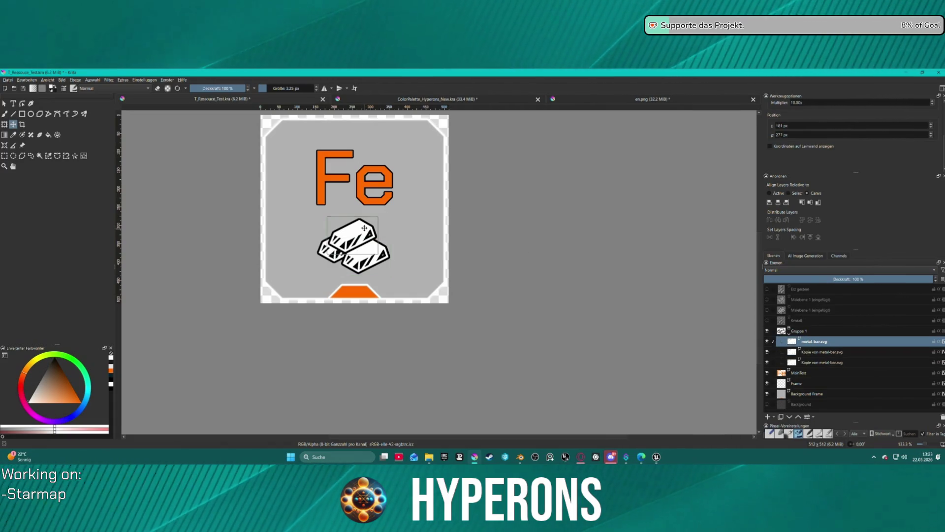
left_click_drag(364, 228, 370, 230)
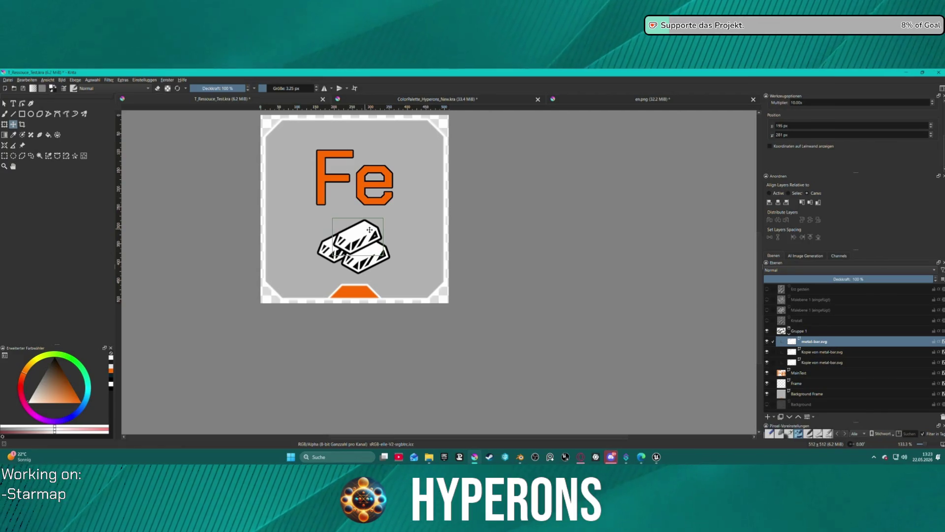
- Nudge the lower metal-bar copy one pixel left
scroll(458, 276, "down", 2)
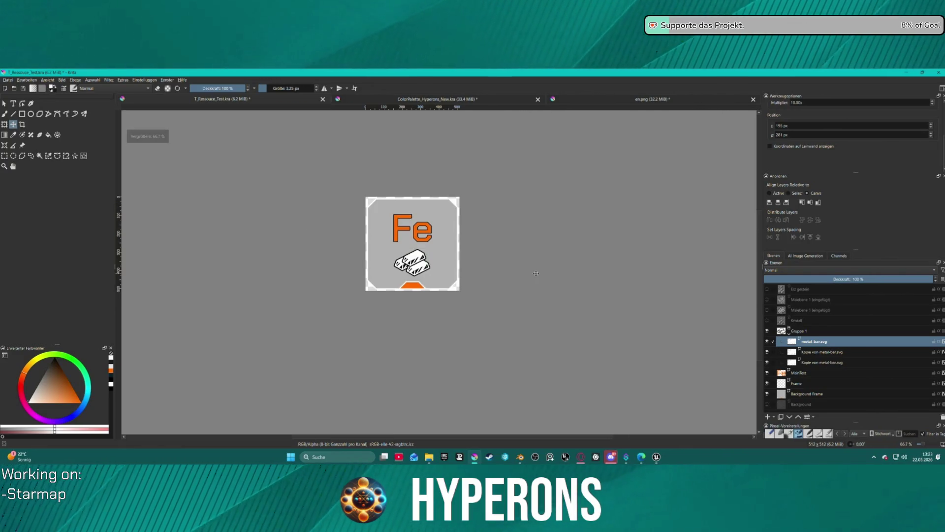
scroll(486, 288, "down", 1)
scroll(485, 287, "up", 2)
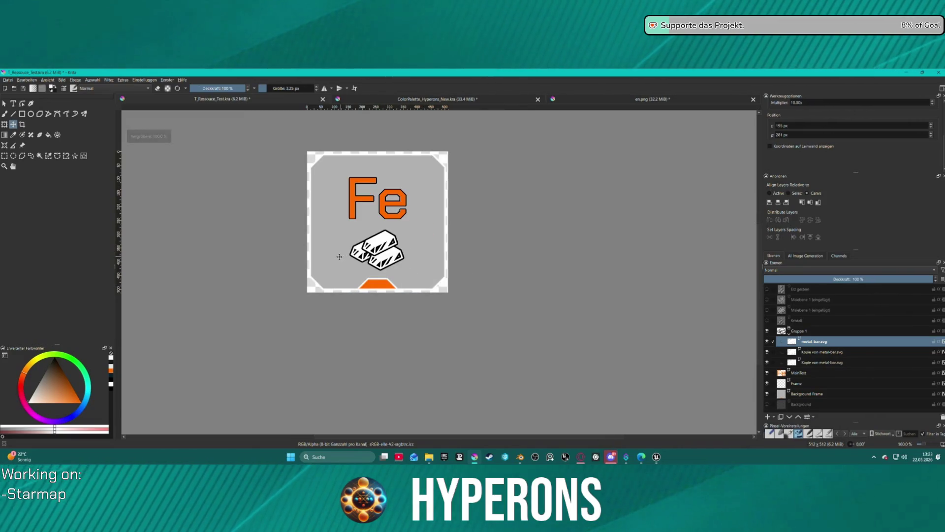
left_click(807, 352)
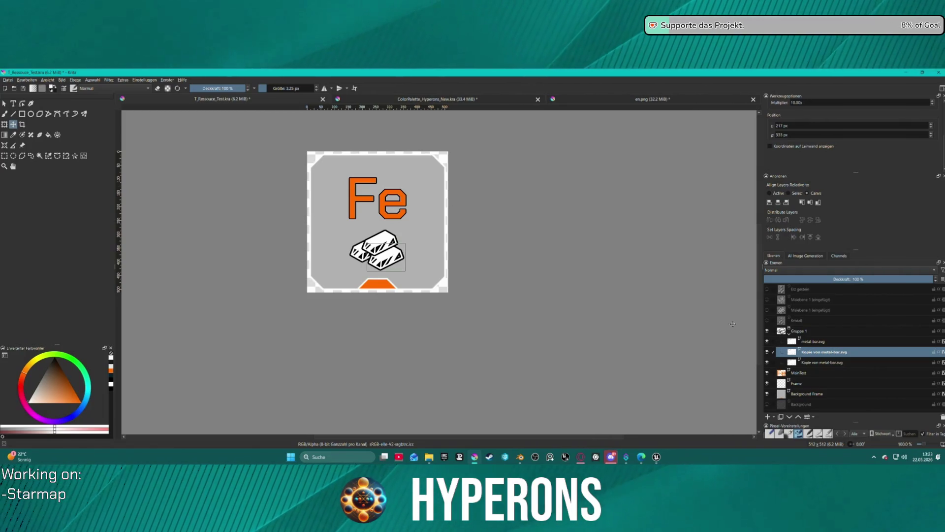
key("Page_Down")
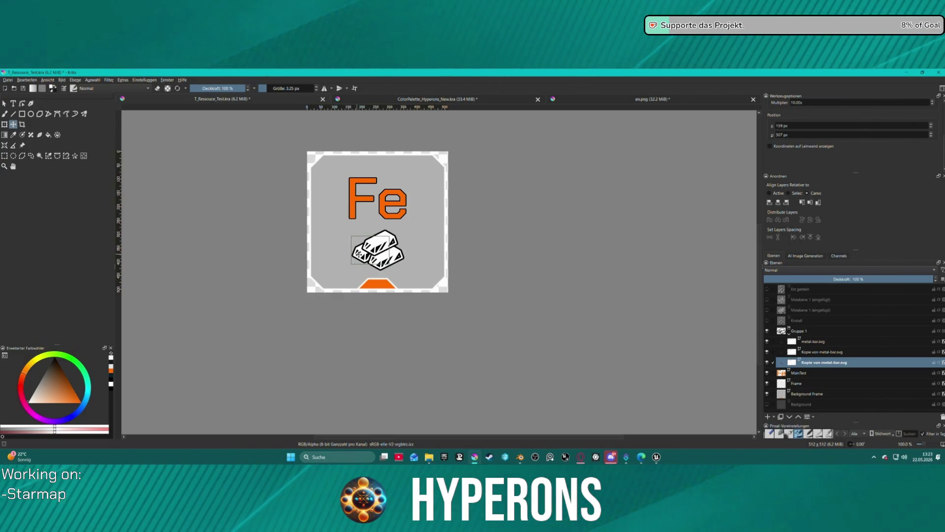
key("Left")
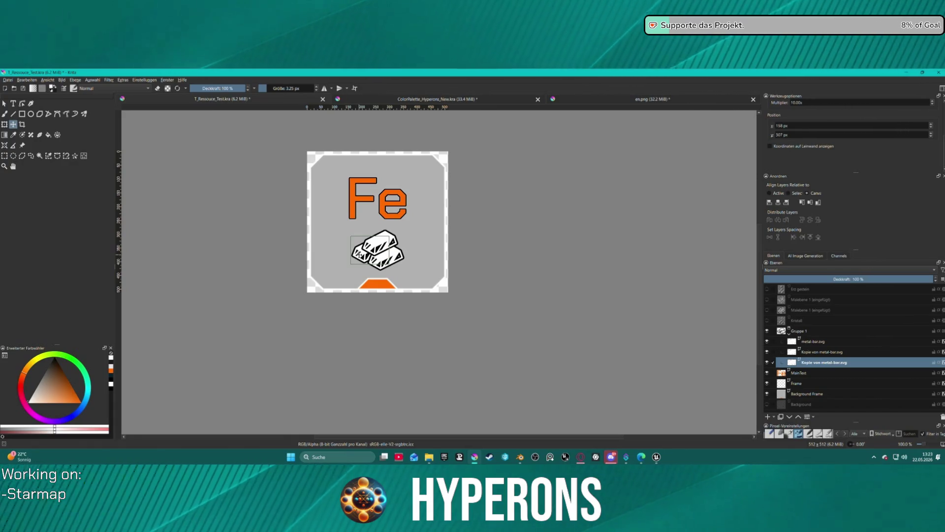
- Reposition the original bar down and left, then collapse and select Gruppe 1
scroll(556, 253, "down", 3)
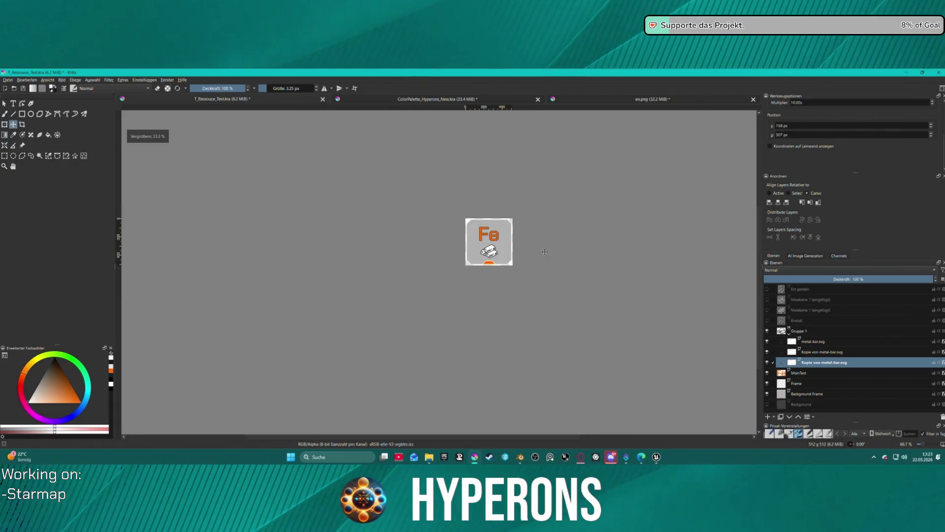
scroll(528, 250, "up", 1)
scroll(529, 250, "up", 1)
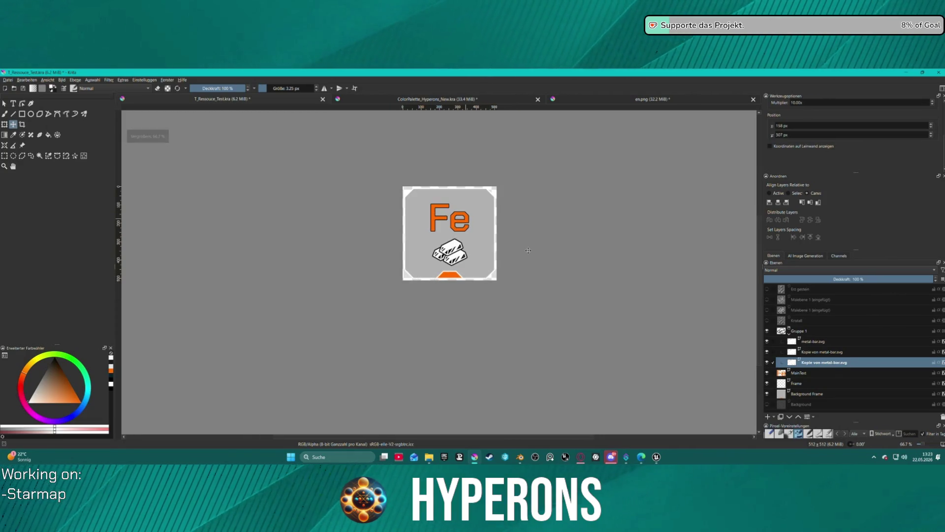
left_click(827, 341)
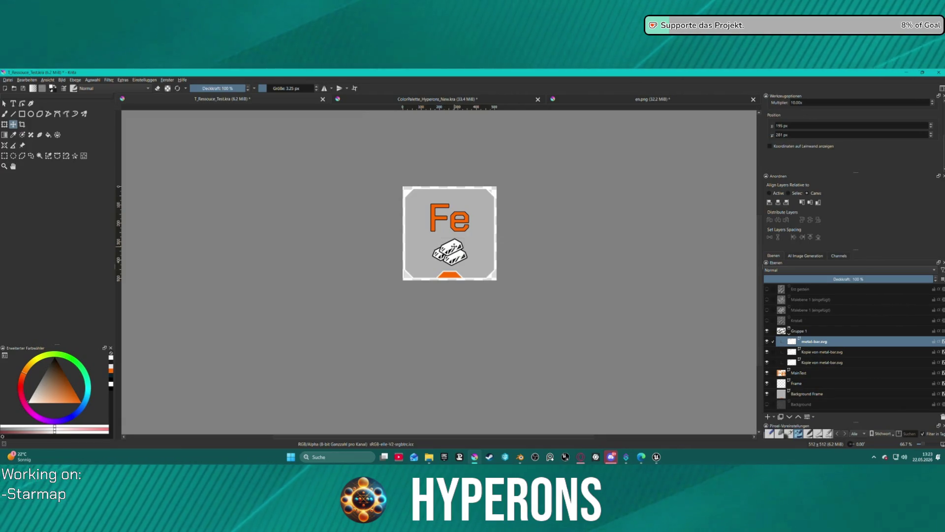
left_click_drag(453, 245, 450, 248)
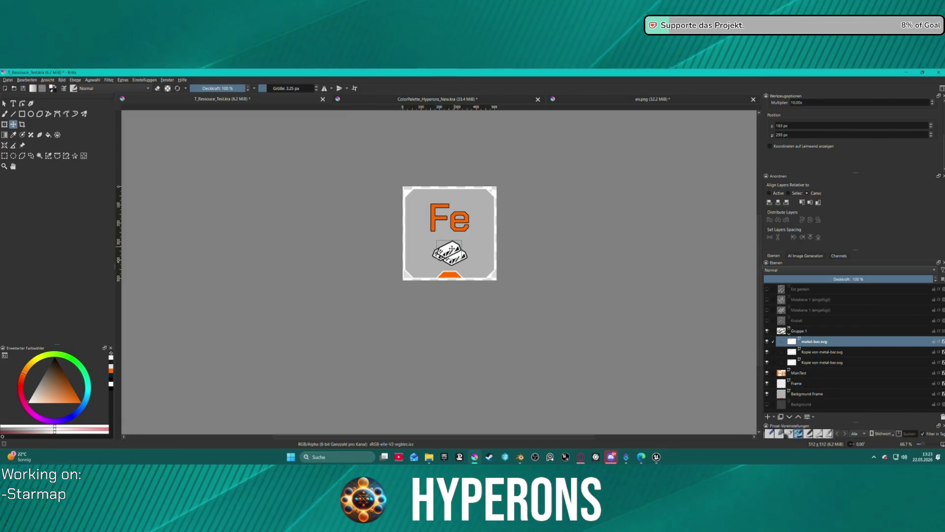
left_click_drag(451, 247, 453, 247)
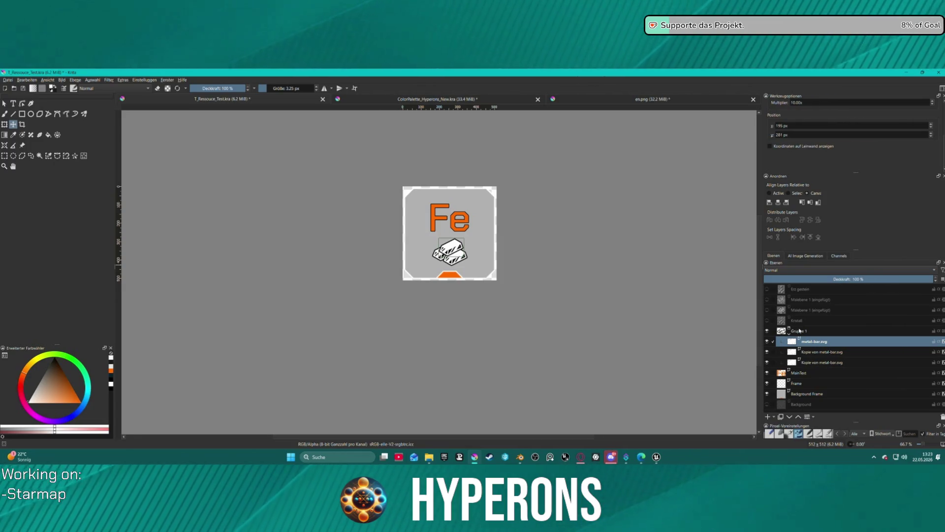
left_click(789, 335)
left_click(784, 331)
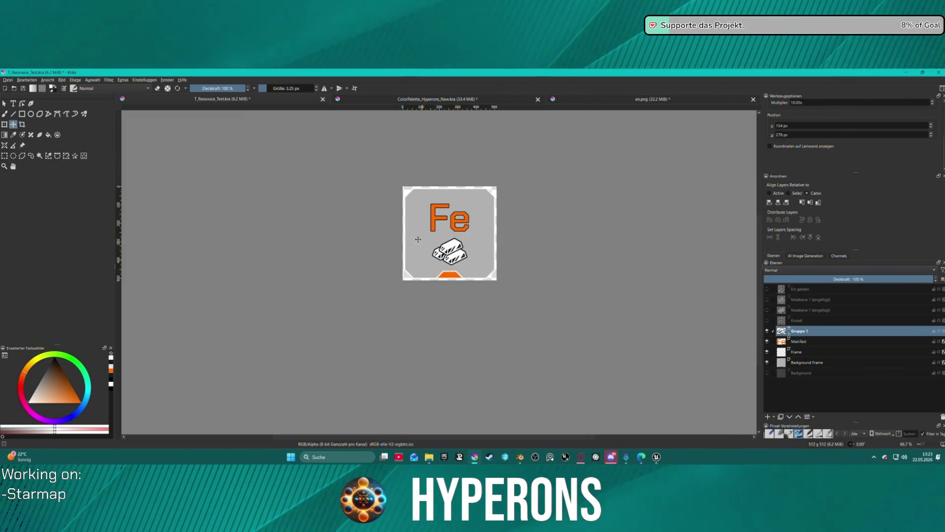
- Recentre the view and scale the Gruppe 1 bar pile up with Ctrl+T
scroll(541, 244, "up", 3)
scroll(542, 243, "down", 5)
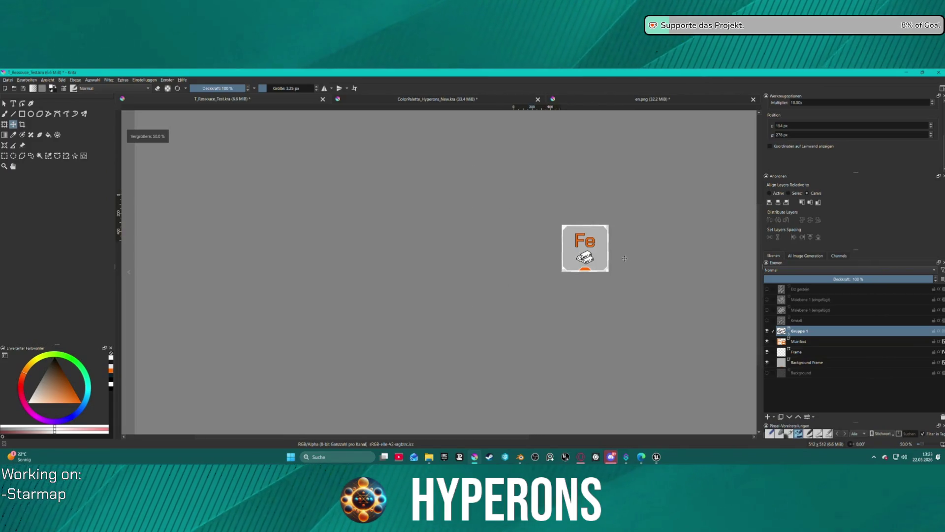
left_click_drag(658, 254, 509, 258)
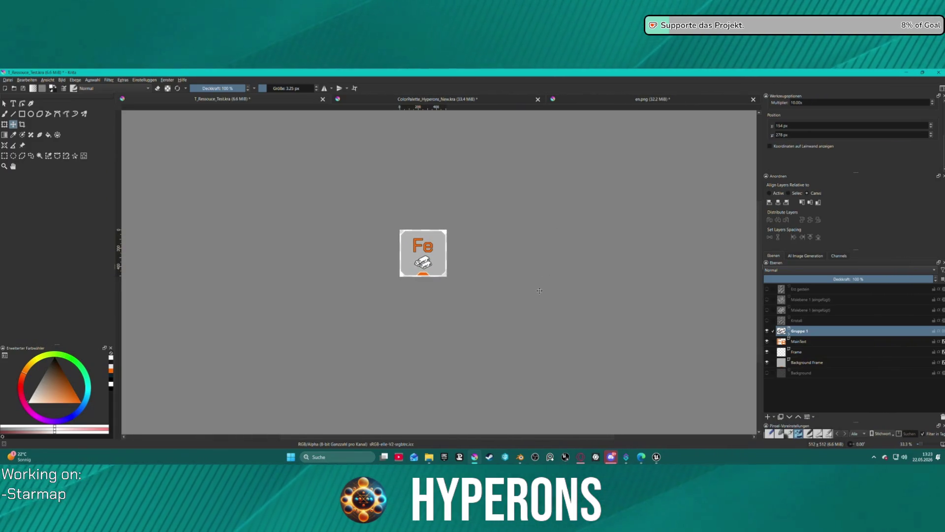
scroll(422, 262, "up", 1)
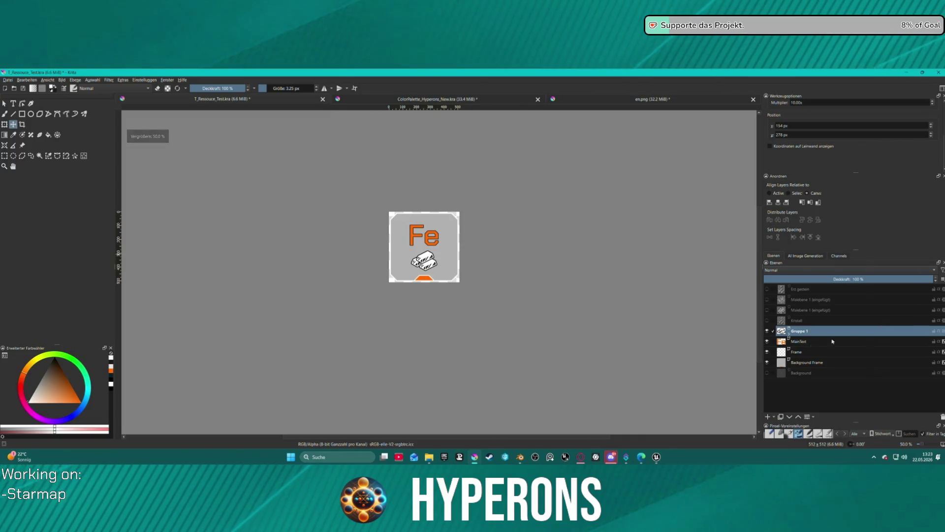
key("ctrl+t")
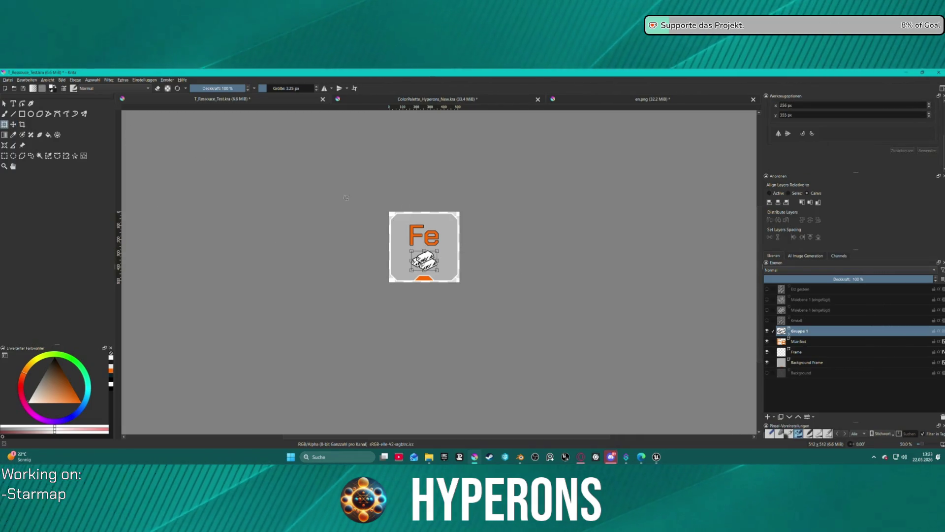
mouse_move(458, 264)
left_mouse_down()
mouse_move(449, 236)
mouse_move(458, 227)
left_mouse_up()
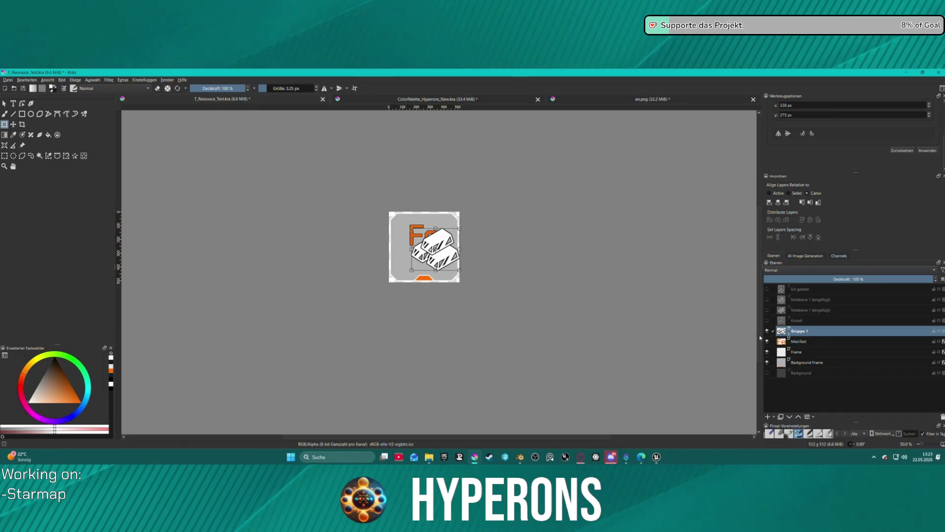
- Move Gruppe 1 below MainText in the layer stack and centre it horizontally
mouse_move(806, 331)
left_mouse_down()
mouse_move(816, 363)
mouse_move(828, 336)
left_mouse_up()
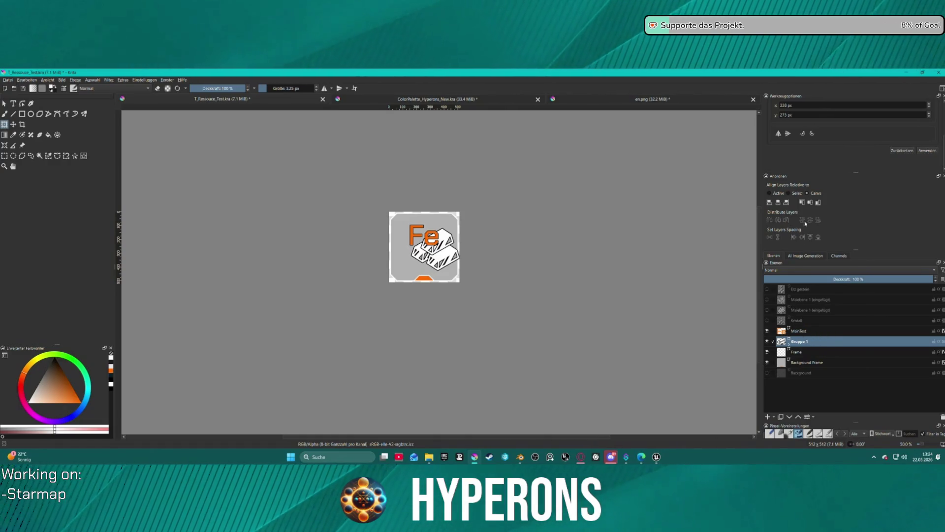
left_click(782, 202)
left_click(809, 202)
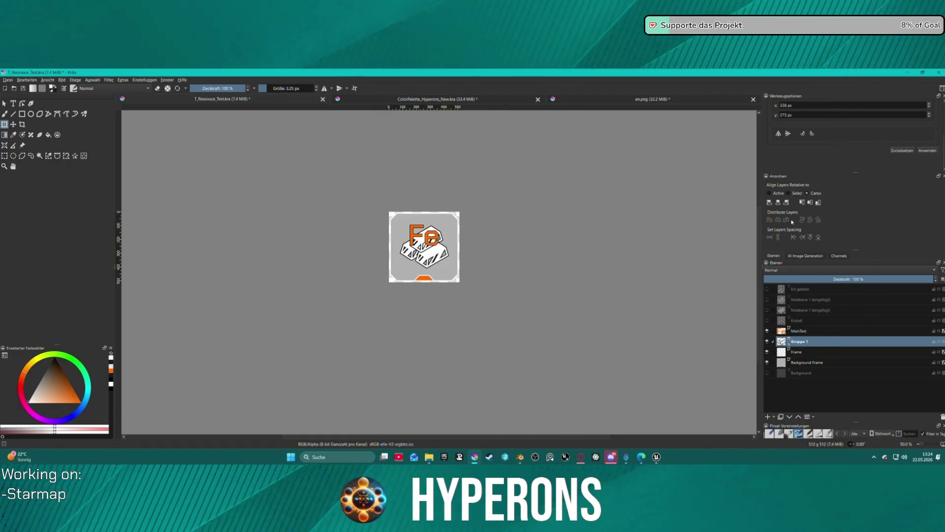
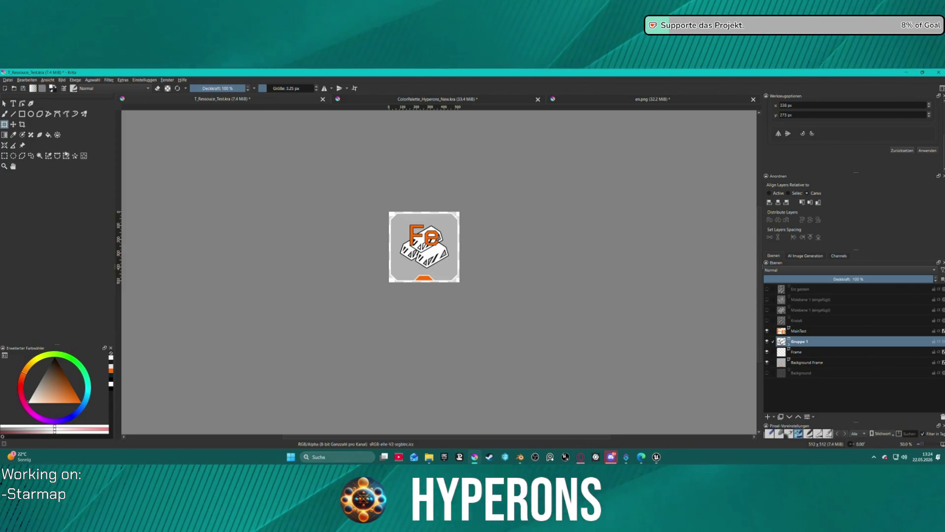
- Position the ingot group centred beneath the orange Fe lettering, just above the base tab
key("Return")
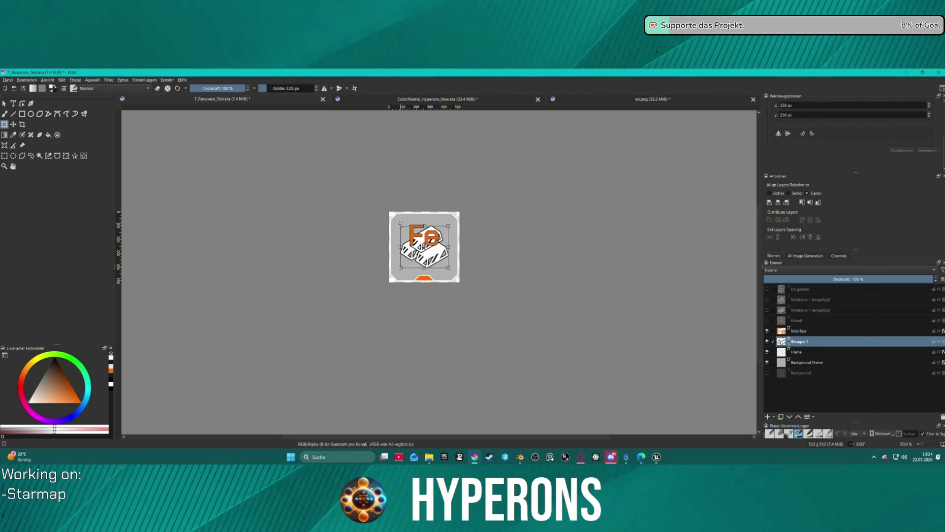
left_click_drag(402, 227, 418, 241)
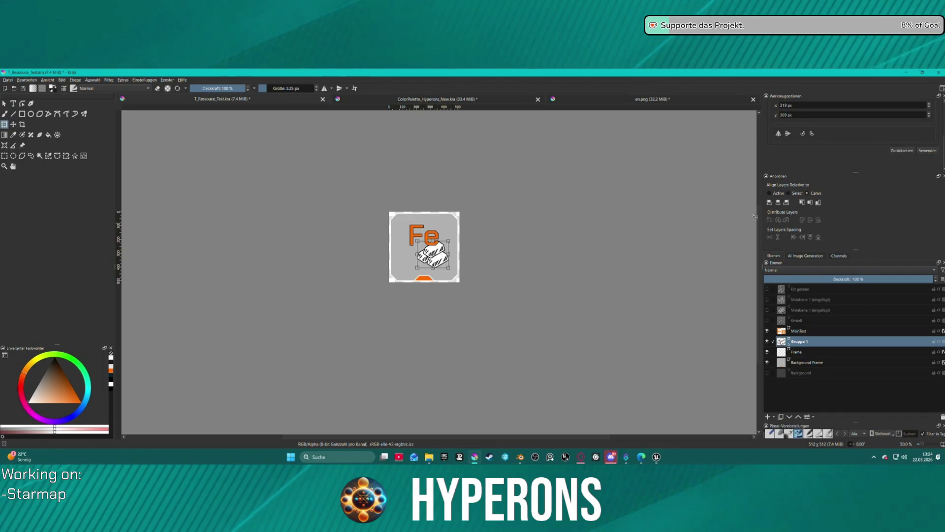
left_click(812, 203)
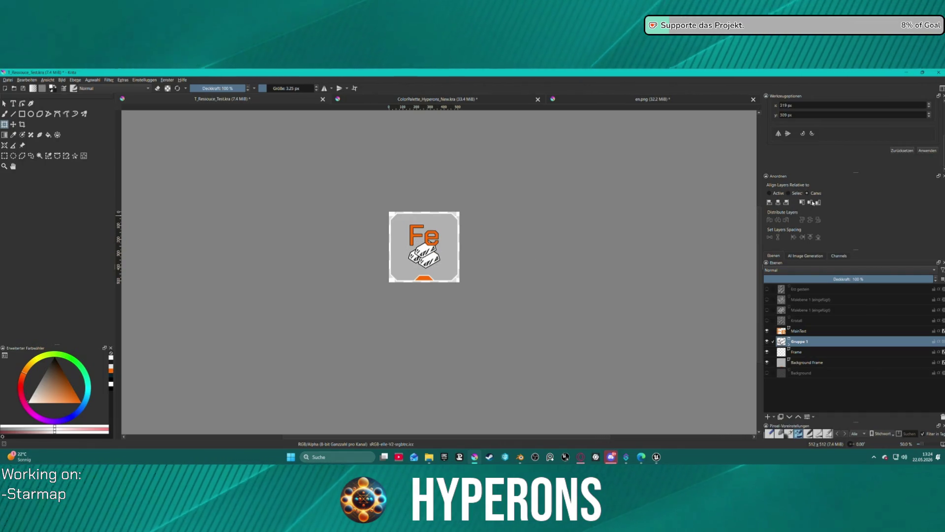
key("ctrl+z")
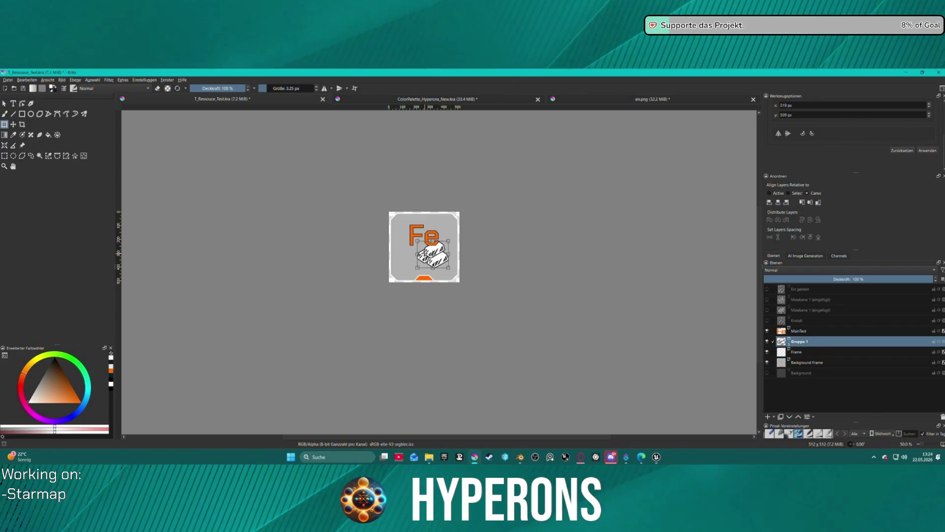
mouse_move(422, 255)
left_mouse_down()
mouse_move(413, 261)
mouse_move(430, 261)
left_mouse_up()
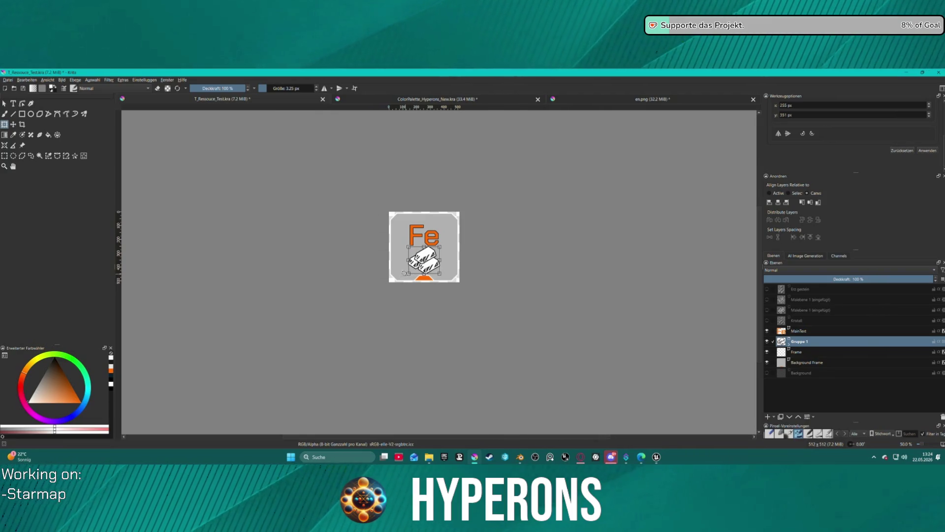
scroll(413, 224, "up", 2)
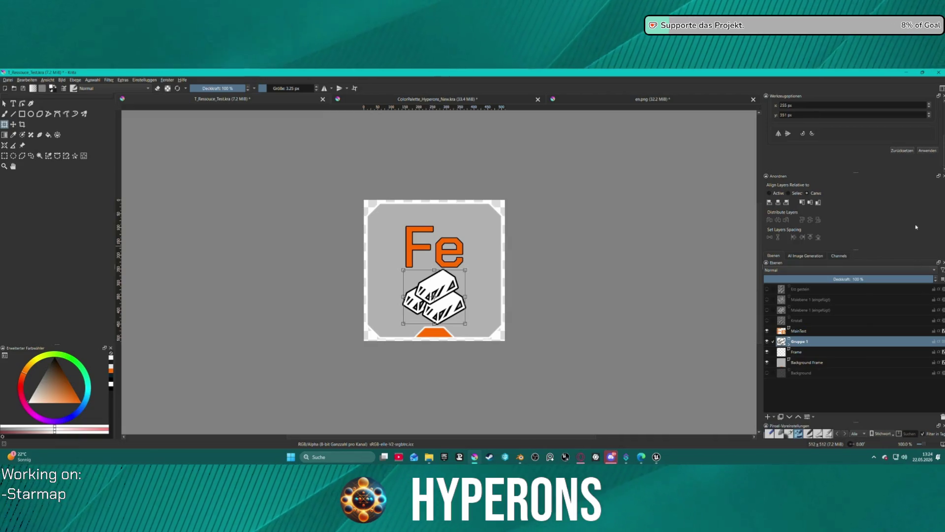
- Scale the Frame and Background Frame layers down from 256 px to about 251 px
left_click(807, 351)
left_click(810, 363, "shift")
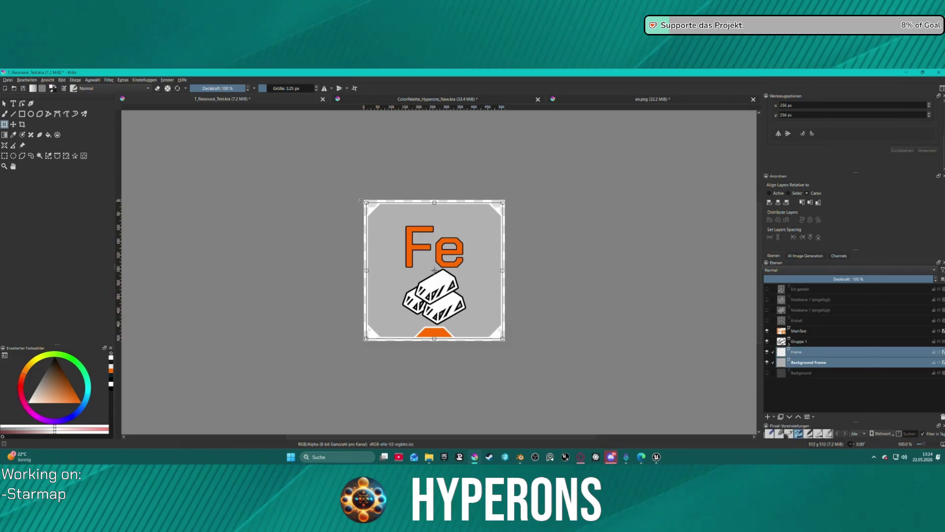
left_click_drag(367, 202, 364, 201)
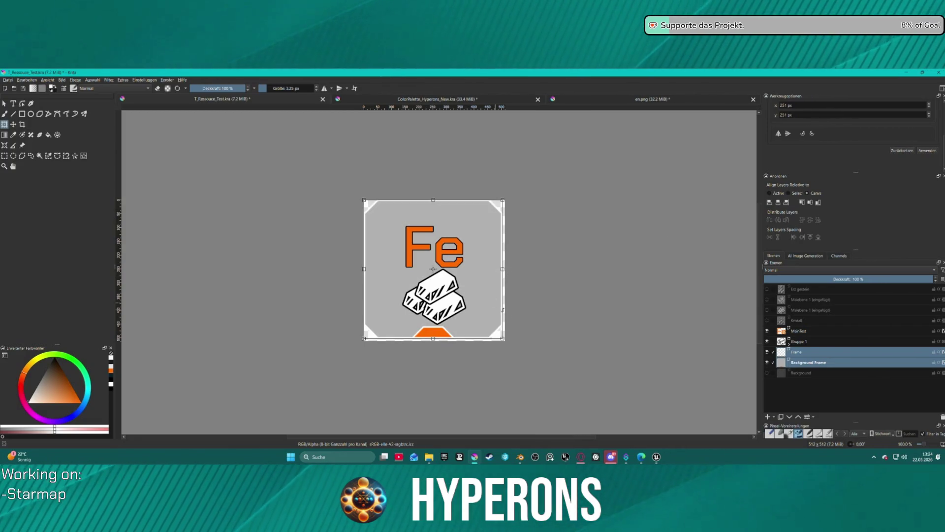
left_click(781, 363)
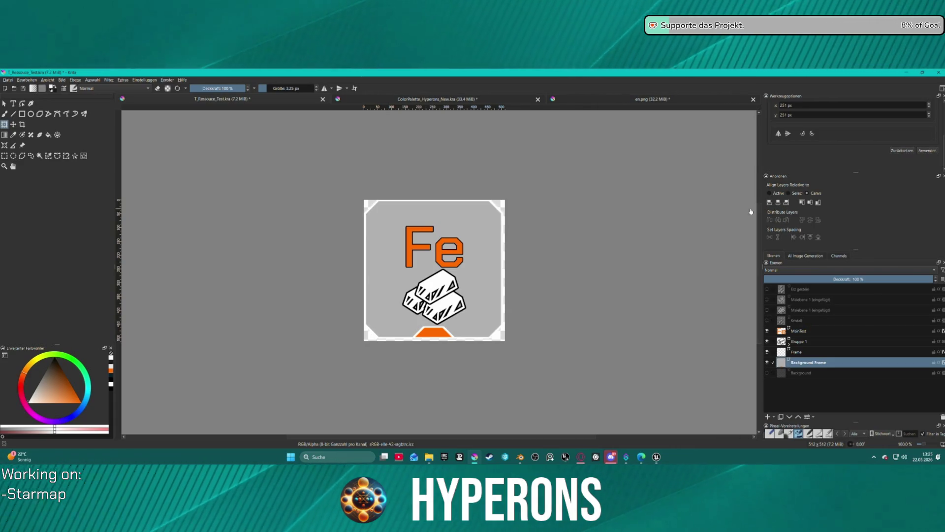
left_click(14, 124)
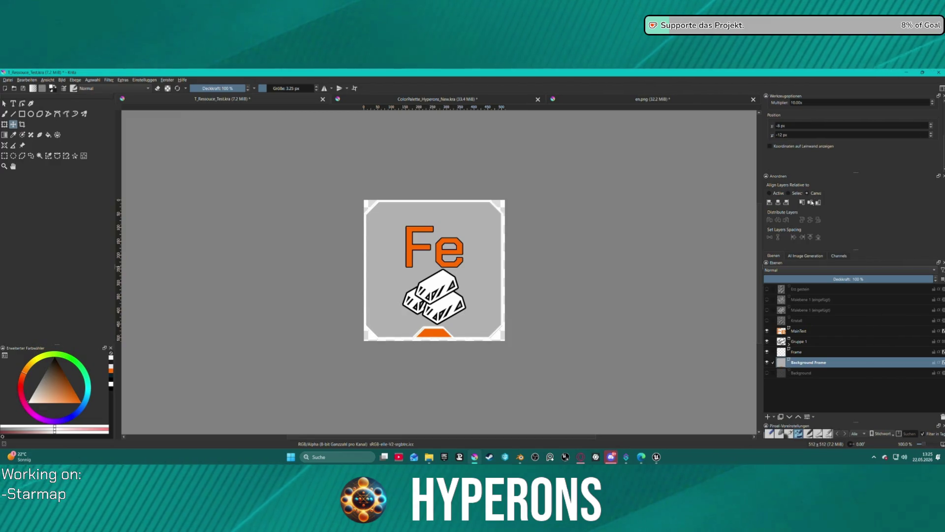
- Toggle Align Layers between selection and canvas, dismiss the script errors, and save the icon
key("Page_Up")
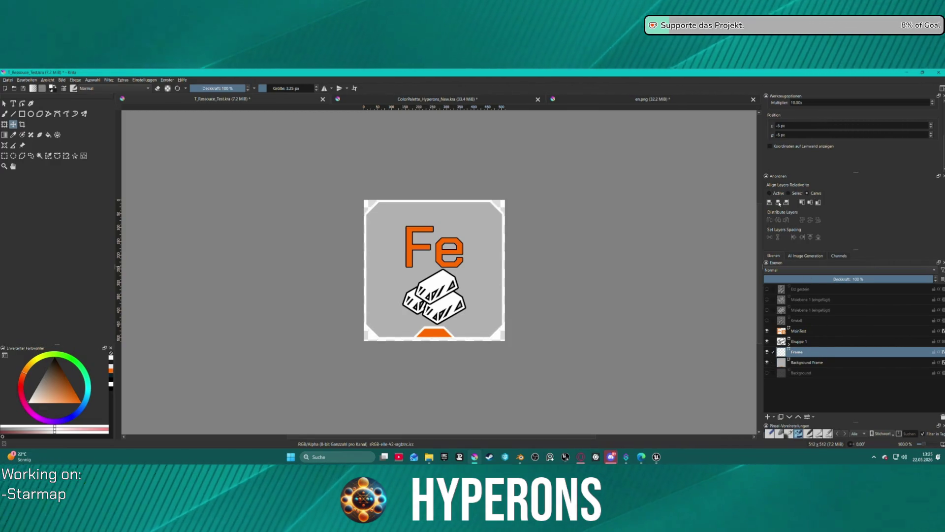
left_click(796, 194)
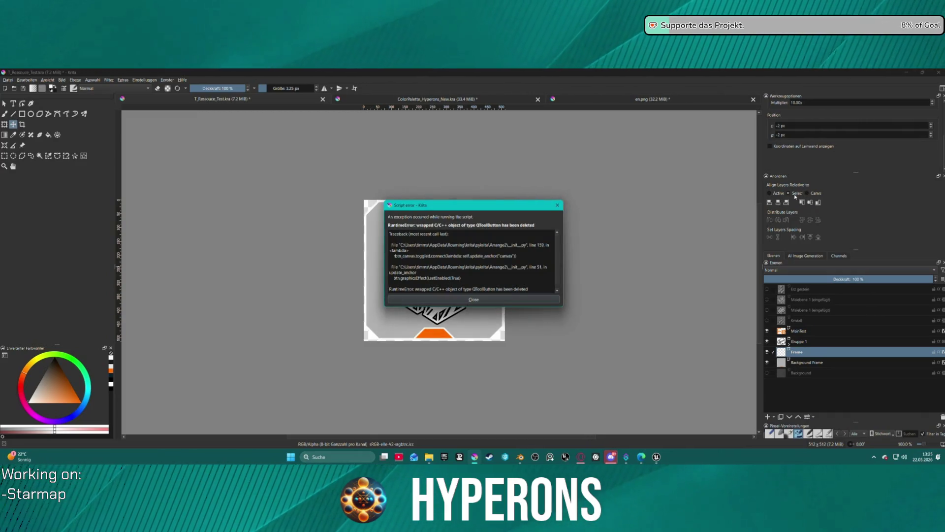
left_click(558, 204)
left_click(558, 205)
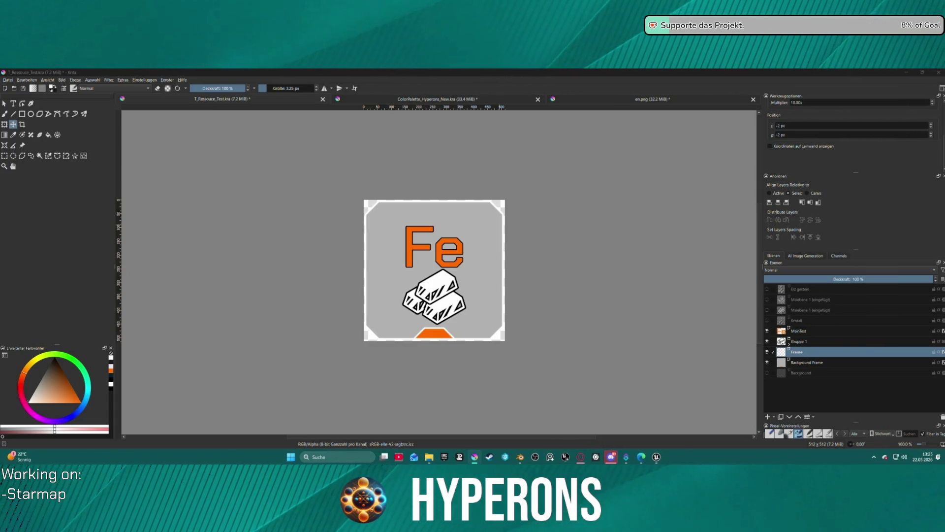
key("ctrl+s")
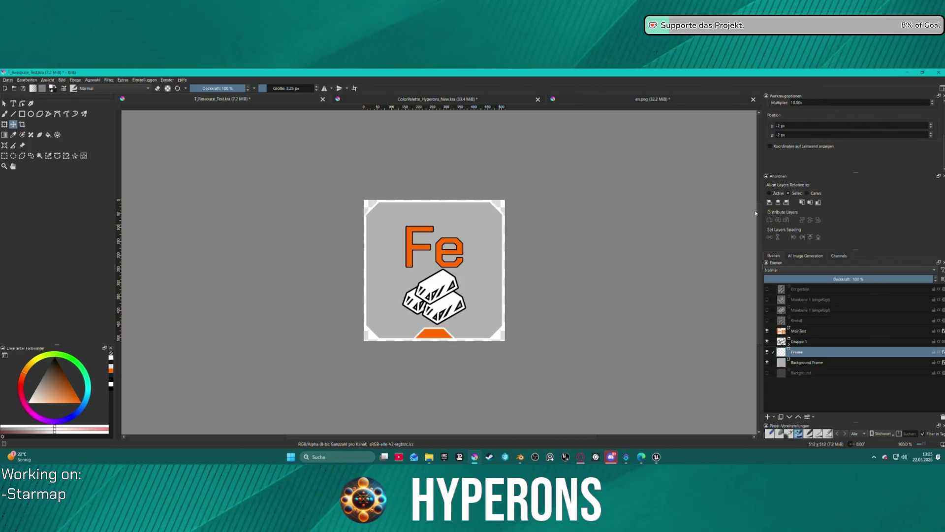
left_click(817, 193)
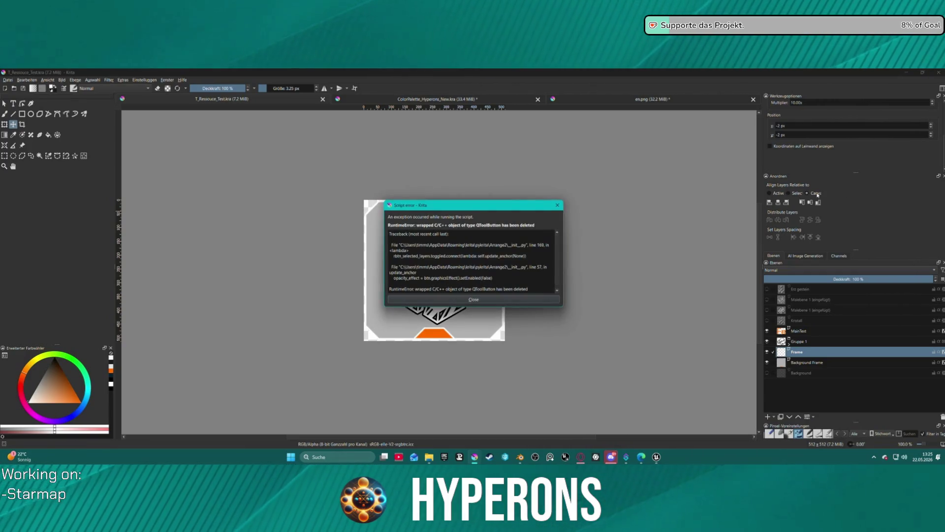
left_click(557, 205)
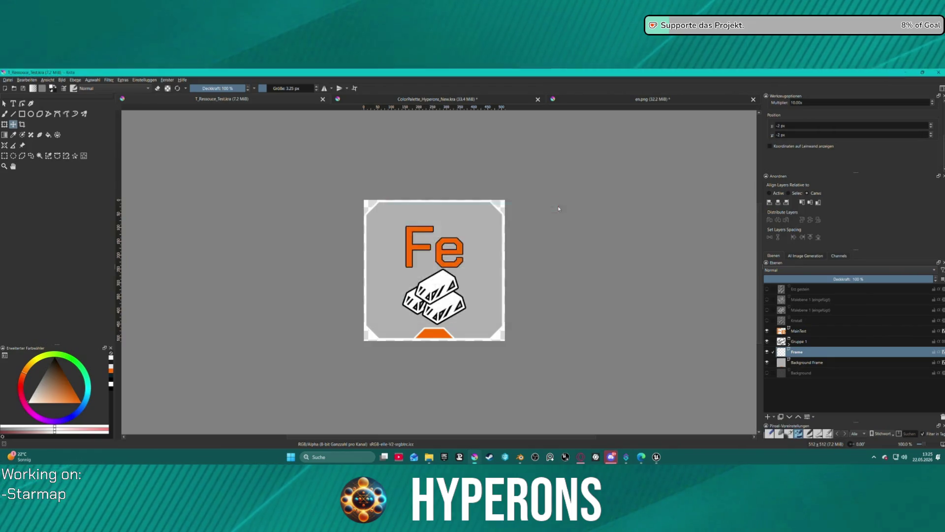
left_click(558, 206)
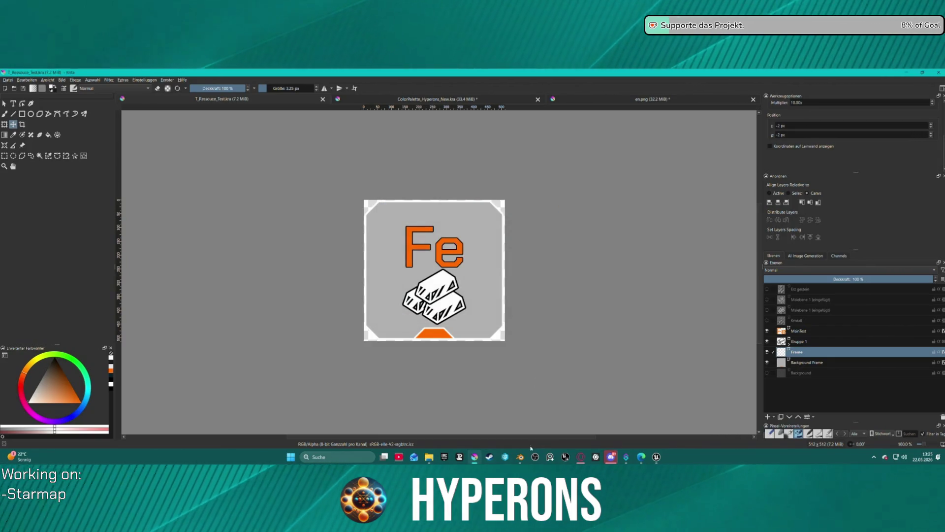
- Close Krita without saving the colour palette and en.png files
right_click(476, 460)
left_click(472, 428)
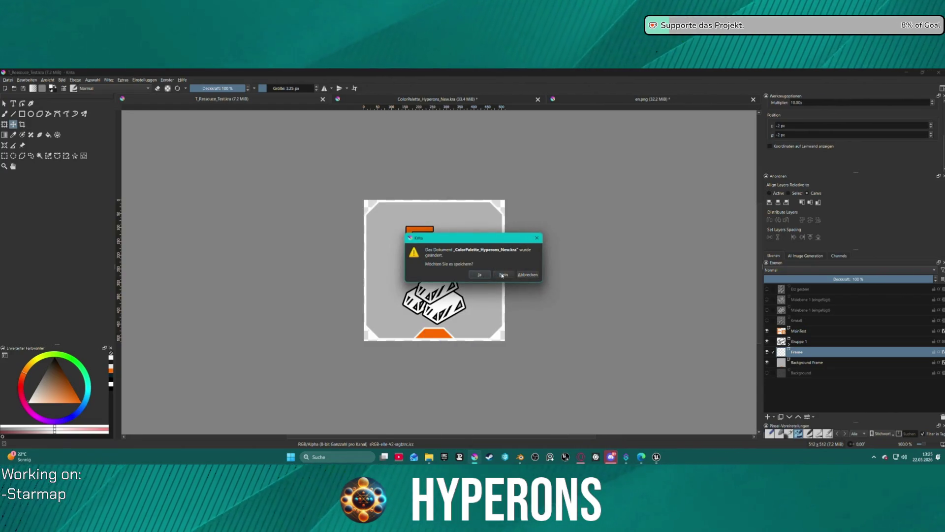
left_click(502, 276)
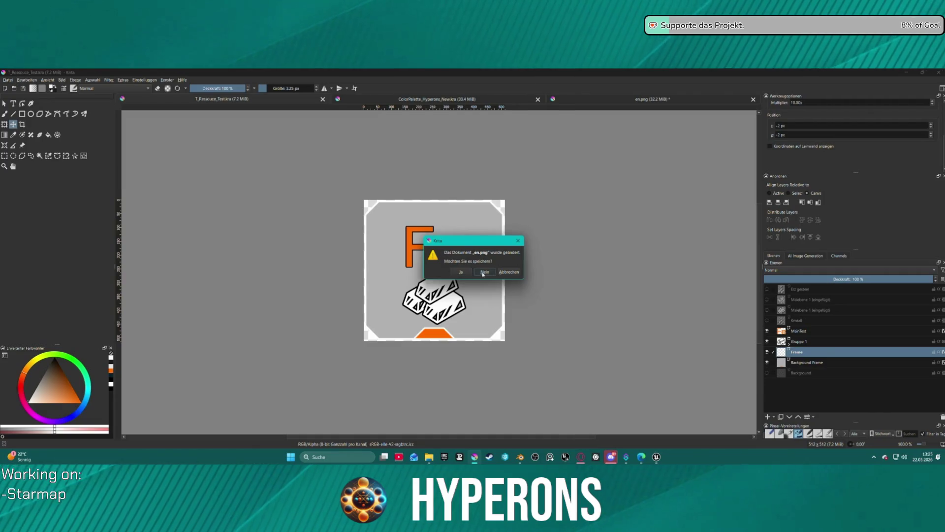
left_click(484, 273)
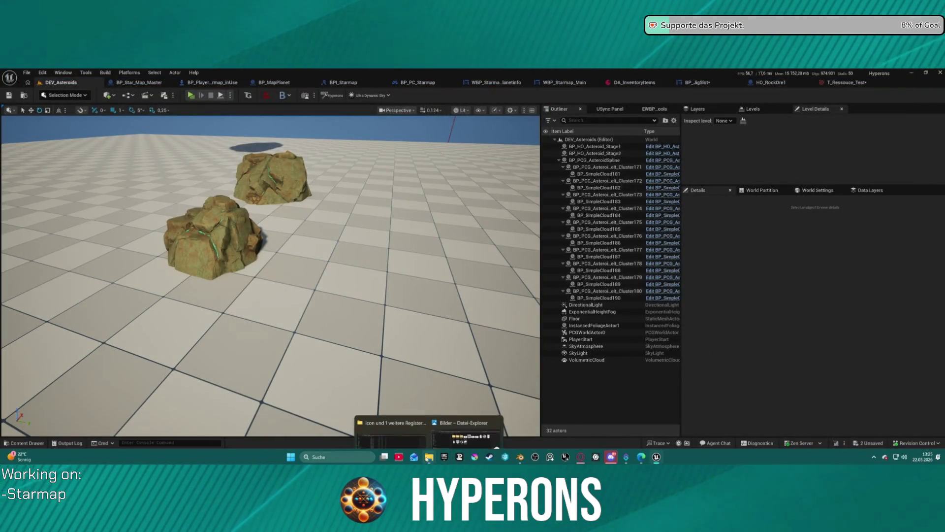
- Reopen T_Ressouce_Test.kra from Krita's recent-files jump list on the taskbar
right_click(474, 457)
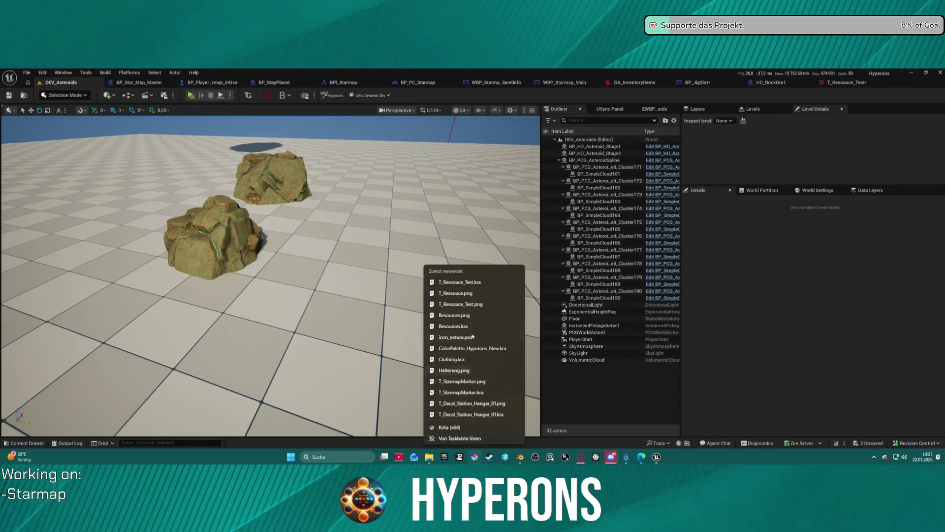
left_click(453, 283)
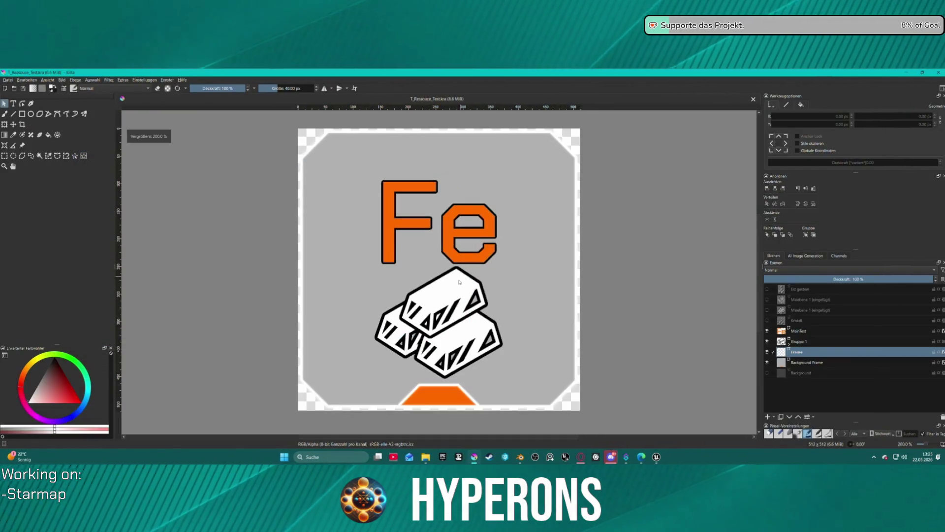
- Zoom the icon to 100%, select both frame layers, and save the document
key("1")
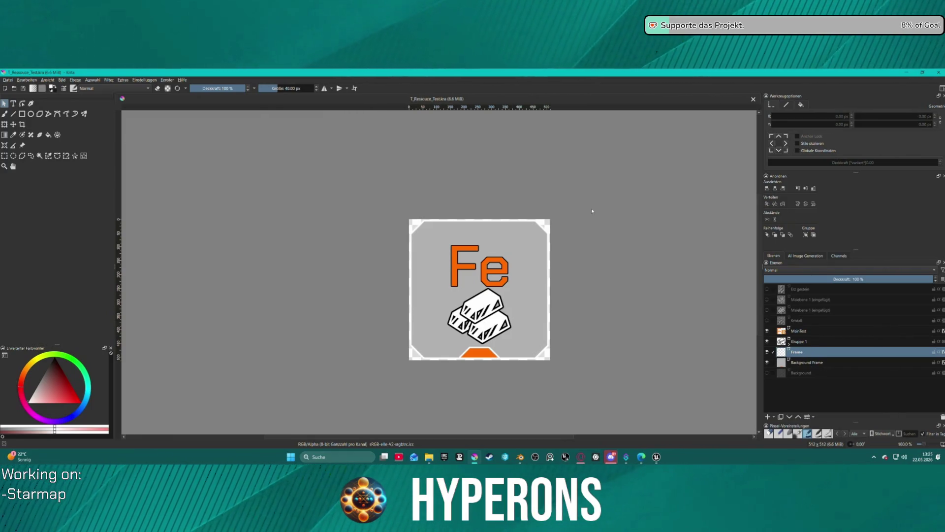
left_click(798, 362, "ctrl")
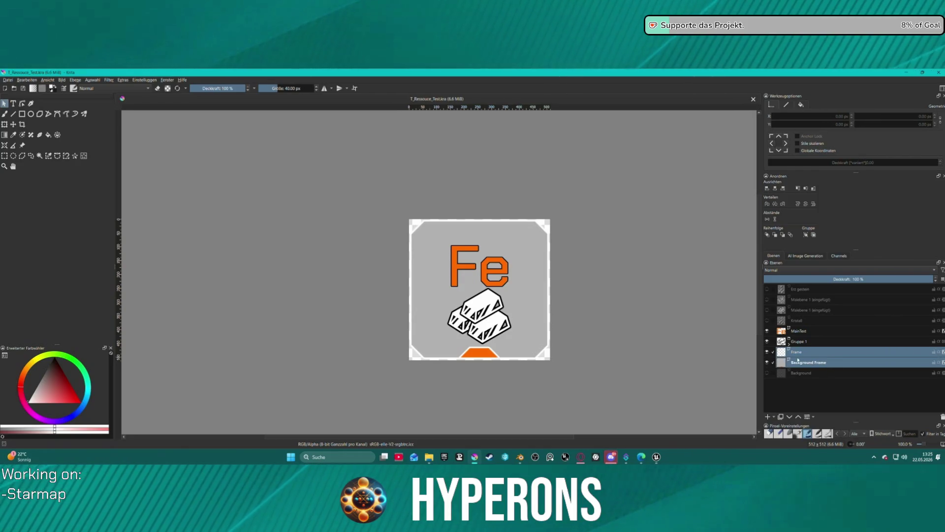
left_click(419, 252)
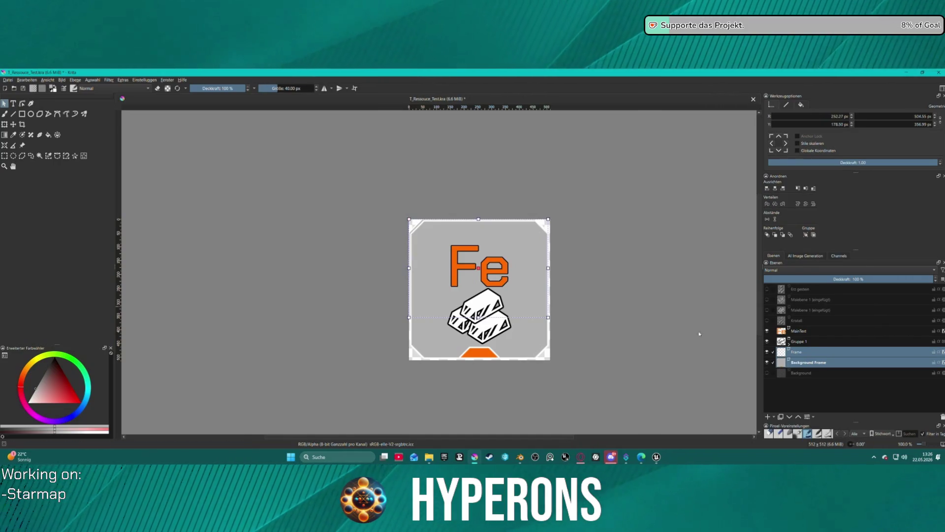
left_click(656, 322)
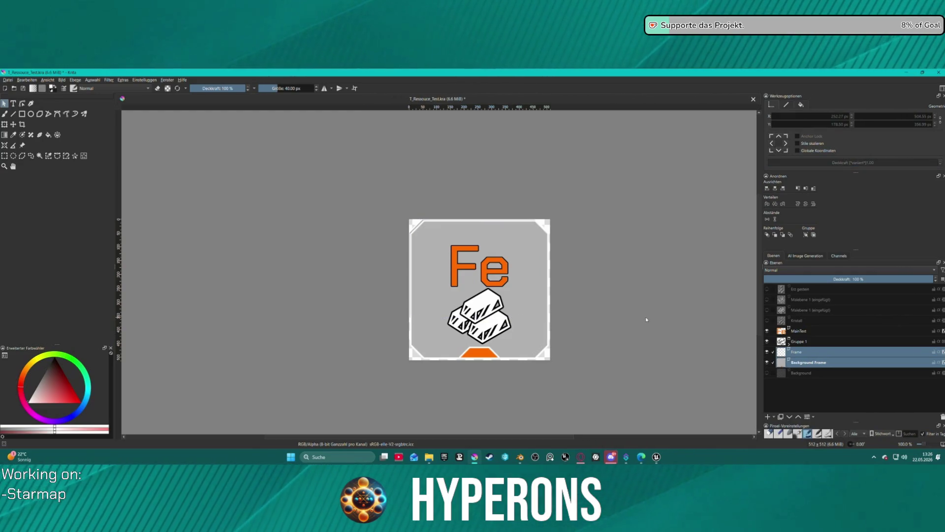
key("ctrl+s")
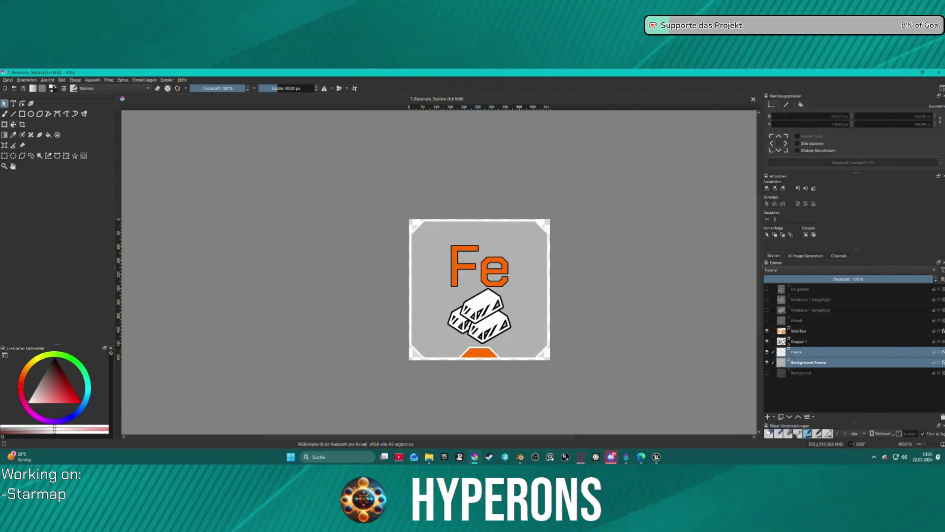
- Rotate the Frame and Background Frame layers slightly and align them on the canvas
key("ctrl+t")
mouse_move(571, 315)
left_mouse_down()
mouse_move(561, 340)
mouse_move(435, 266)
left_mouse_up()
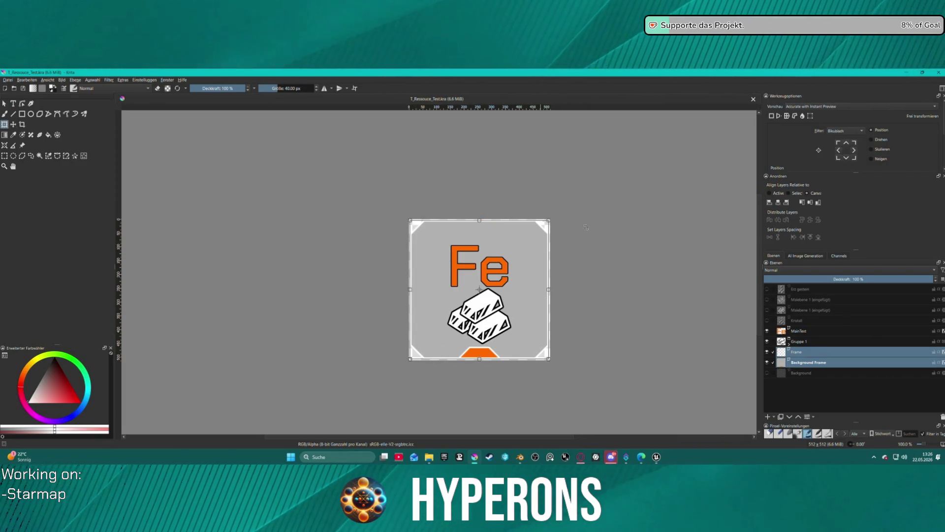
left_click(826, 353)
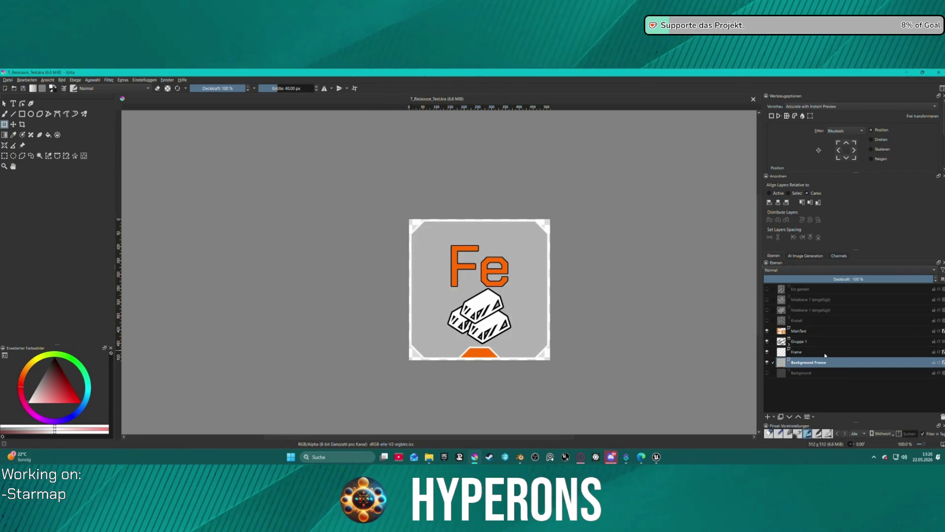
left_click(822, 363, "ctrl")
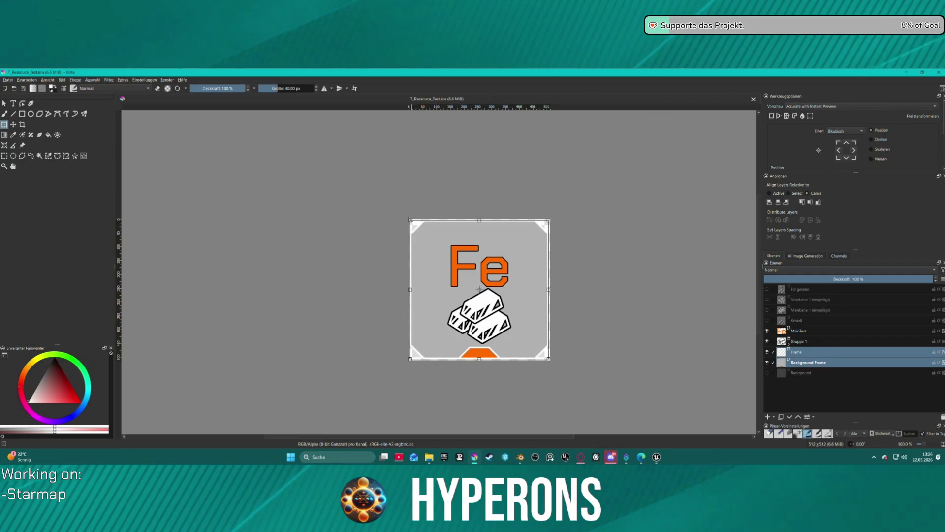
left_click_drag(407, 217, 408, 219)
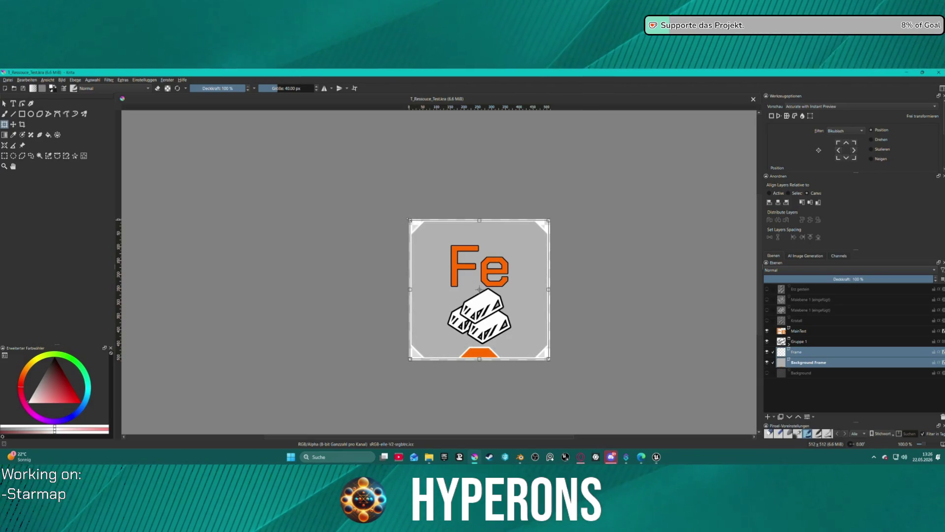
key("Return")
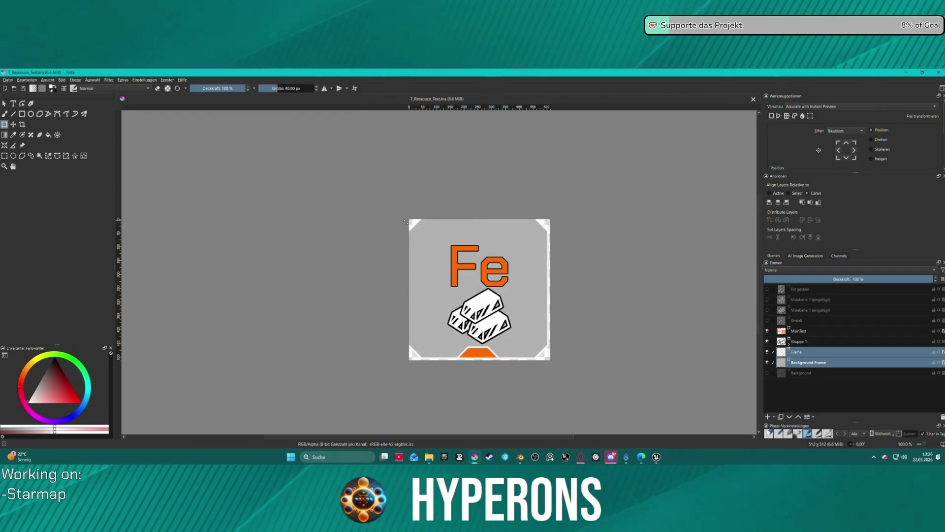
left_click(773, 202)
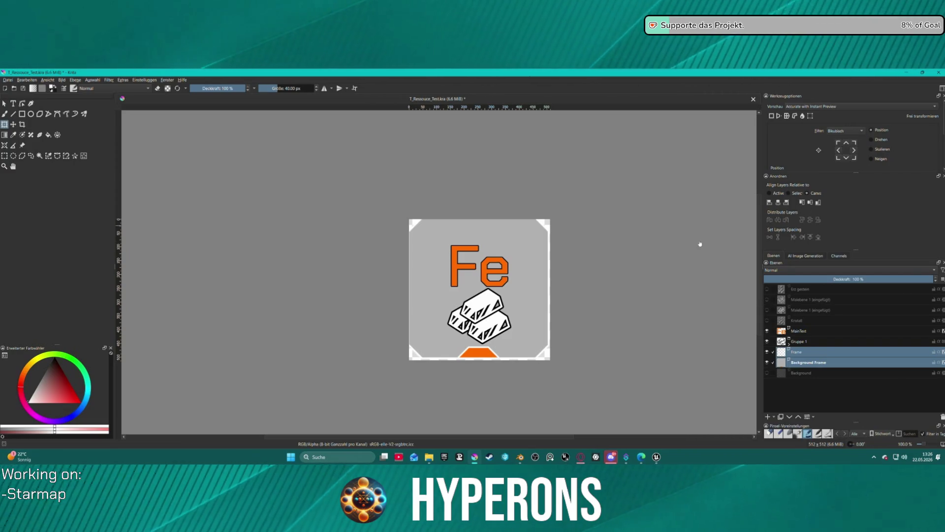
left_click(824, 355)
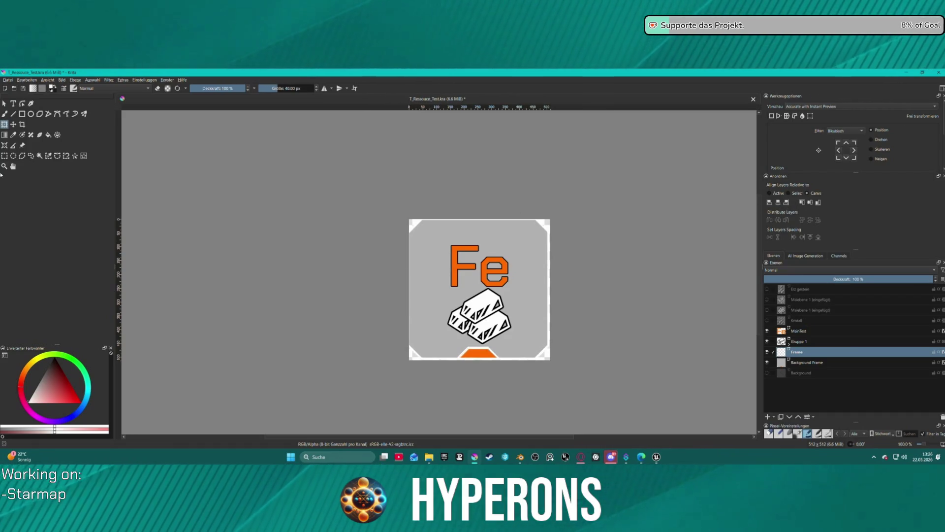
- Select and inspect the frame's vector shapes with Select Shapes, then deselect them
left_click(4, 104)
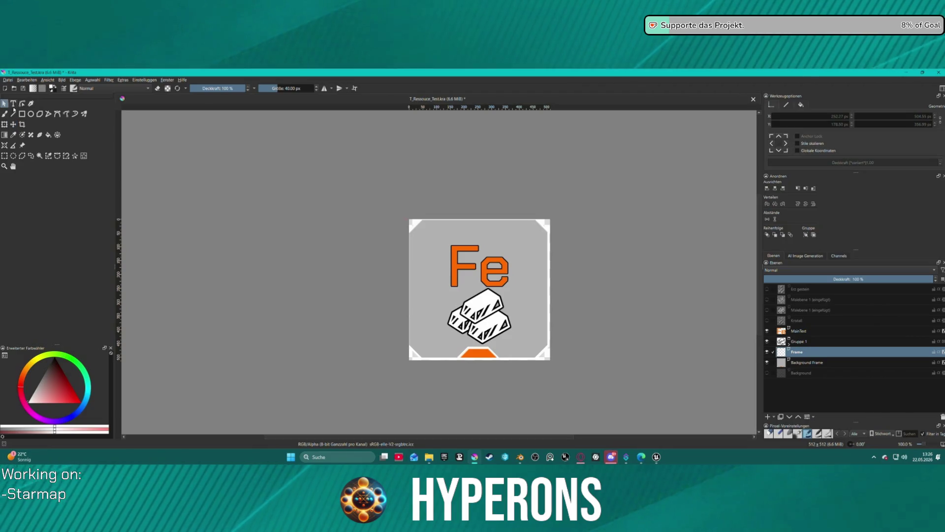
left_click(525, 245)
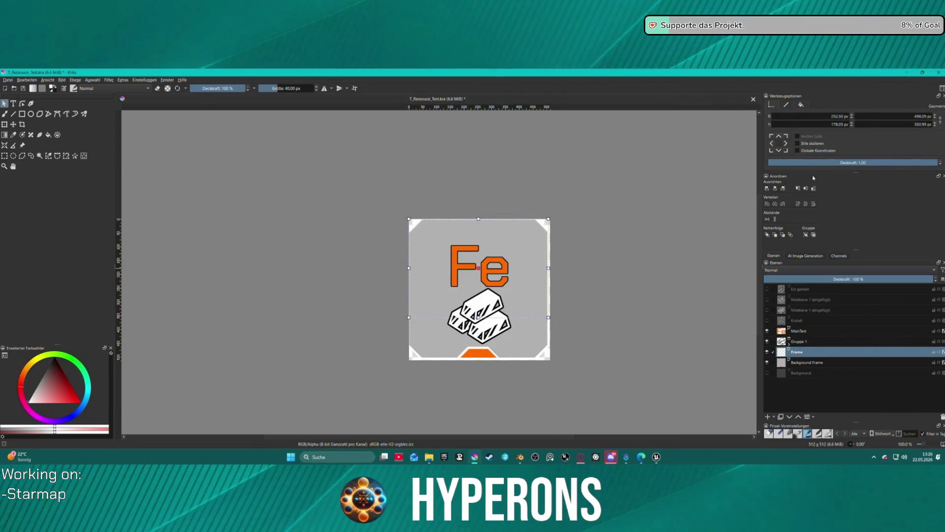
mouse_move(275, 165)
left_mouse_down()
mouse_move(464, 296)
mouse_move(584, 405)
left_mouse_up()
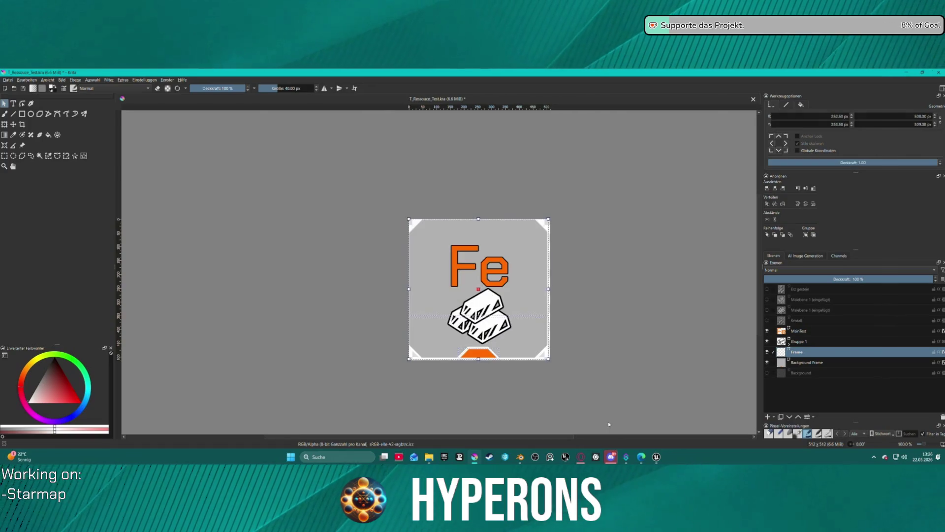
left_click(647, 311)
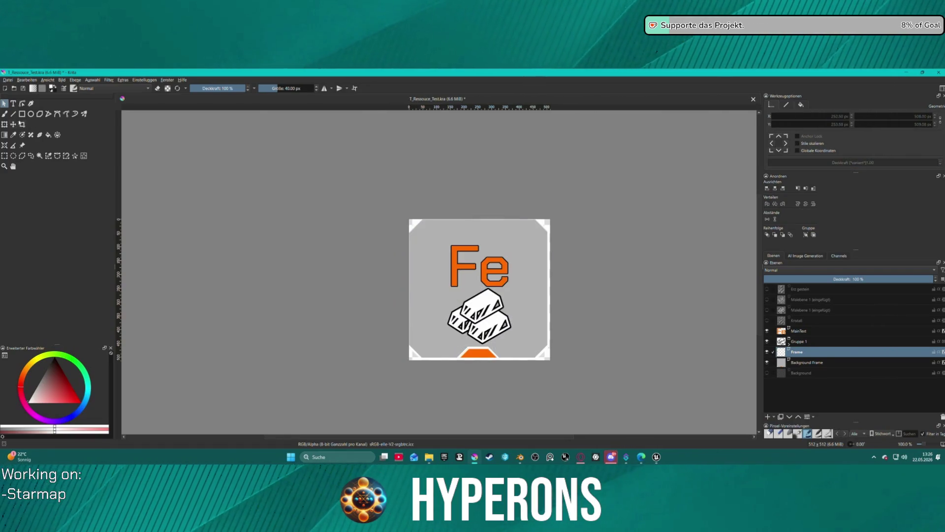
- Bottom-align the Background Frame layer relative to the active Frame layer
key("t")
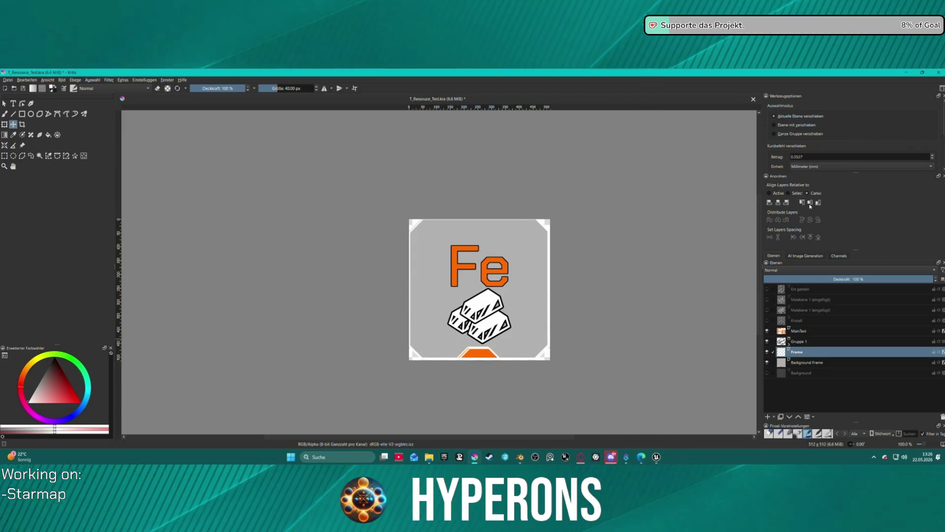
left_click(795, 194)
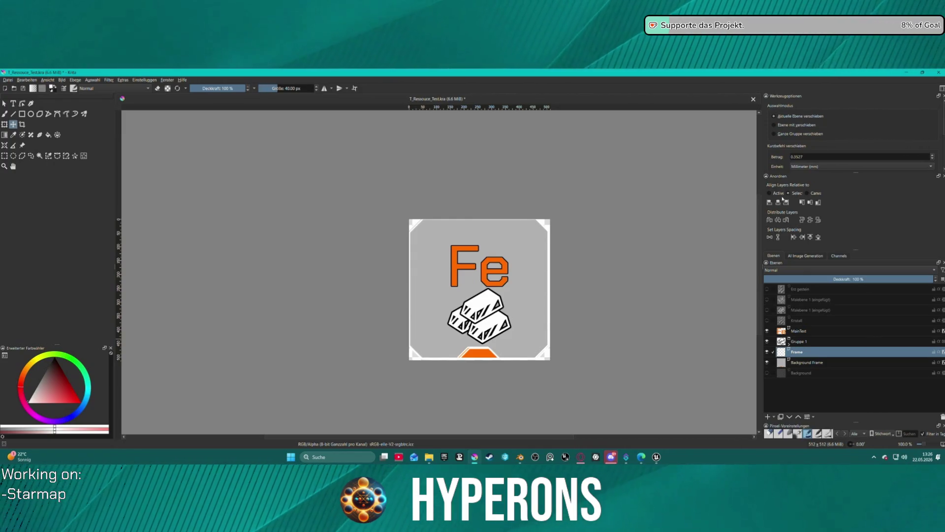
left_click(770, 194)
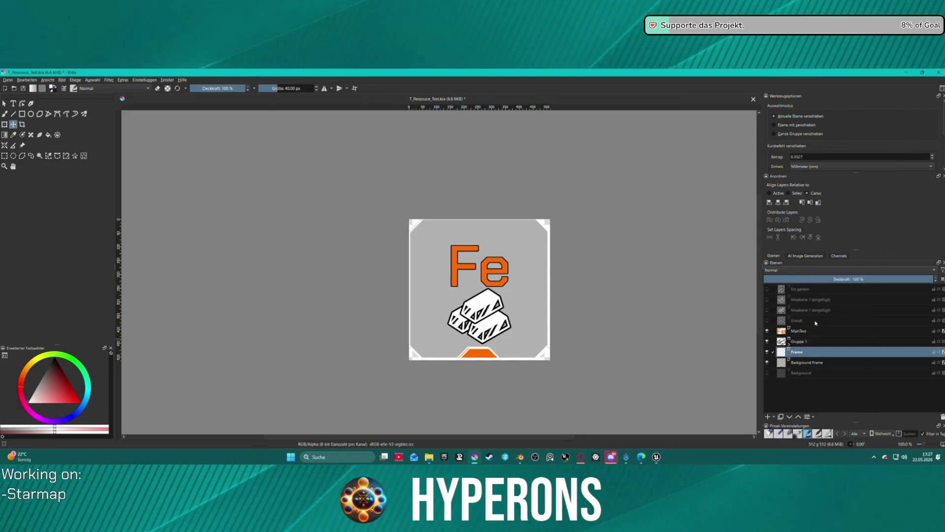
left_click(807, 363)
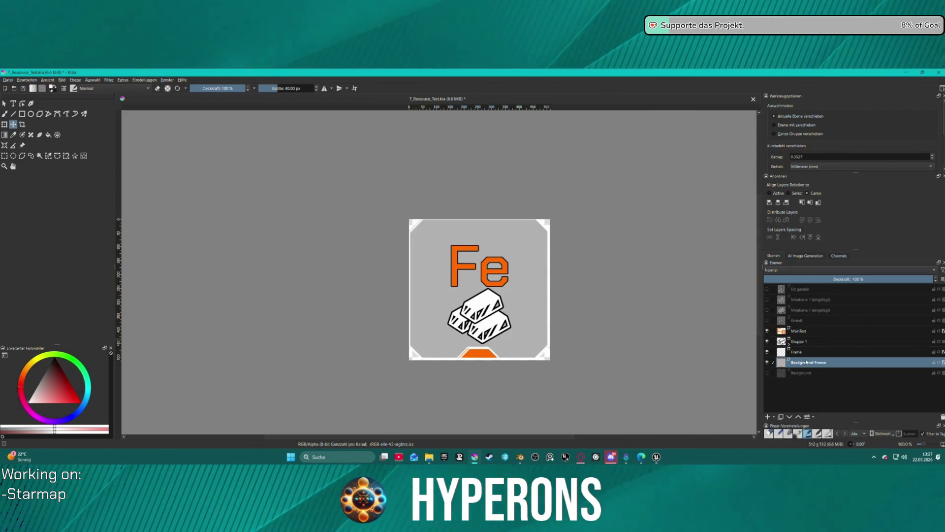
left_click(810, 202)
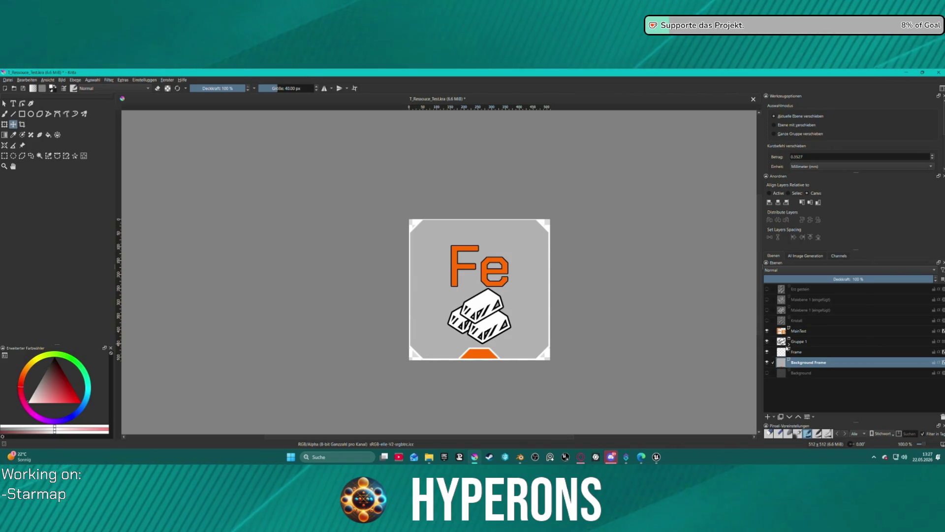
left_click(788, 350)
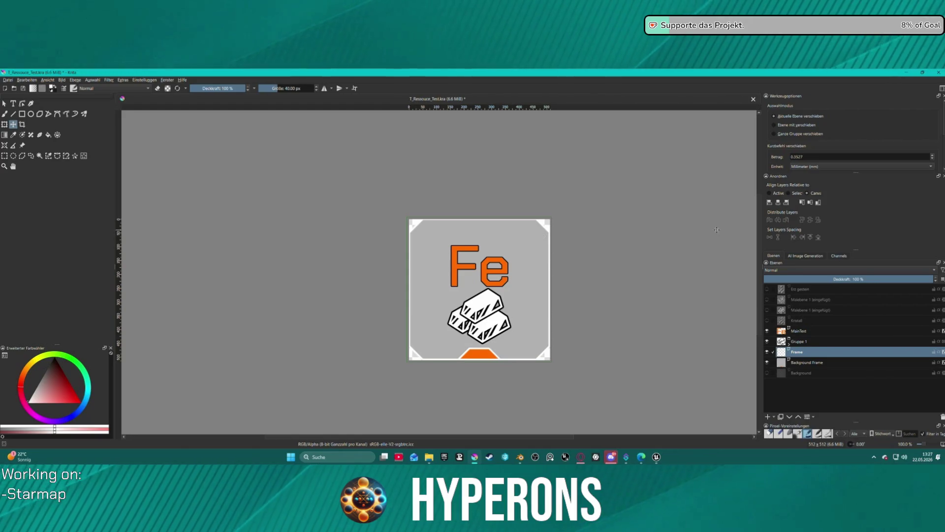
scroll(465, 303, "up", 3)
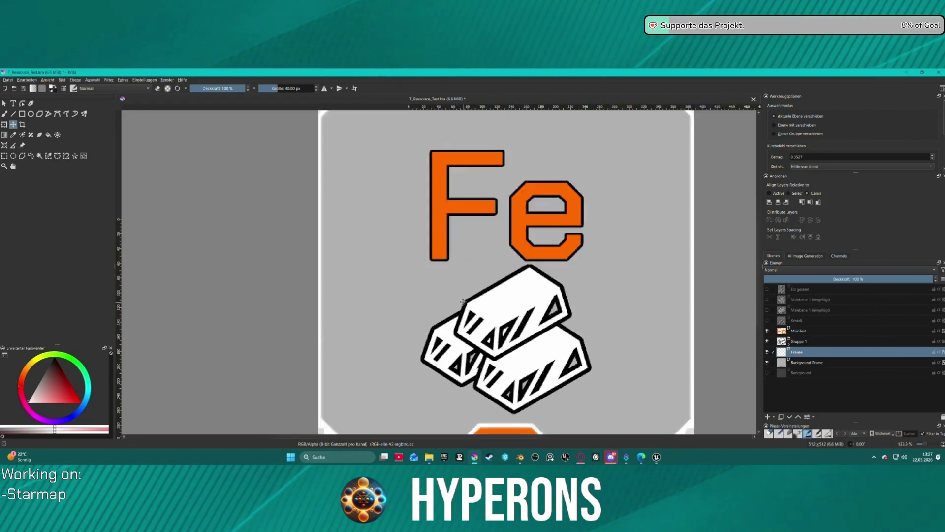
scroll(465, 303, "down", 1)
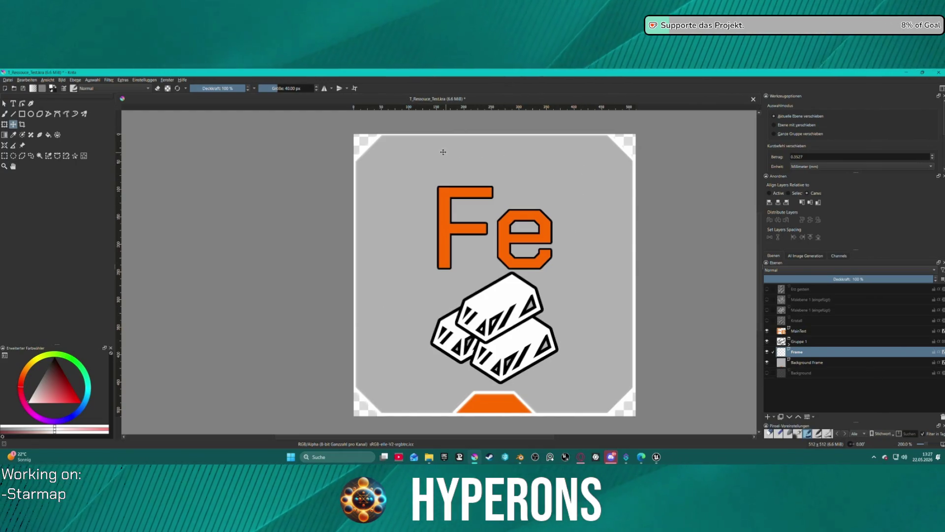
scroll(415, 151, "down", 1)
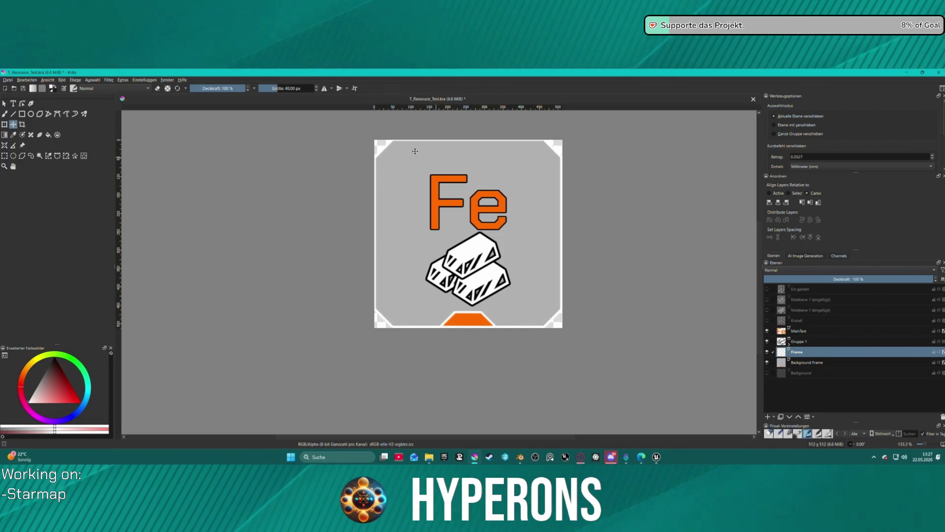
scroll(415, 151, "down", 1)
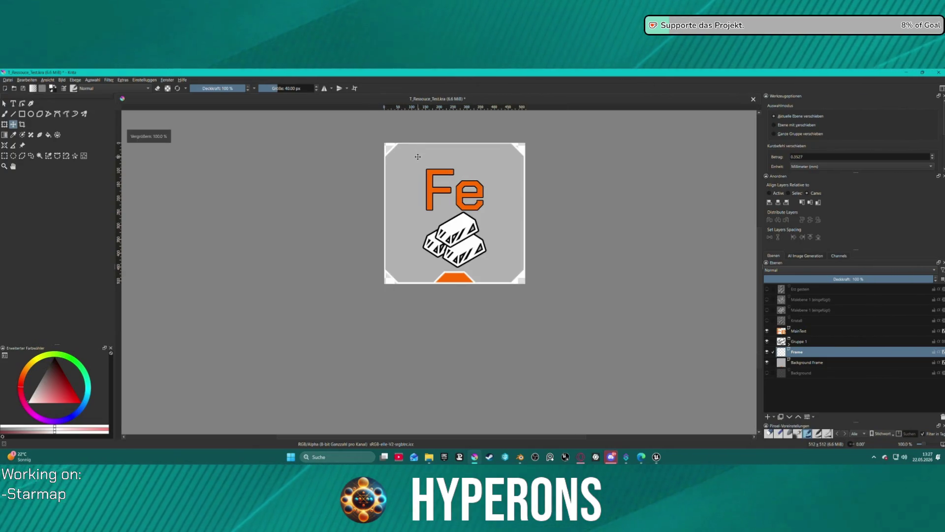
scroll(418, 157, "down", 1)
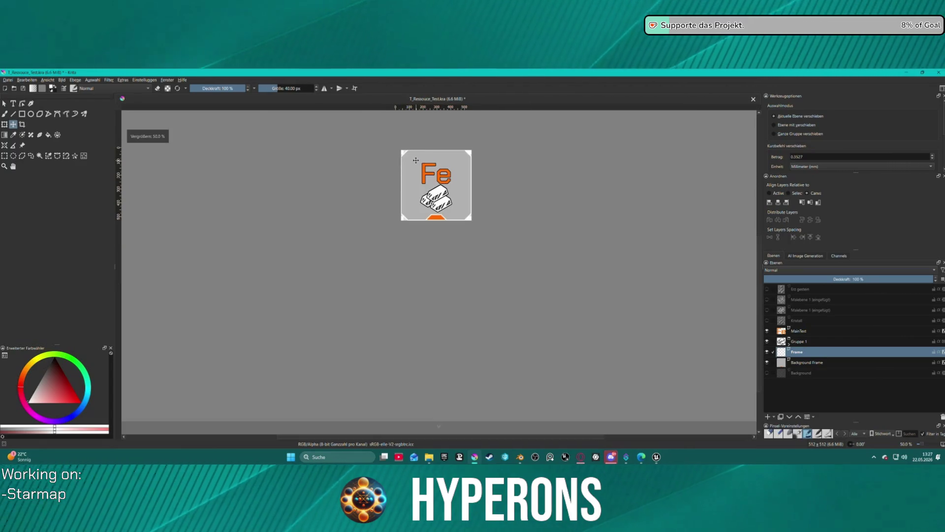
scroll(416, 160, "up", 3)
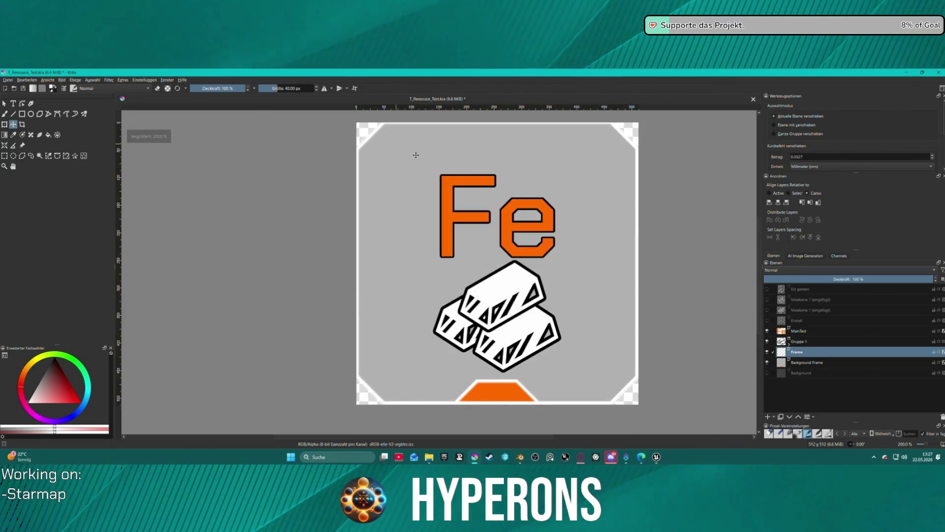
scroll(416, 155, "down", 1)
scroll(416, 155, "down", 1)
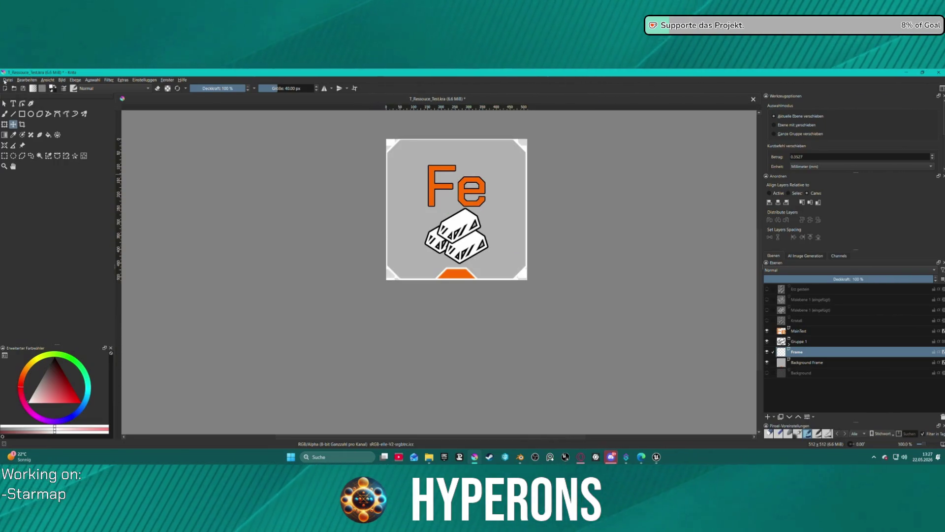
- Close Krita discarding the frame edits, then reopen T_Ressouce_Test.kra from recent files
left_click(7, 80)
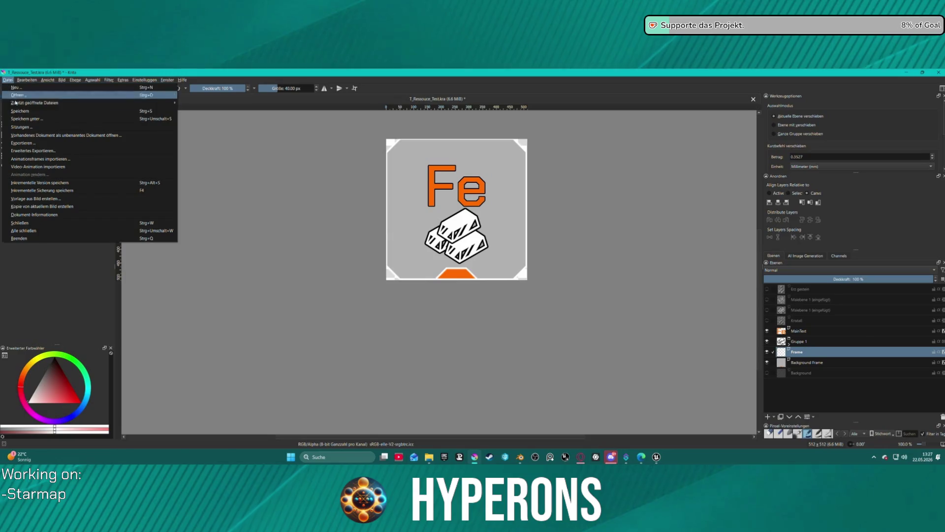
left_click(47, 97)
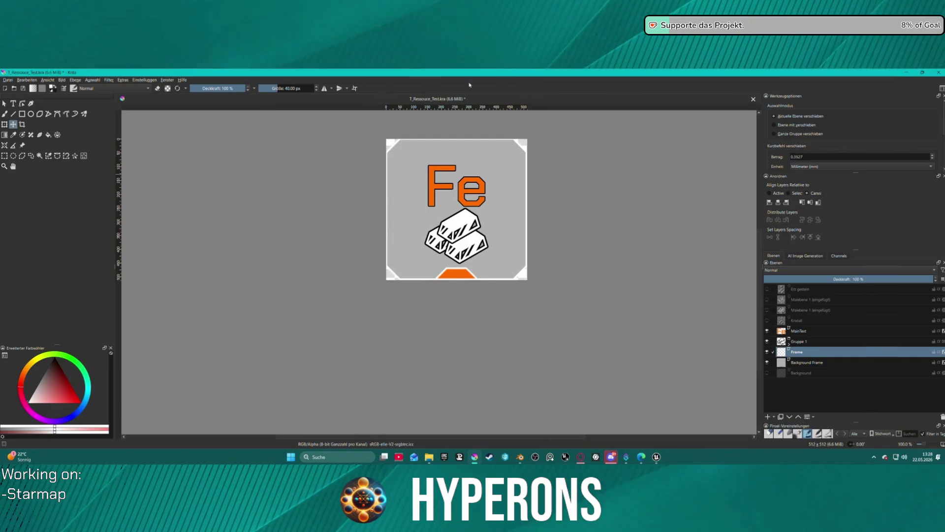
left_click(939, 72)
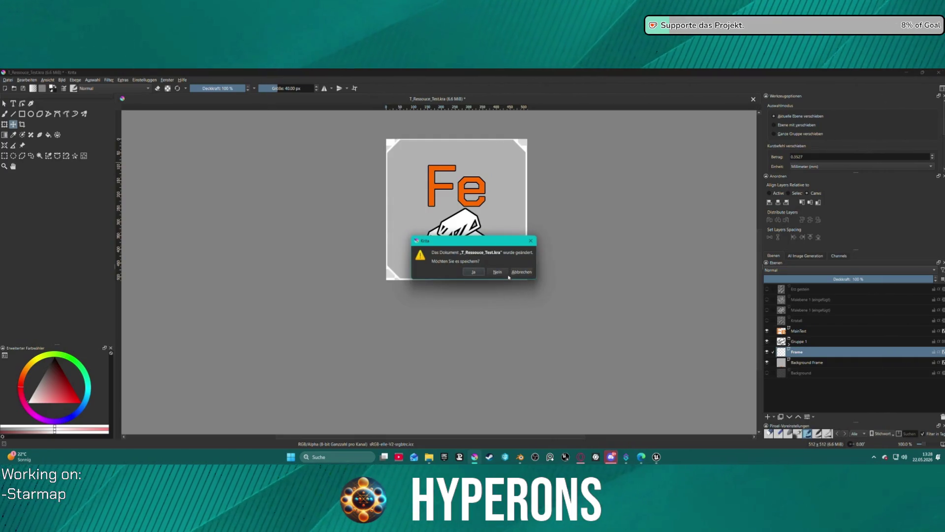
left_click(507, 270)
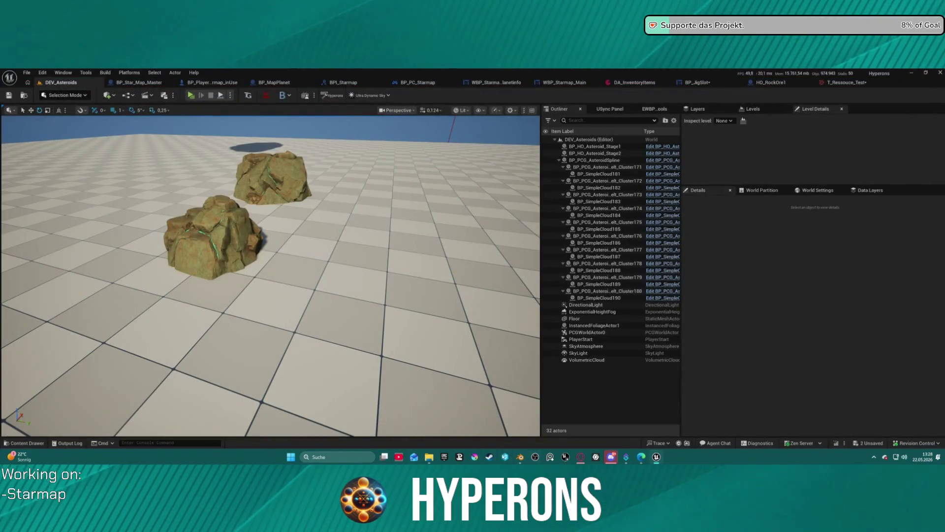
right_click(475, 457)
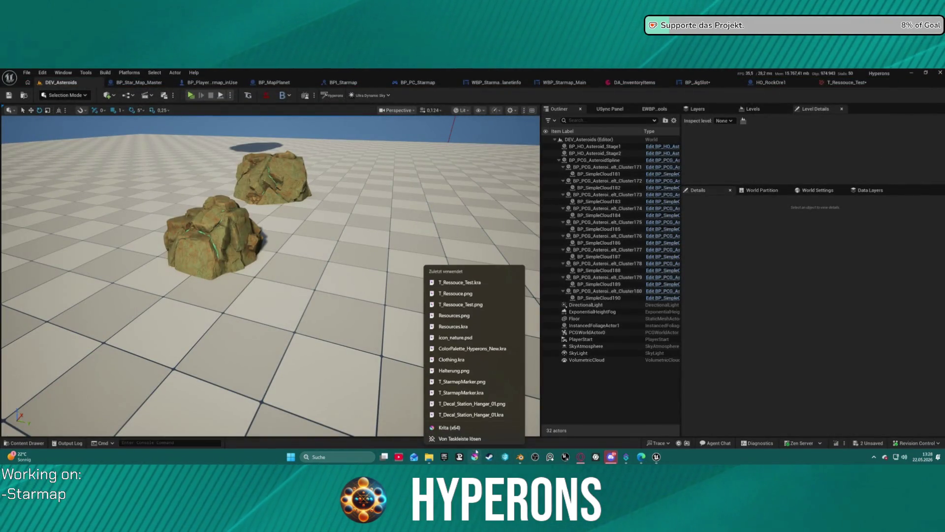
left_click(459, 283)
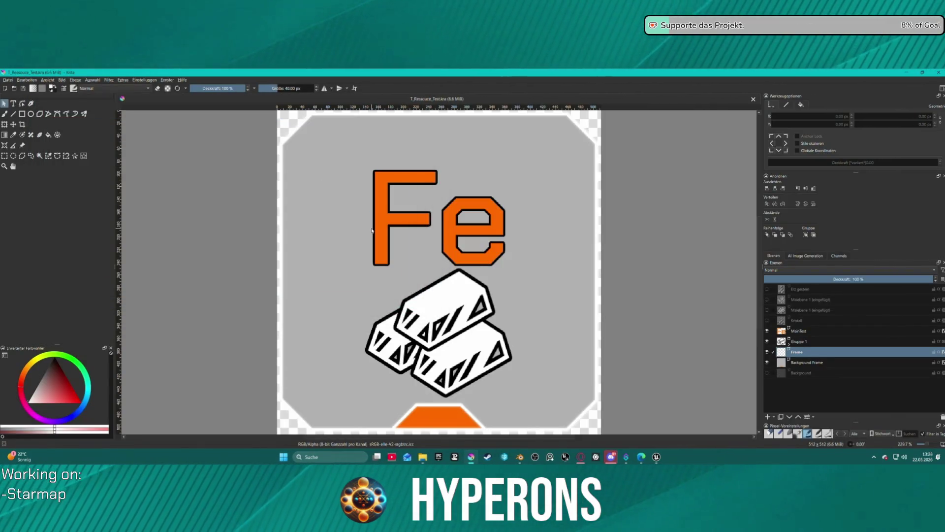
scroll(353, 261, "down", 2)
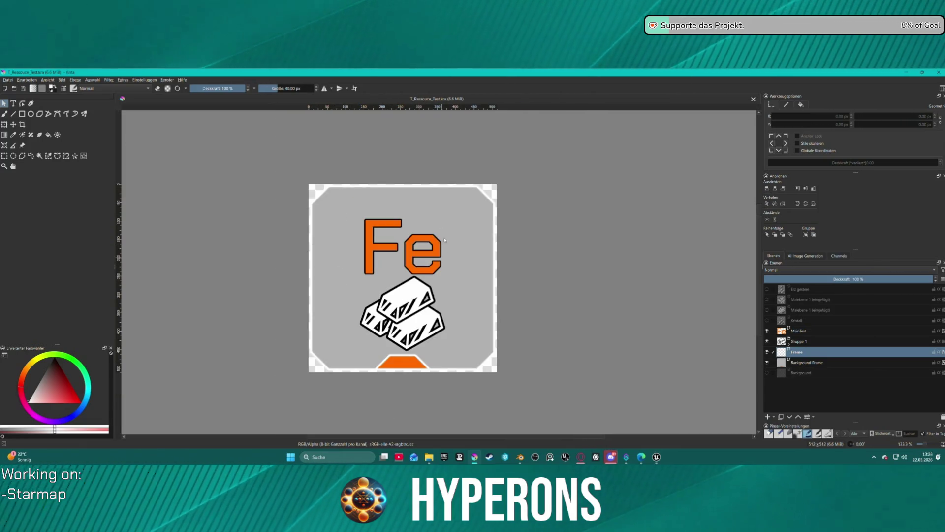
scroll(457, 288, "down", 5)
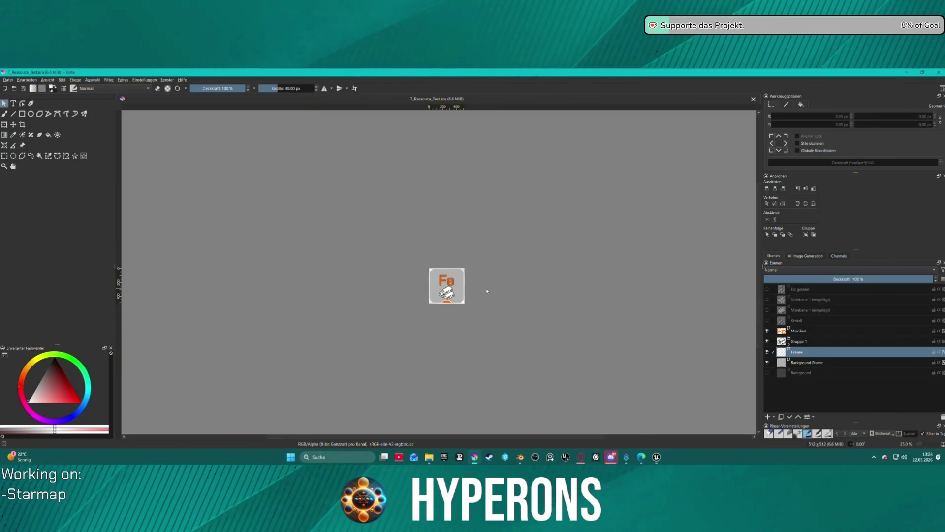
scroll(487, 291, "down", 2)
scroll(487, 290, "up", 3)
scroll(487, 291, "up", 1)
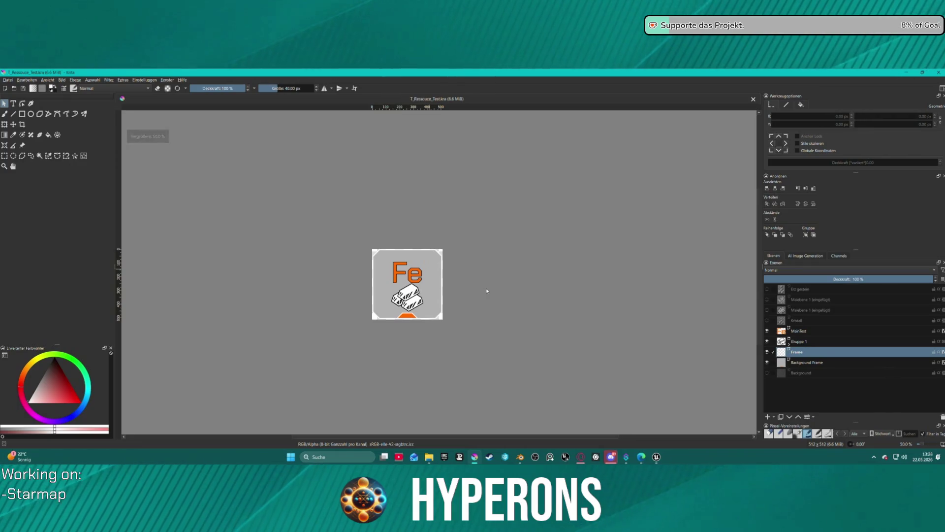
left_click(767, 310)
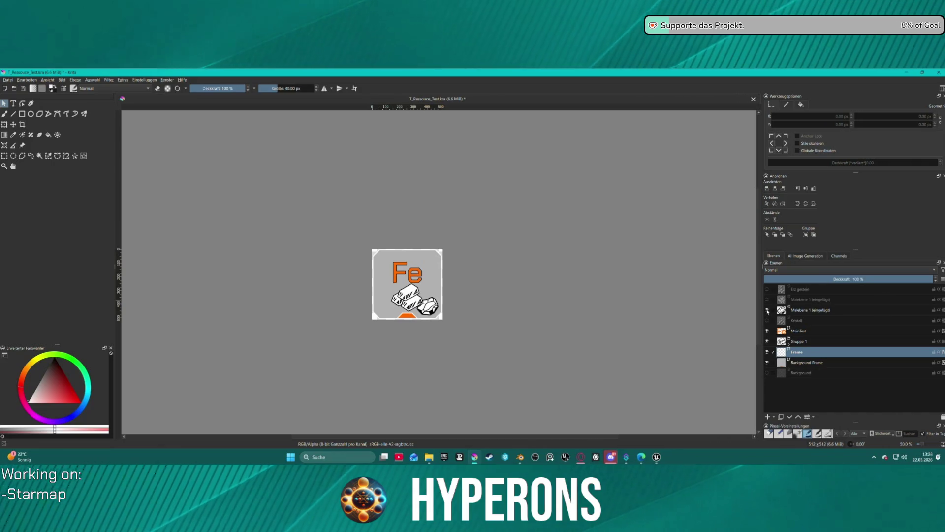
left_click(767, 311)
left_click(767, 299)
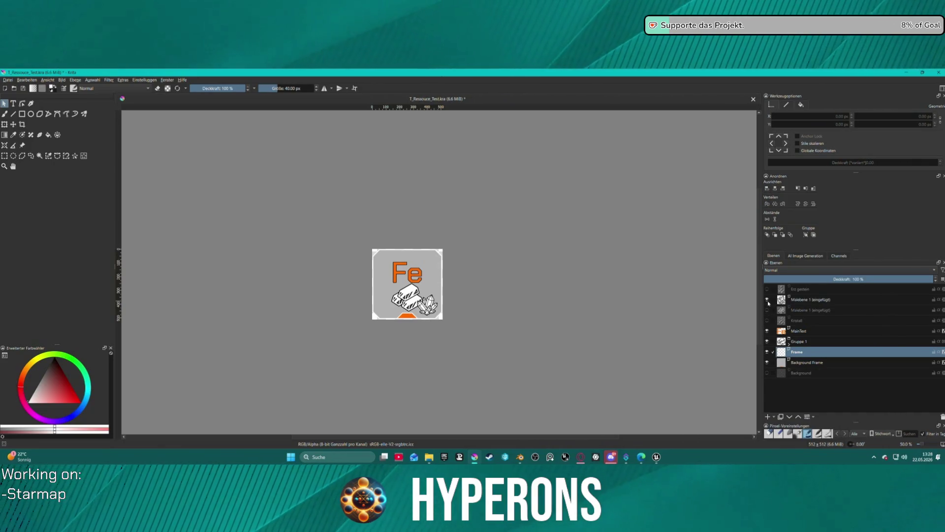
left_click(768, 300)
left_click(767, 300)
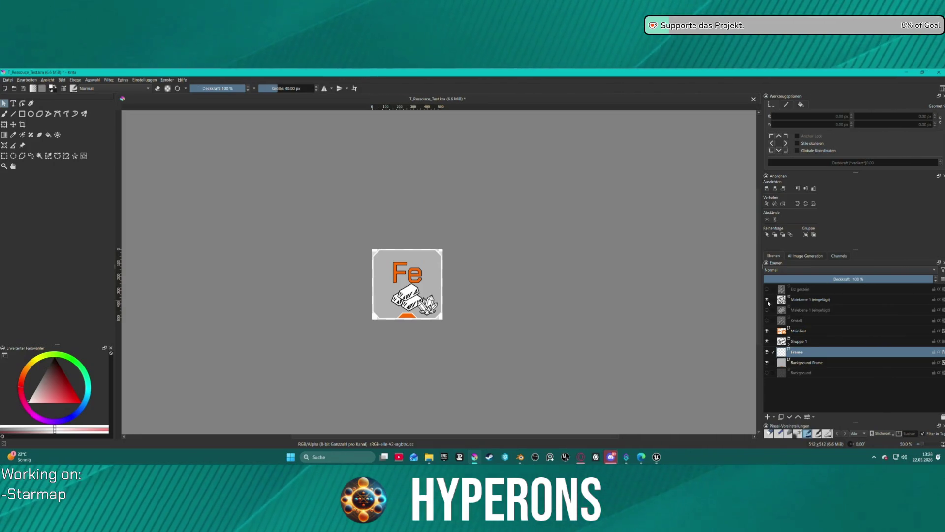
left_click(767, 300)
left_click(768, 290)
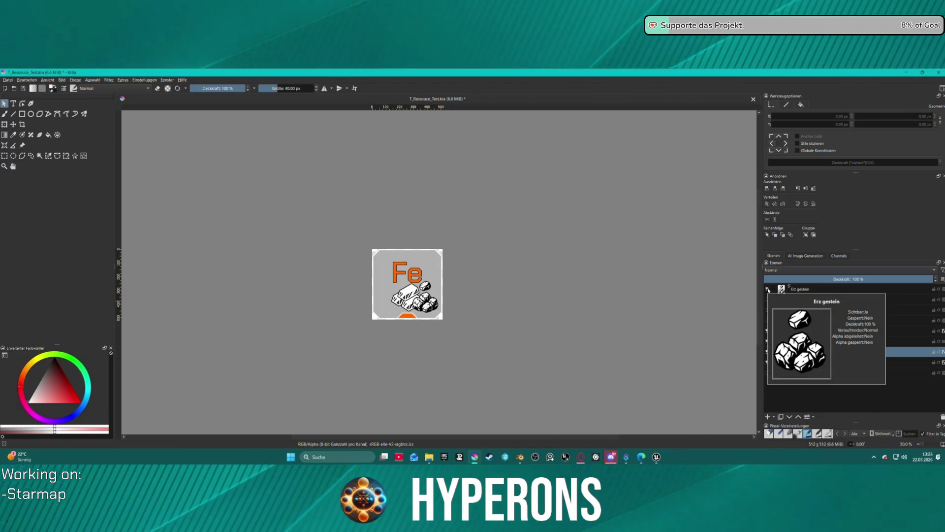
left_click(767, 290)
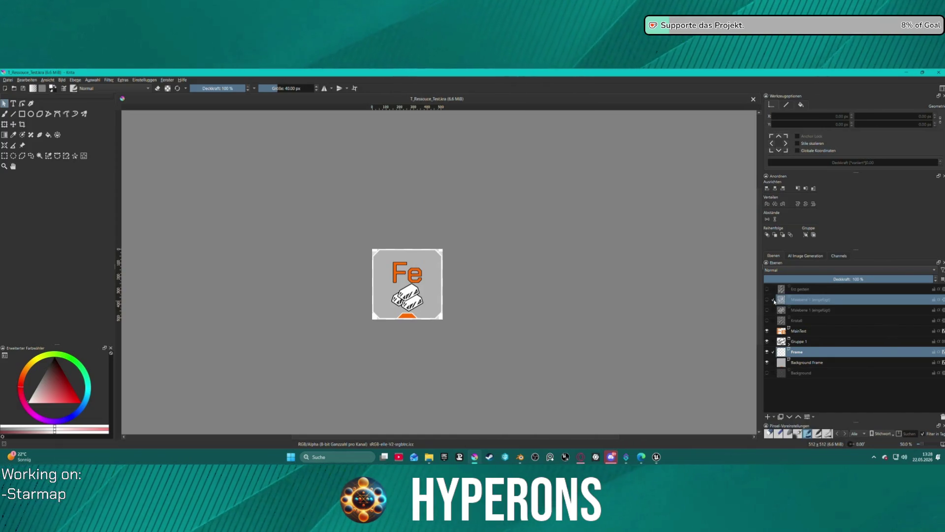
left_click(768, 300)
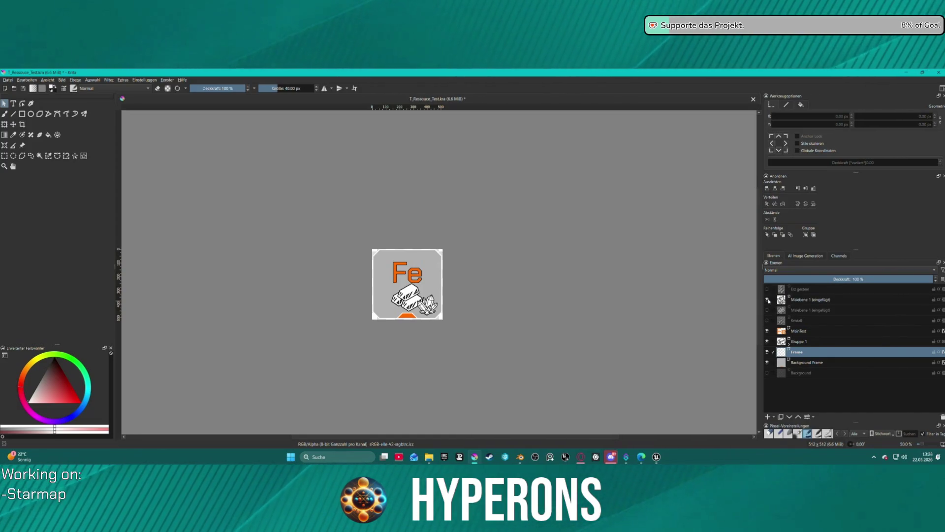
left_click(768, 300)
left_click(768, 310)
mouse_move(769, 310)
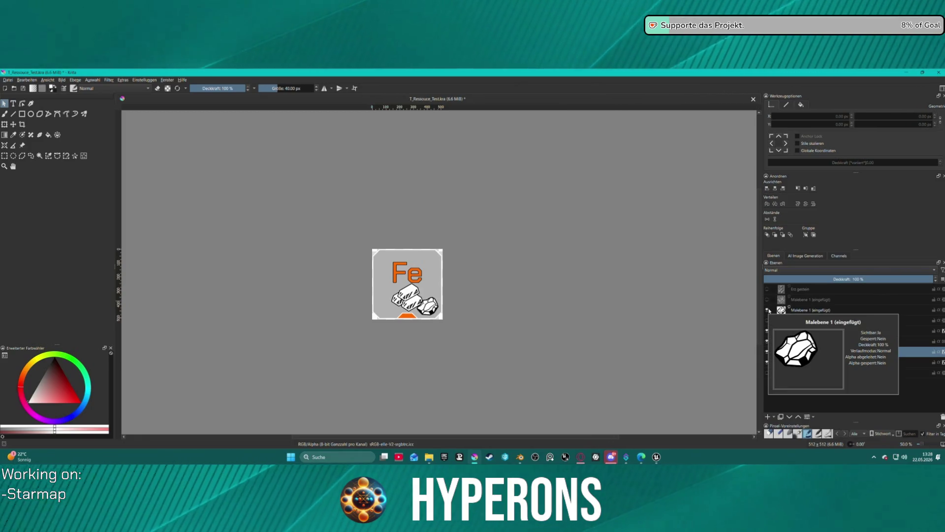
left_click(767, 310)
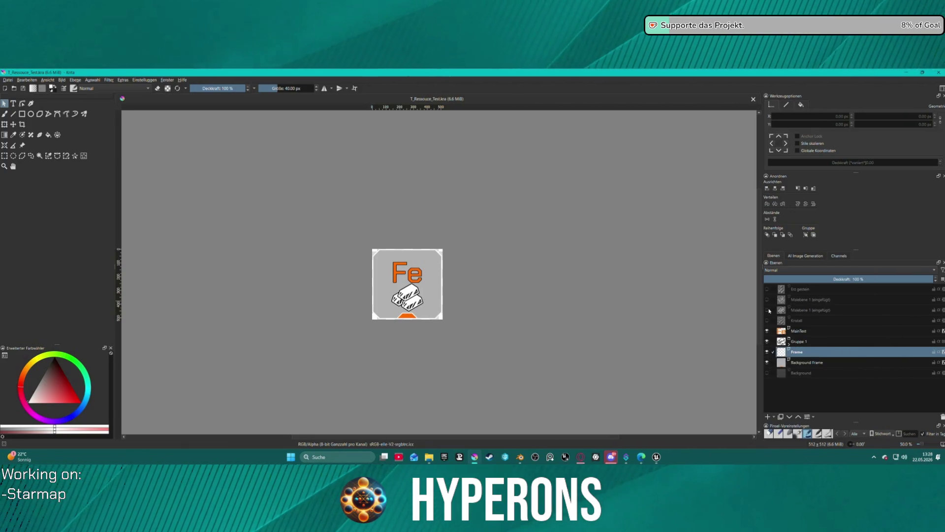
left_click(767, 310)
left_click(767, 310)
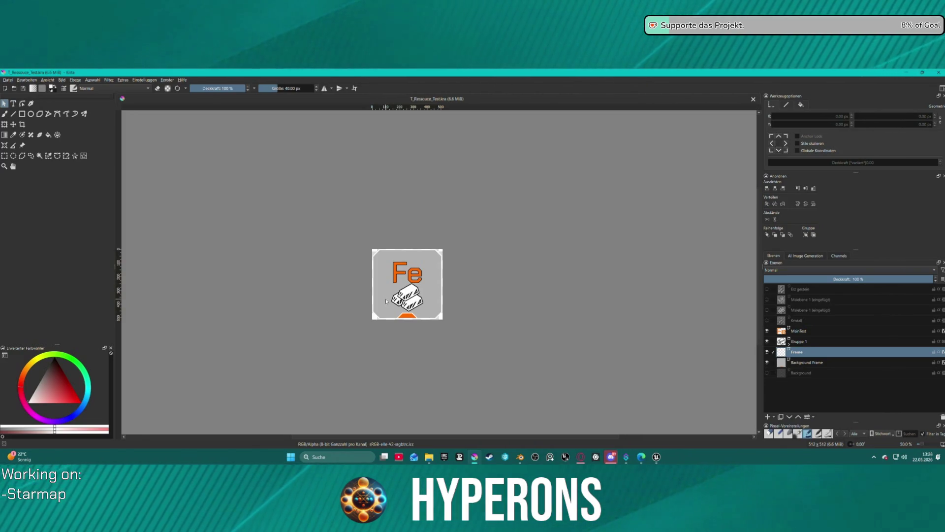
- Export the Fe icon as T_Ressouce_Test.png with default PNG options, then return to Unreal
left_click(8, 80)
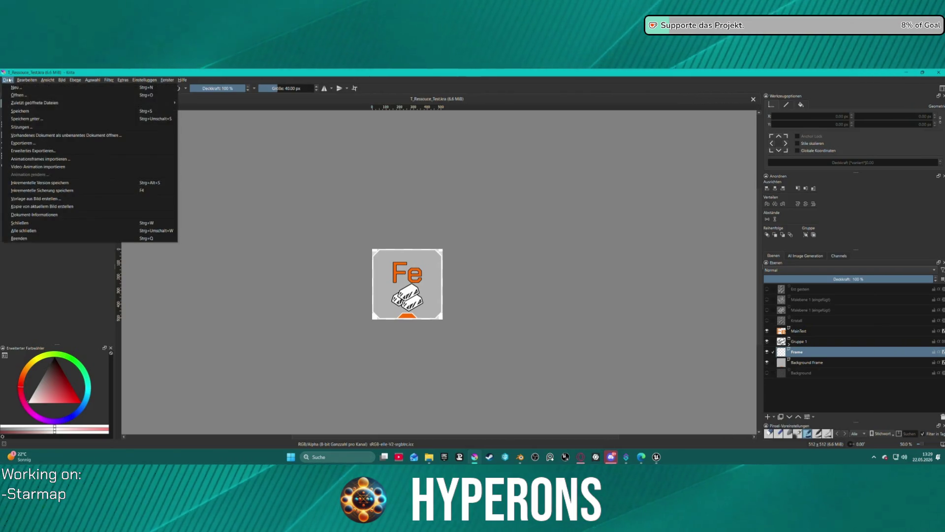
left_click(21, 143)
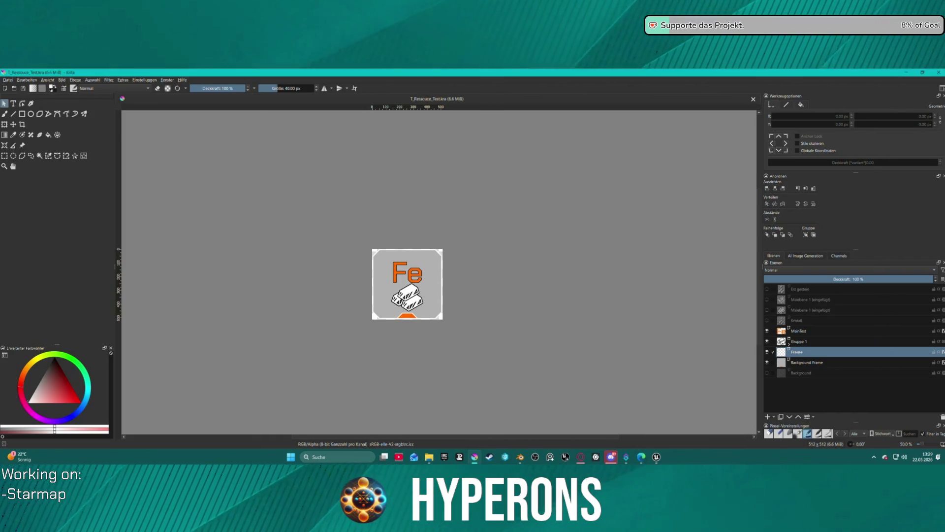
left_click(516, 334)
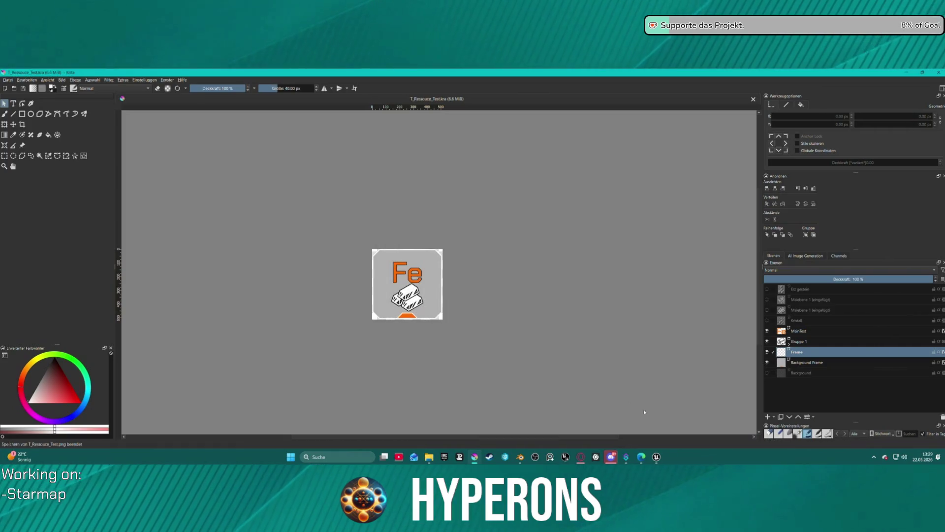
left_click(656, 457)
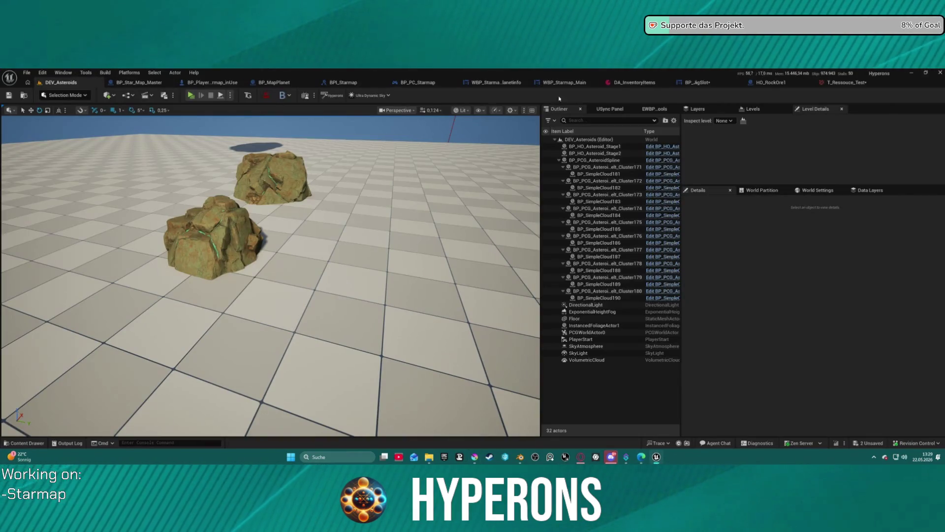
- Reimport the T_Ressouce_Test texture from the Icons folder and launch a standalone game preview
left_click(24, 443)
right_click(195, 328)
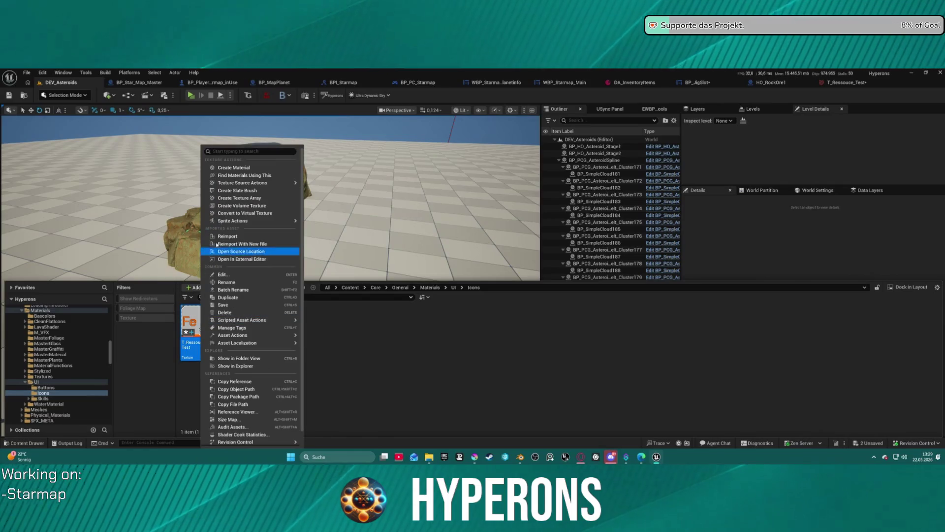
left_click(219, 236)
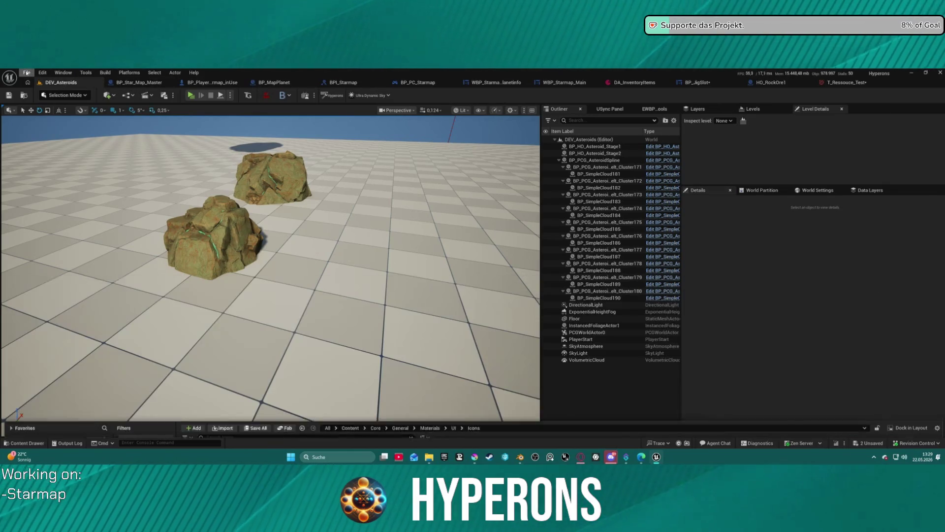
left_click(42, 72)
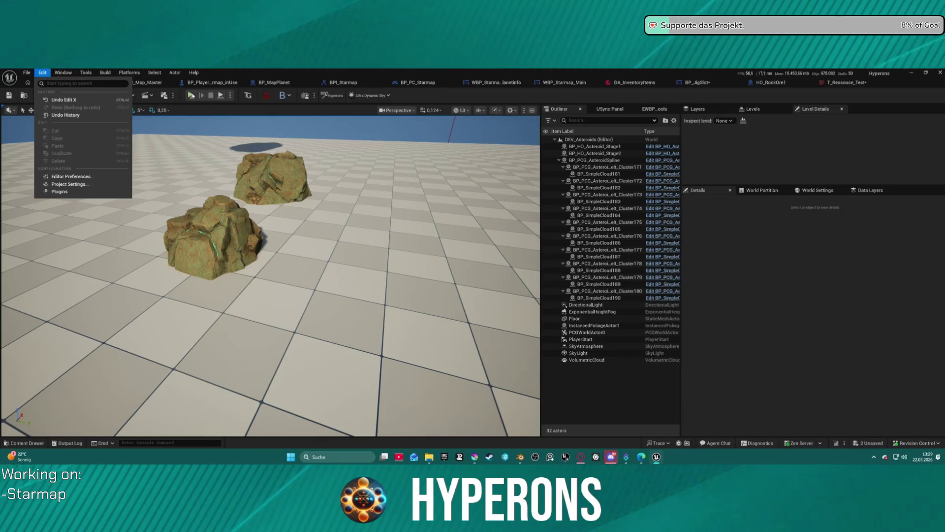
left_click(191, 95)
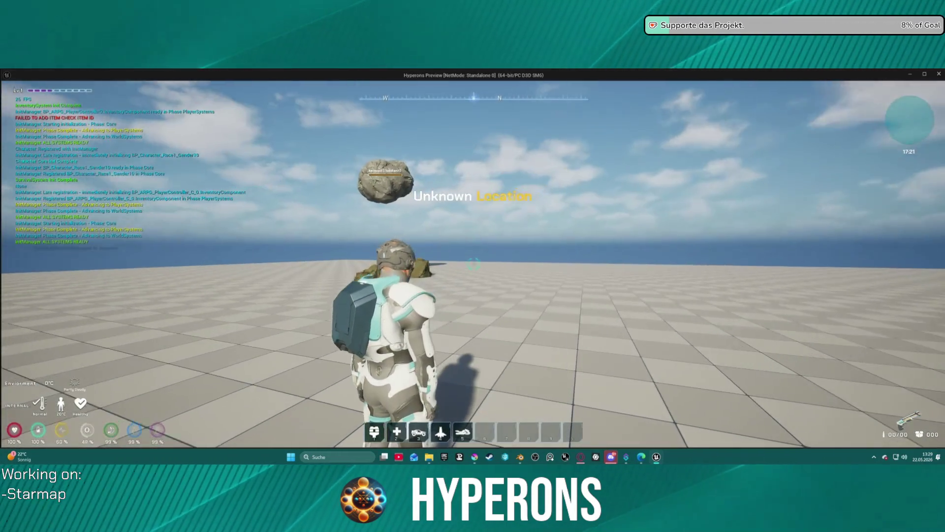
- Equip the mining tool from the inventory, reload, and shoot a rock to collect ore
key("i")
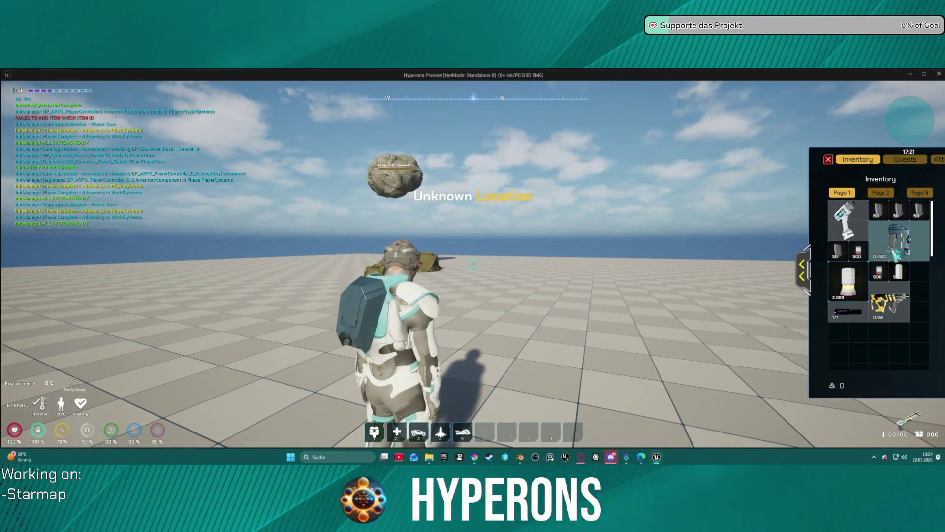
right_click(896, 252)
left_click(829, 160)
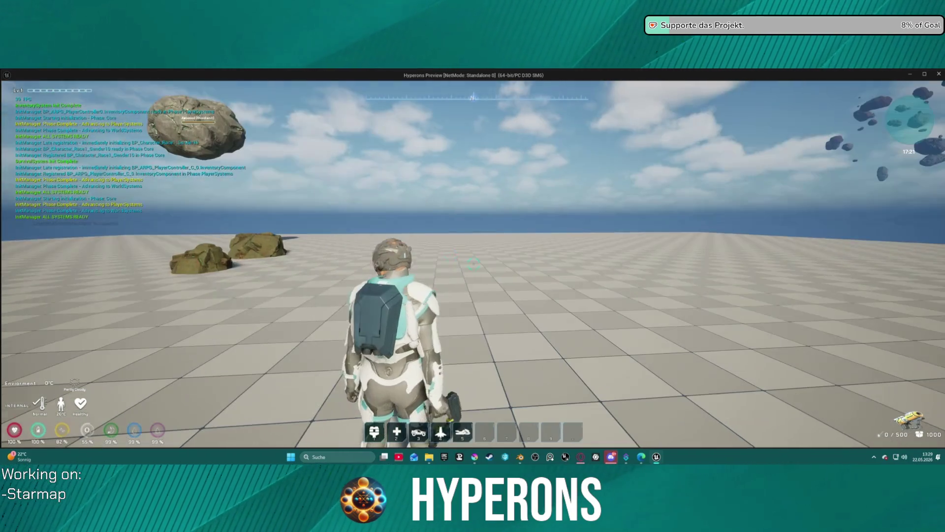
key("r")
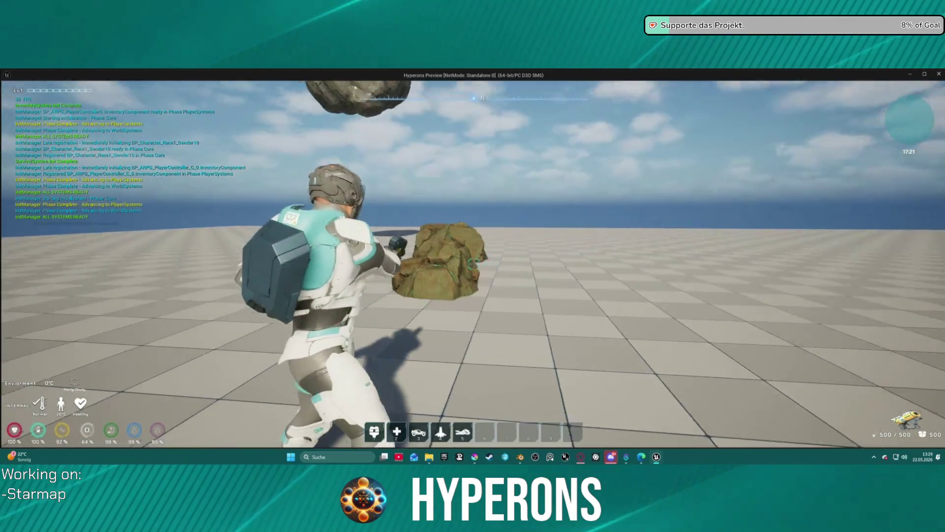
left_click(473, 266)
key("w")
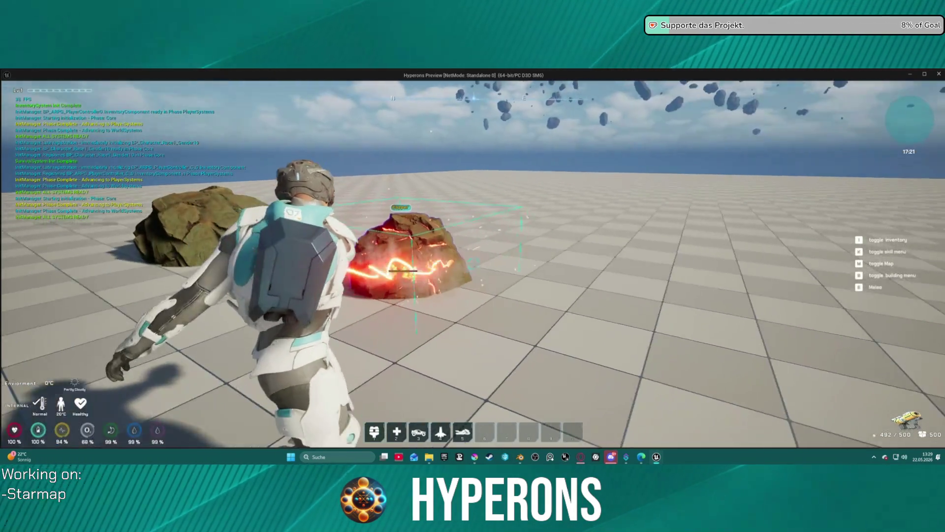
key("w")
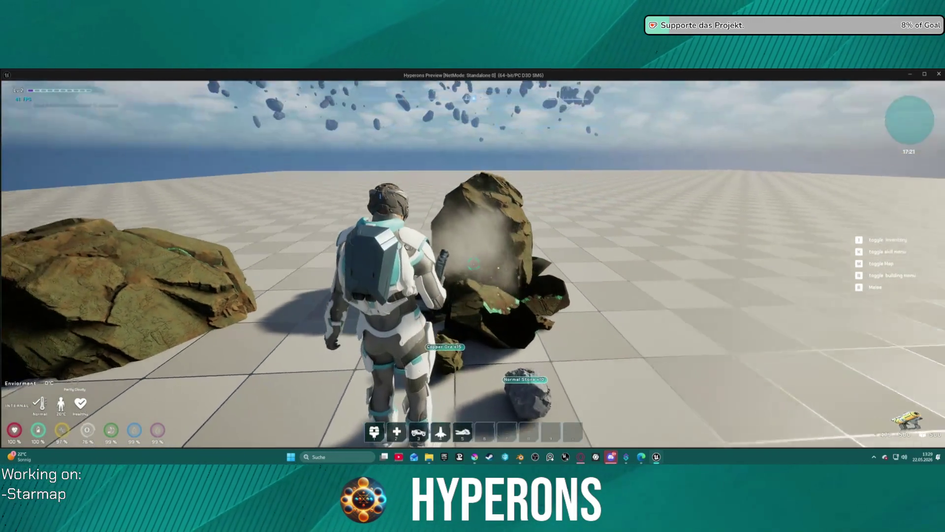
- Check the Fe ore icon in the inventory, then stop the game preview
key("i")
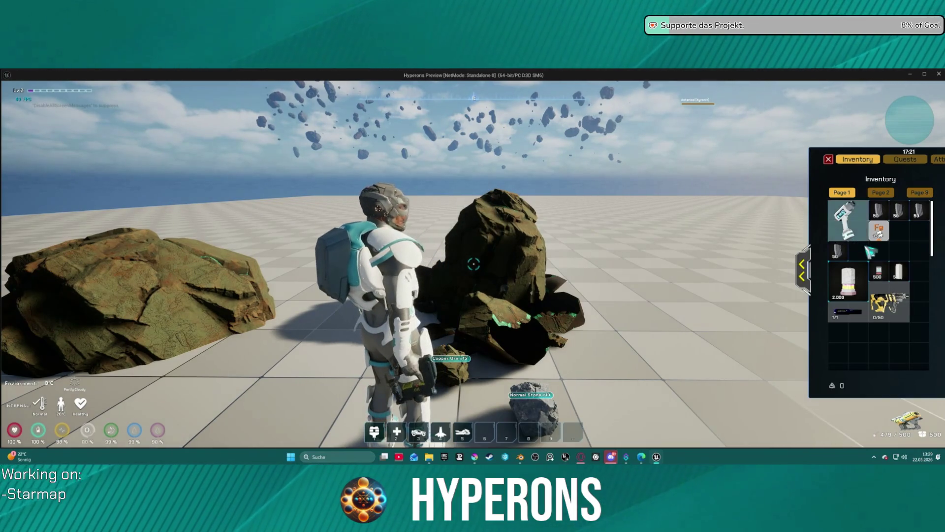
left_click_drag(879, 230, 848, 350)
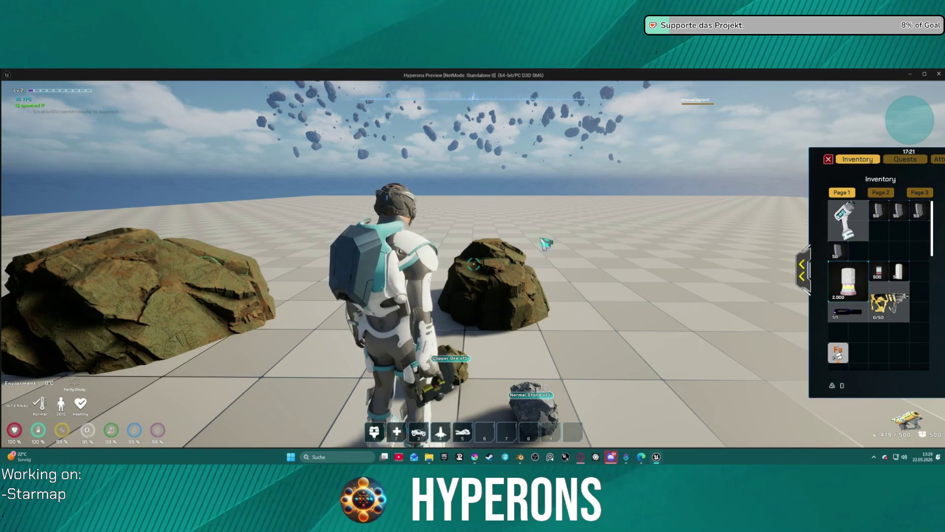
key("Escape")
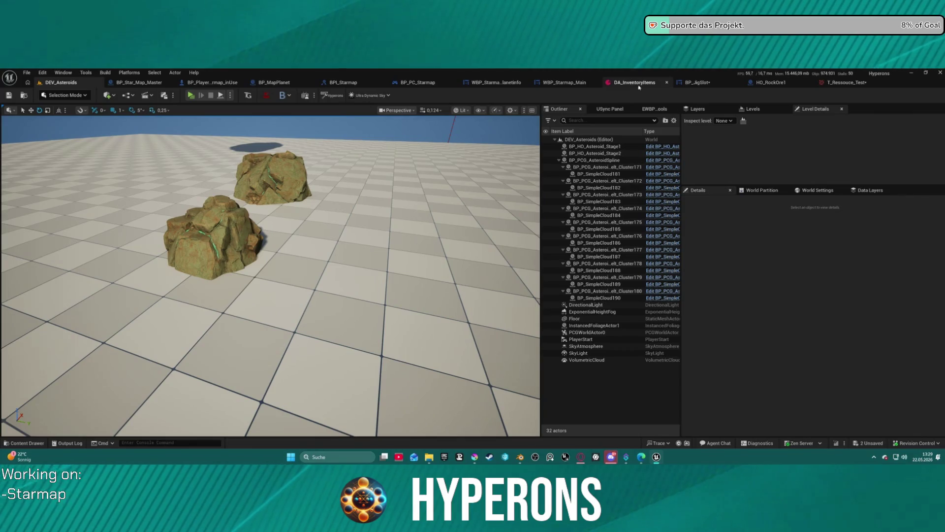
- In the BP_JigSlot widget, select the TextCount text element and confirm its name
left_click(696, 83)
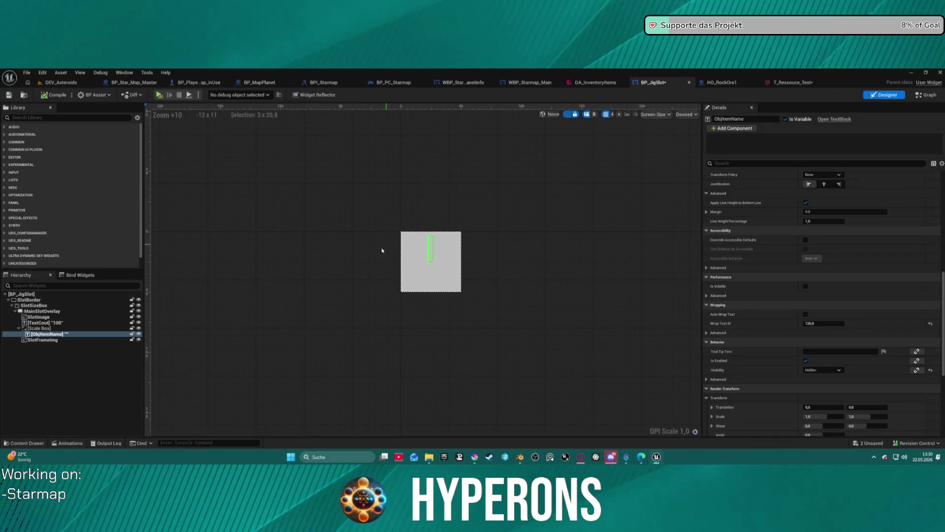
left_click(49, 323)
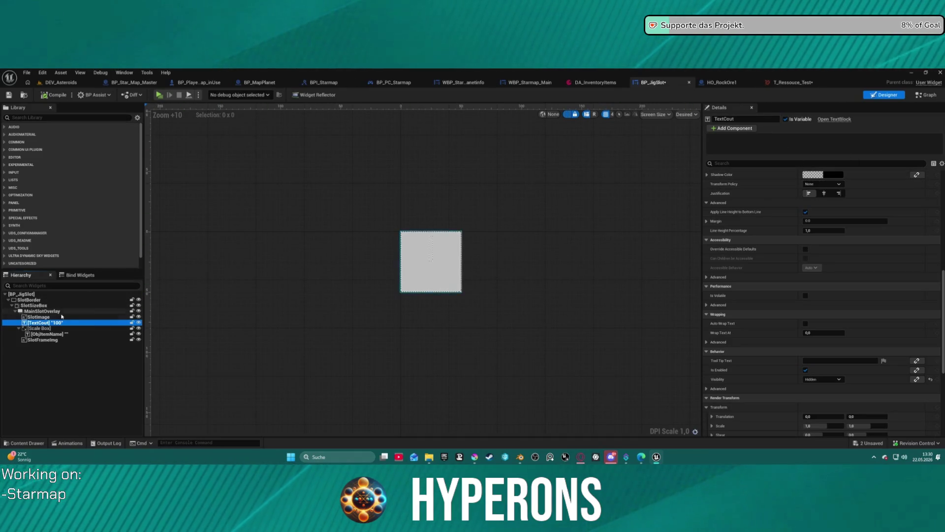
left_click(43, 322)
key("Return")
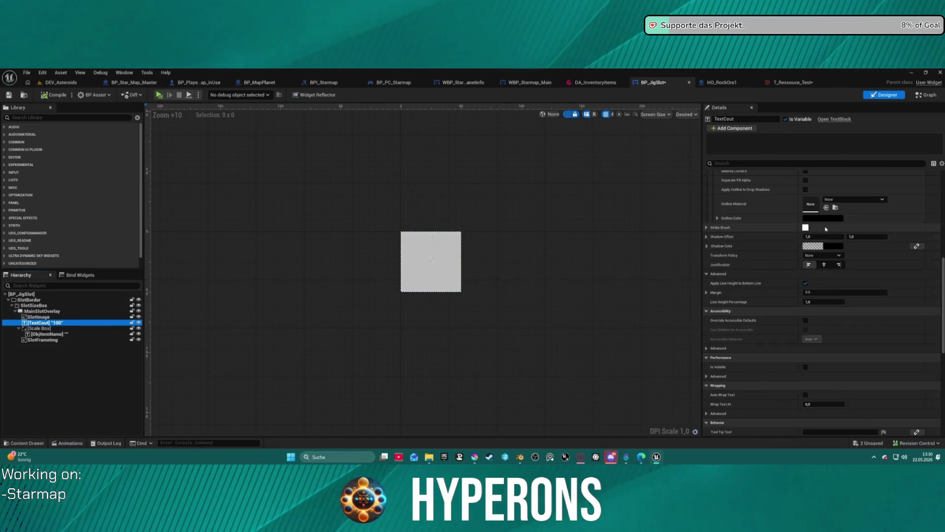
- Set TextCount padding to Left 5 and Bottom -1, then show the DEV_Asteroids level
scroll(832, 192, "up", 10)
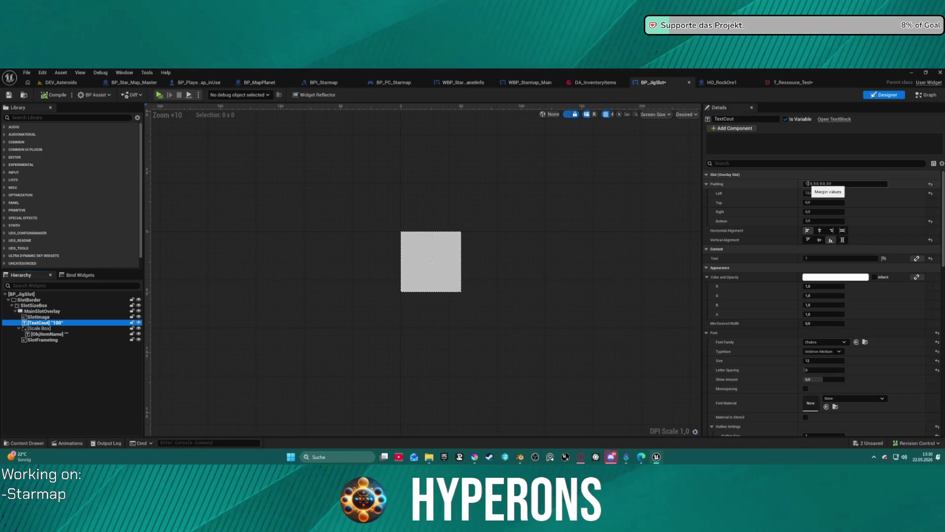
double_click(804, 195)
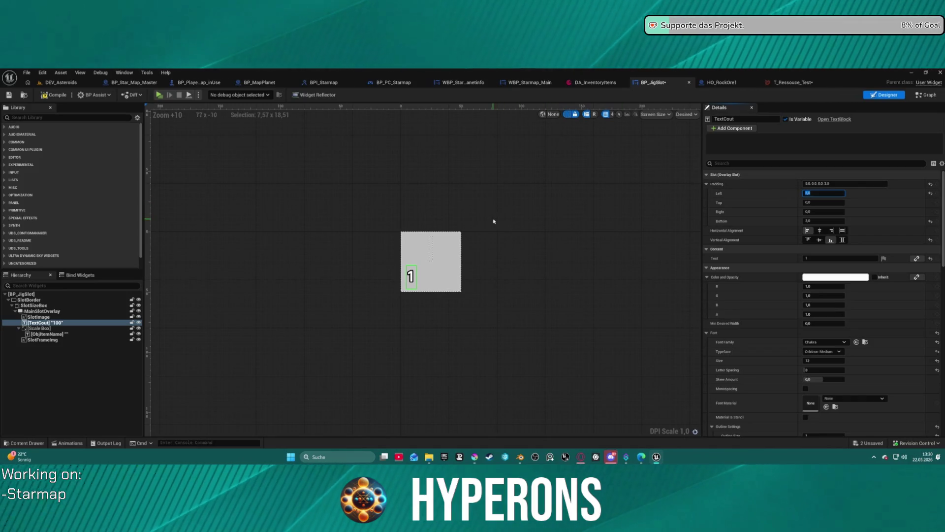
key("Return")
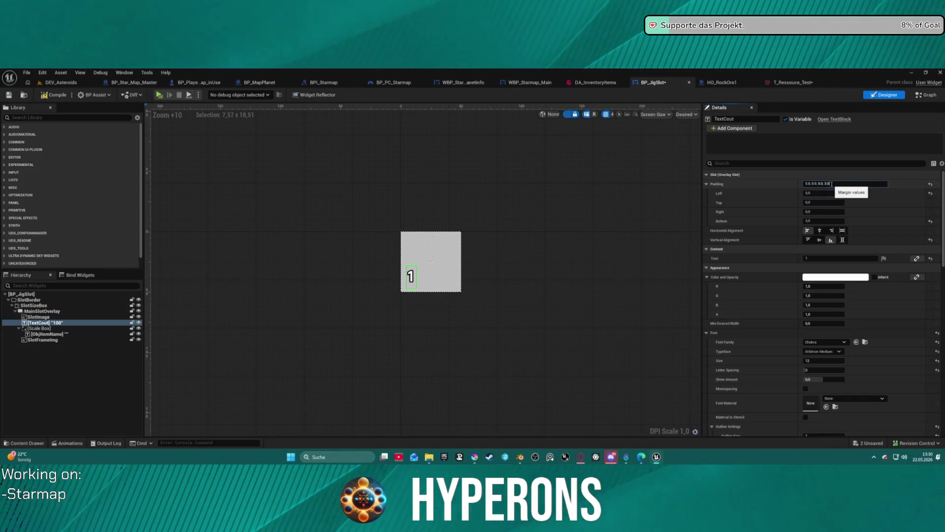
left_click(831, 183)
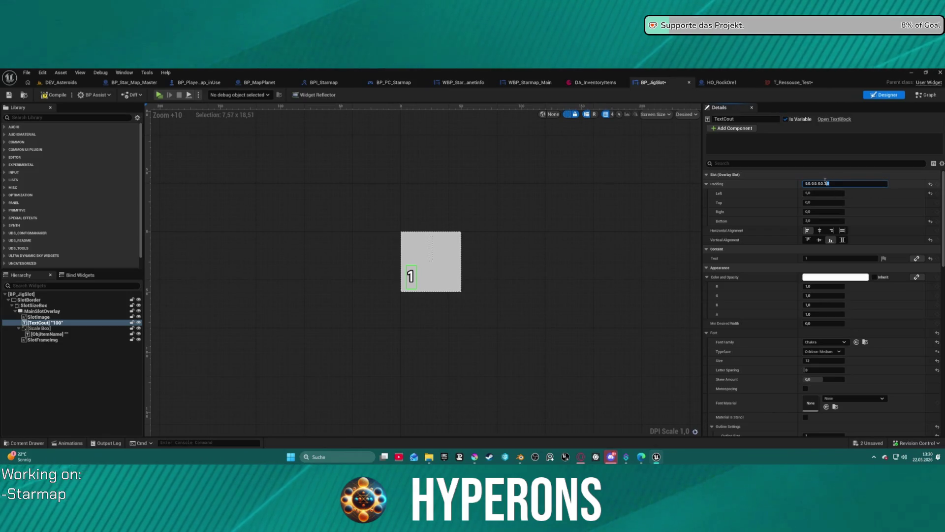
type("0")
key("Return")
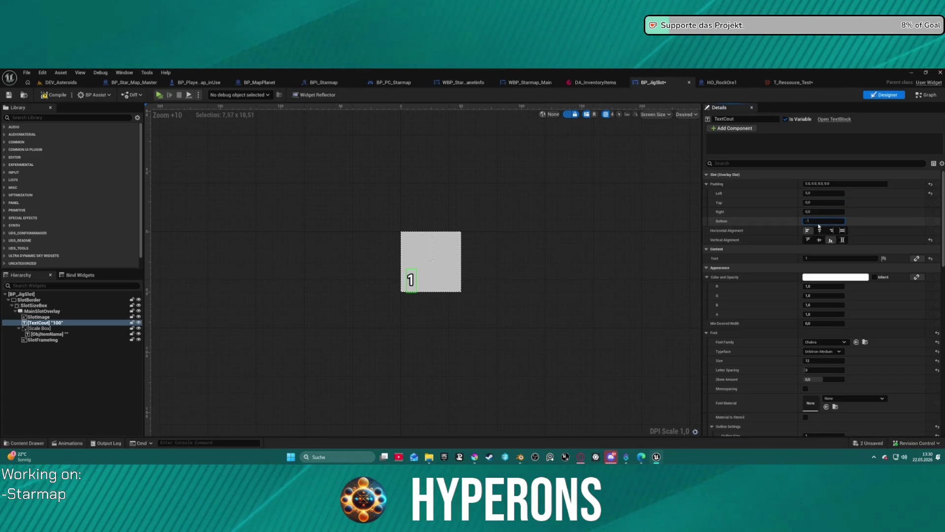
key("Return")
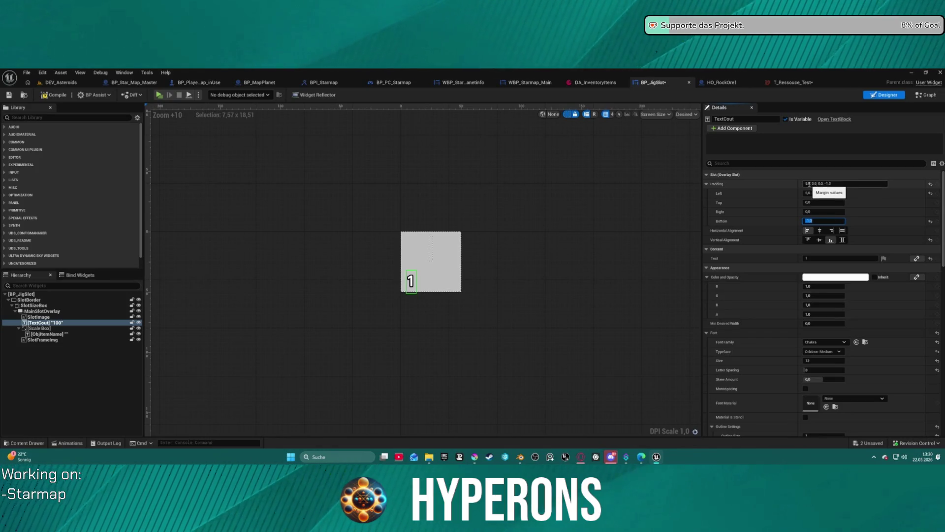
left_click(60, 82)
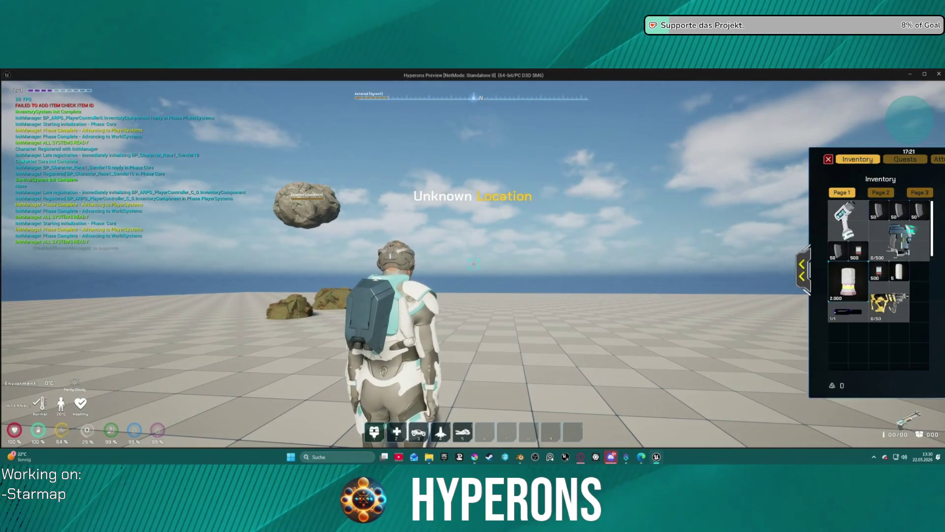
key("i")
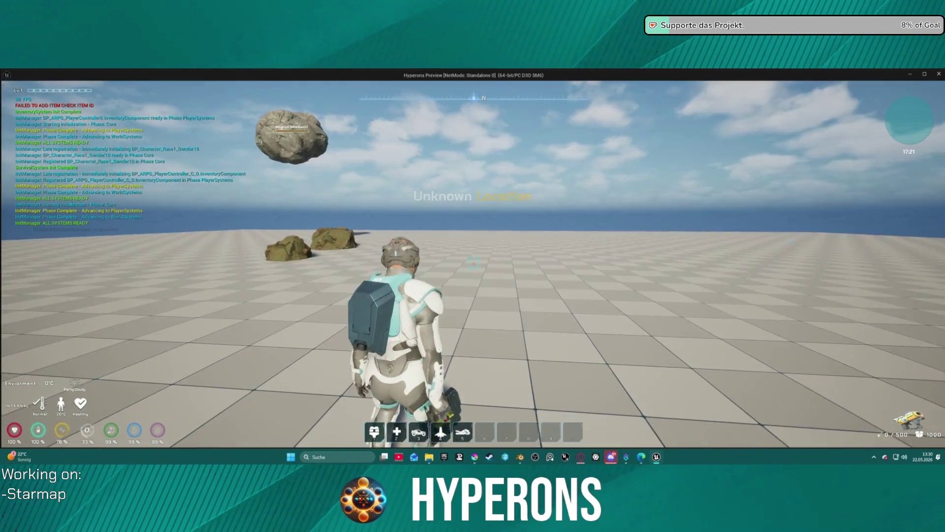
key("r")
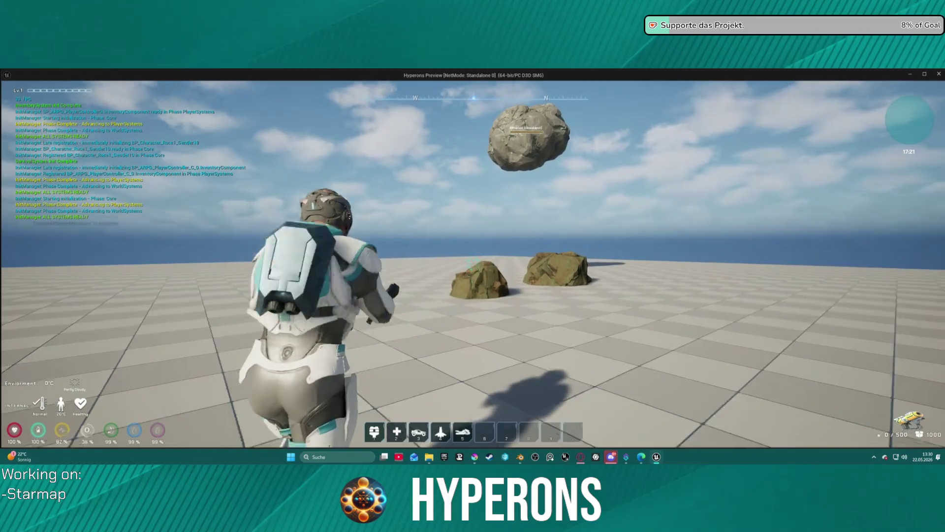
left_click(472, 263)
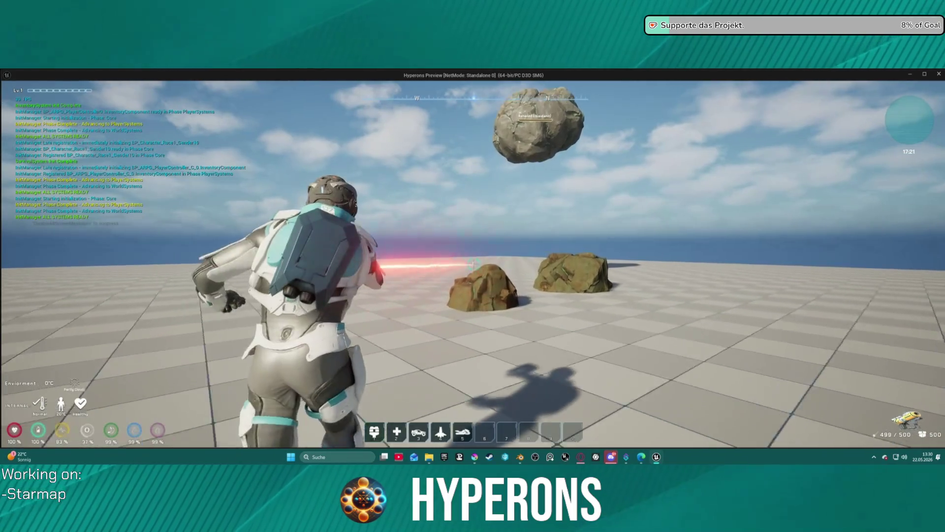
key("w")
left_click_drag(473, 263, 473, 264)
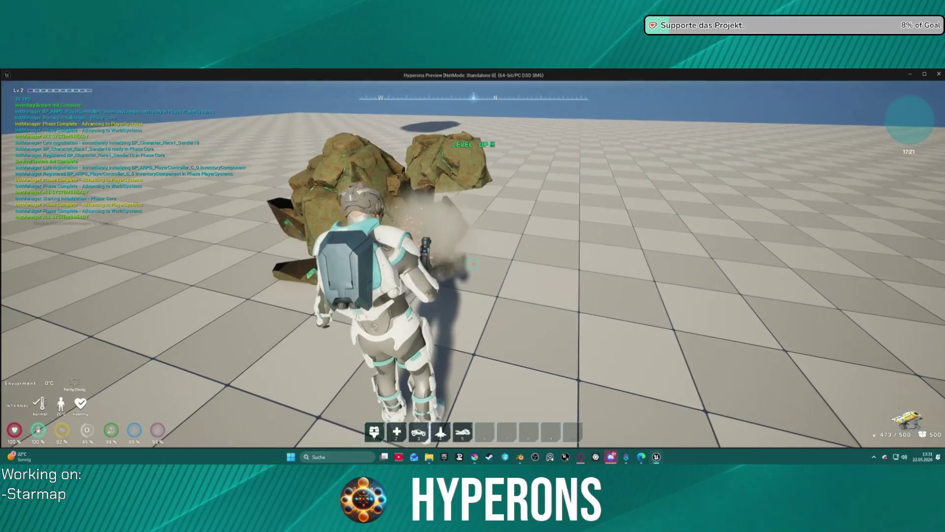
key("space")
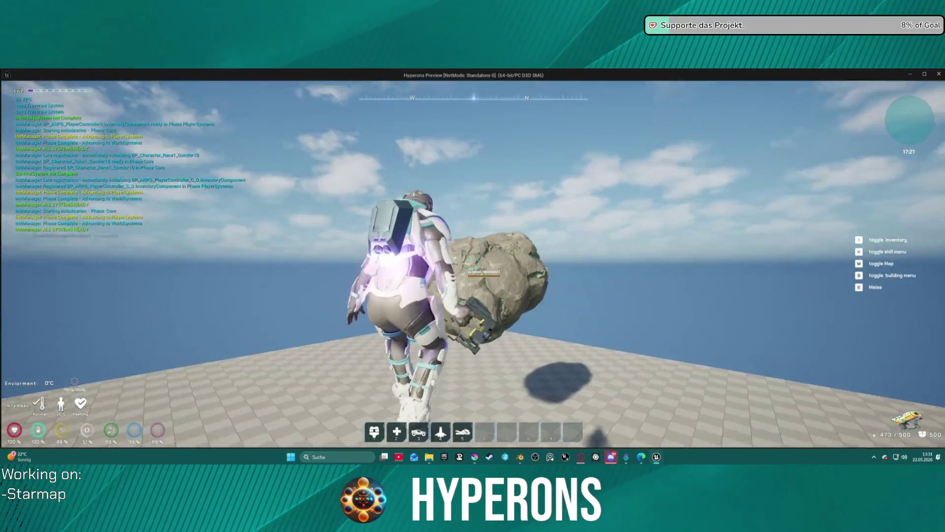
key("i")
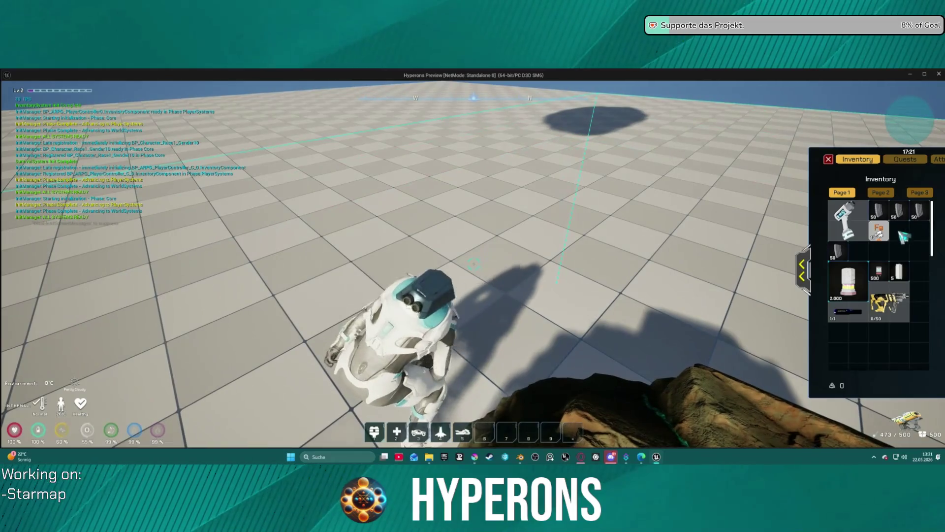
left_click_drag(879, 231, 866, 357)
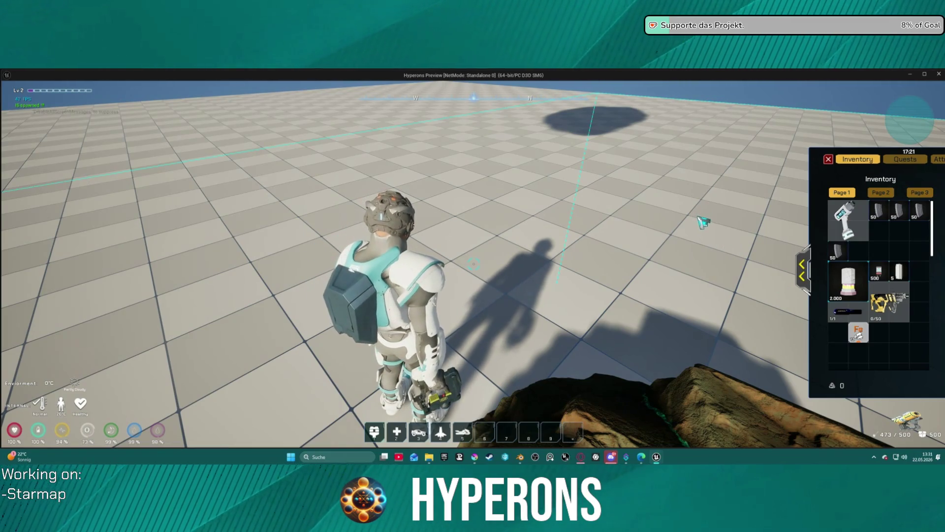
mouse_move(866, 342)
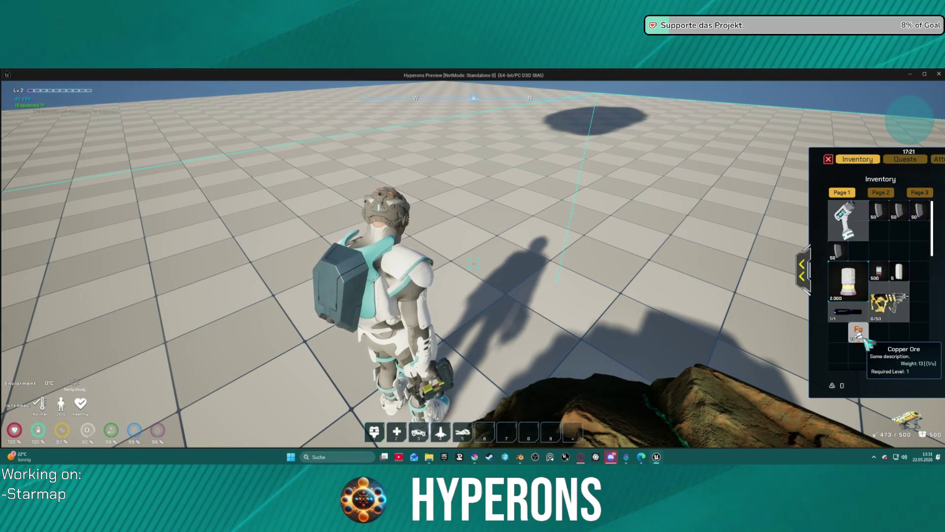
mouse_move(867, 342)
left_mouse_down()
mouse_move(848, 362)
mouse_move(856, 358)
left_mouse_up()
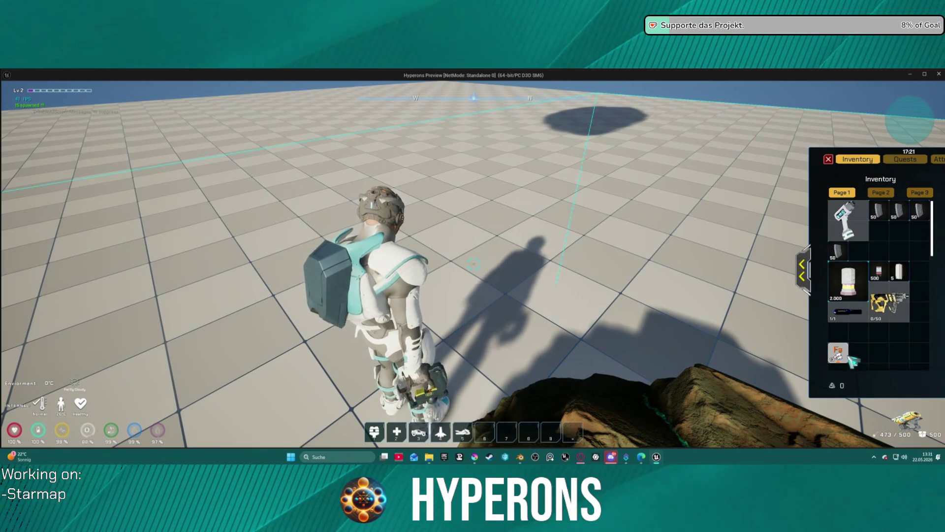
mouse_move(847, 364)
mouse_move(848, 364)
left_mouse_down()
mouse_move(889, 236)
mouse_move(882, 233)
left_mouse_up()
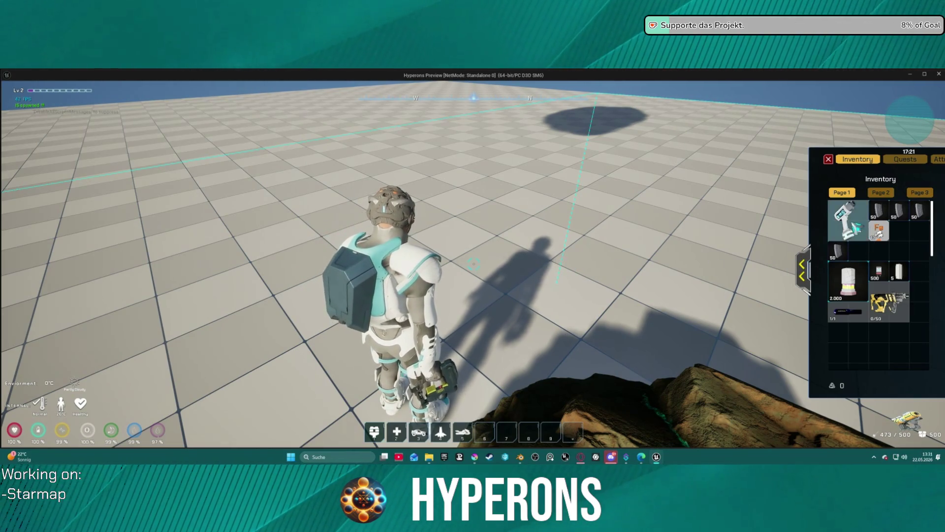
mouse_move(880, 306)
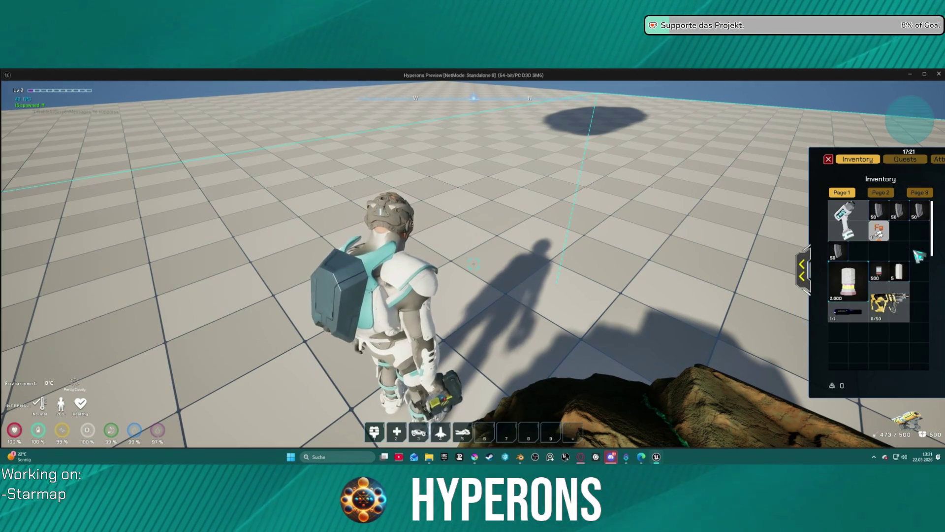
key("Escape")
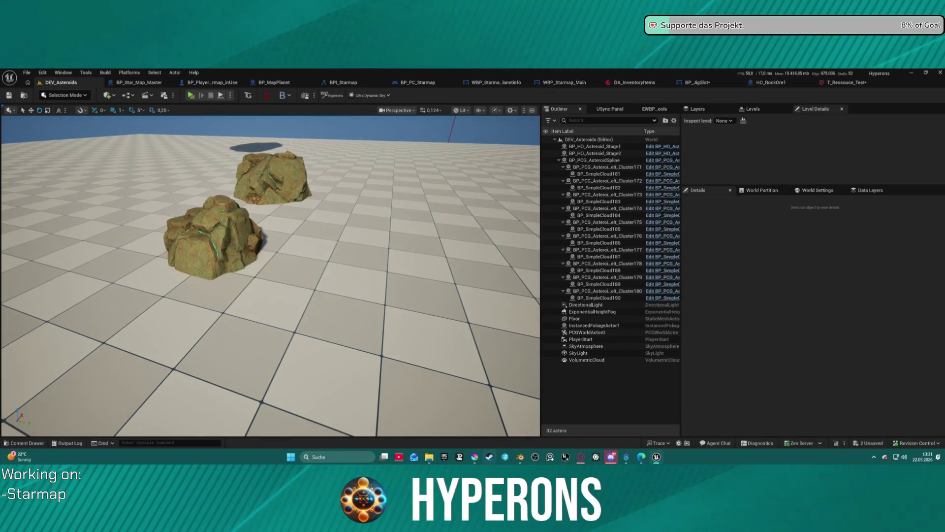
- Close Blender, return to the Krita Fe icon and expand the Gruppe 1 layer group
left_click(520, 457)
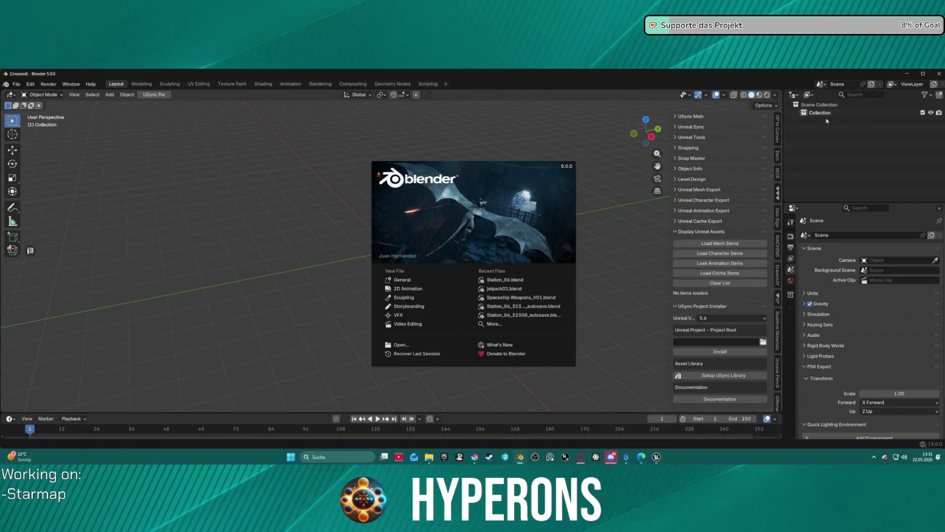
left_click(938, 74)
left_click(475, 457)
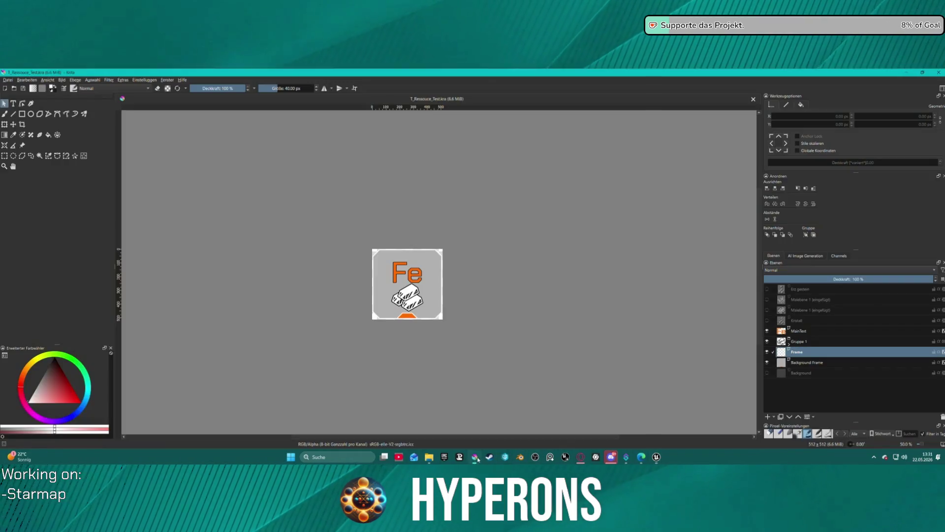
left_click(410, 302)
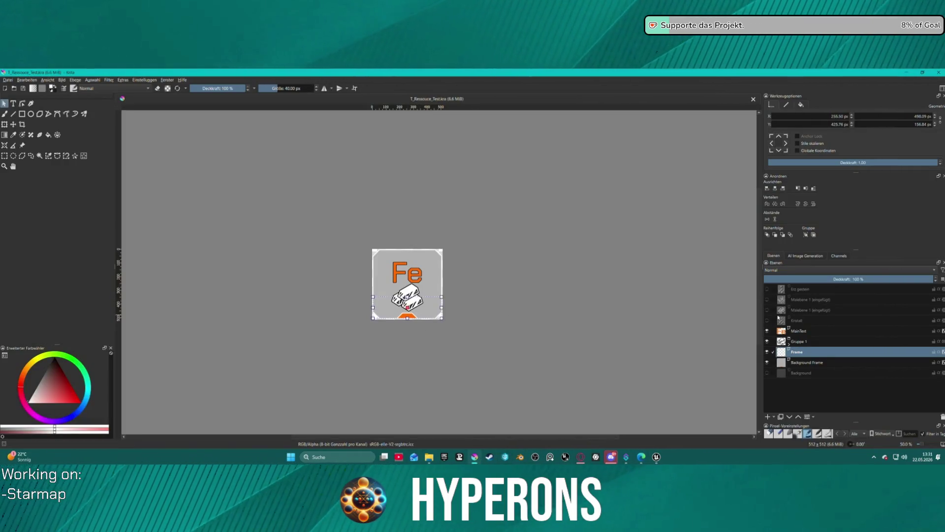
left_click(797, 332)
left_click(797, 345)
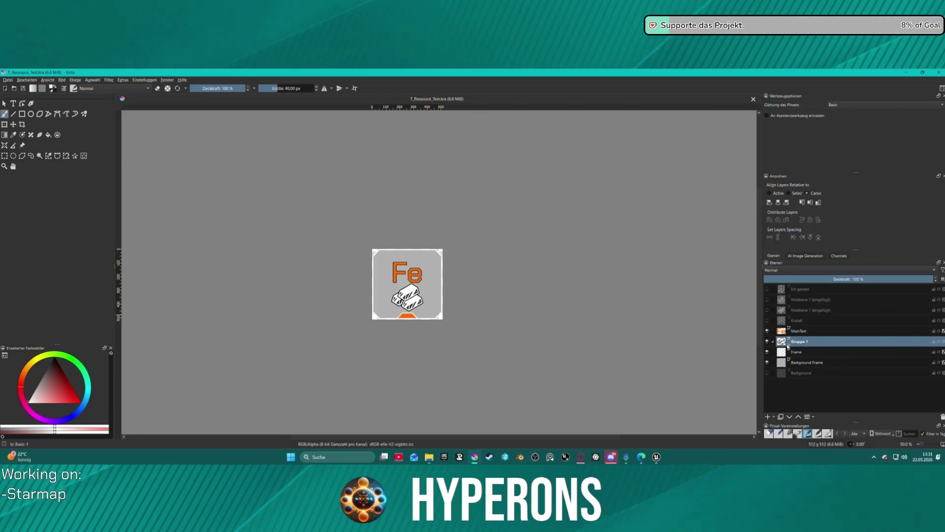
left_click(788, 345)
- Toggle the metal-bar.svg copies' visibility, leaving the second Kopie von metal-bar.svg hidden
left_click(767, 352)
left_click(767, 352)
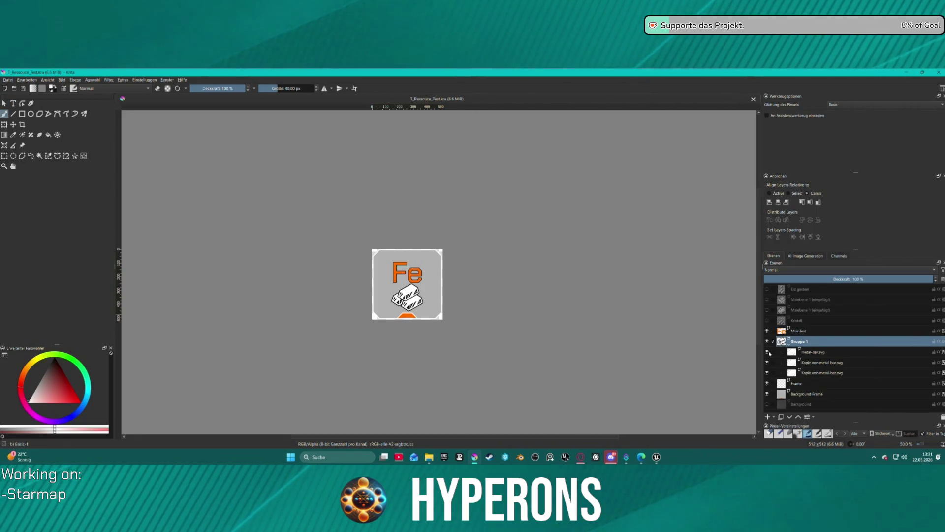
left_click(767, 351)
left_click(767, 362)
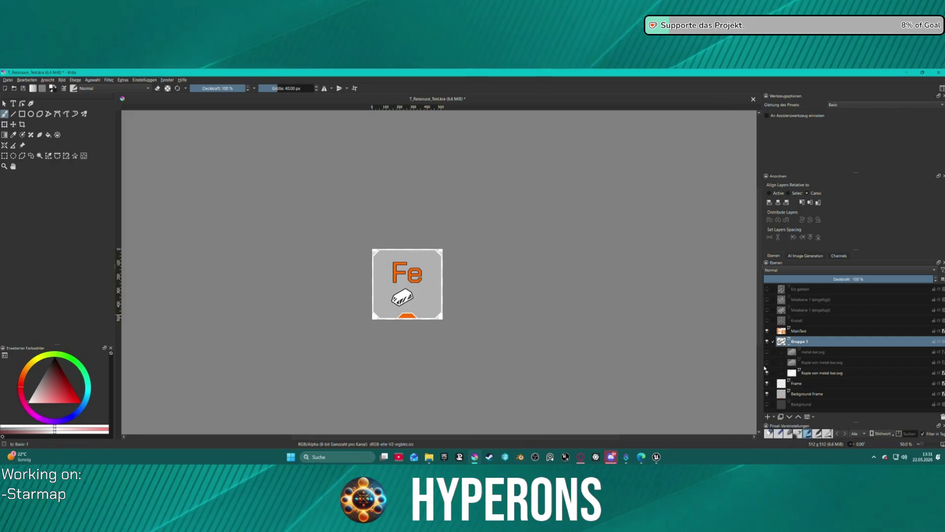
left_click(767, 352)
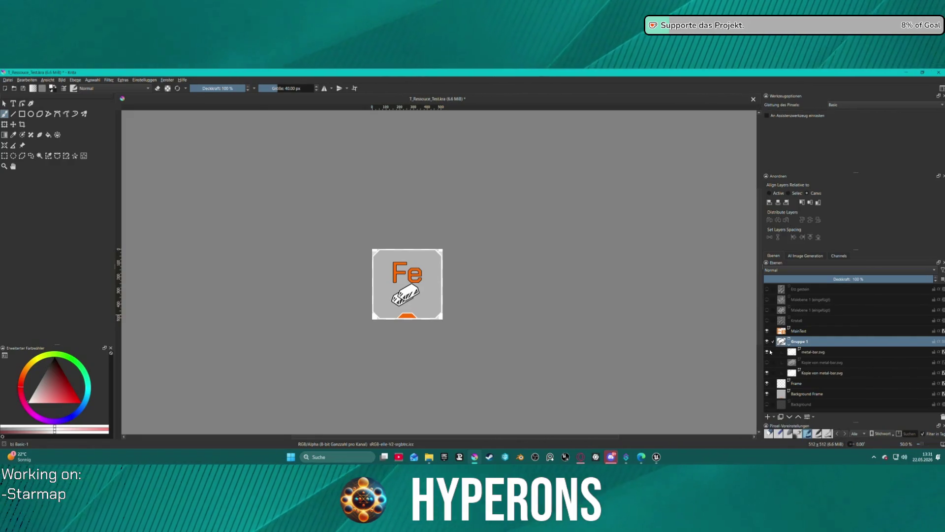
left_click(772, 363)
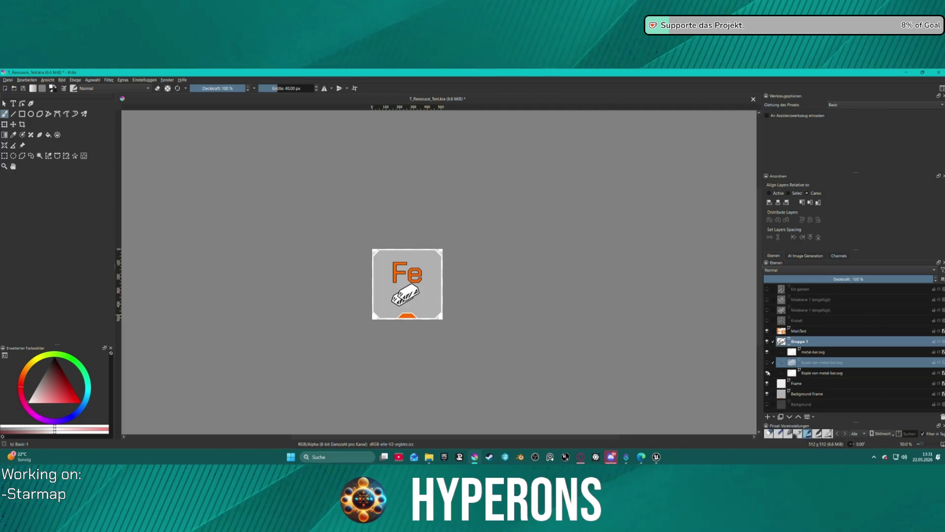
left_click(768, 373)
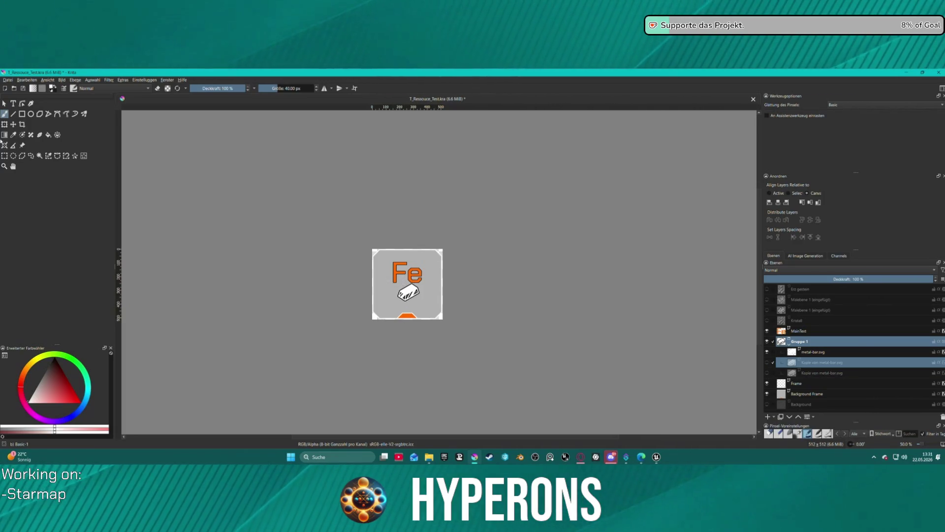
- Nudge the metal bar slightly down, zoom out, and select the metal-bar.svg layer
key("t")
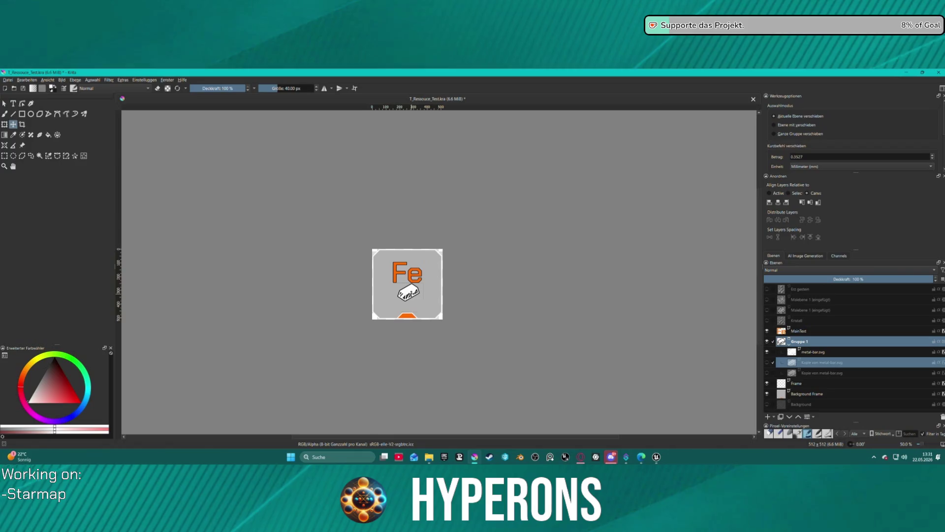
left_click_drag(409, 293, 407, 297)
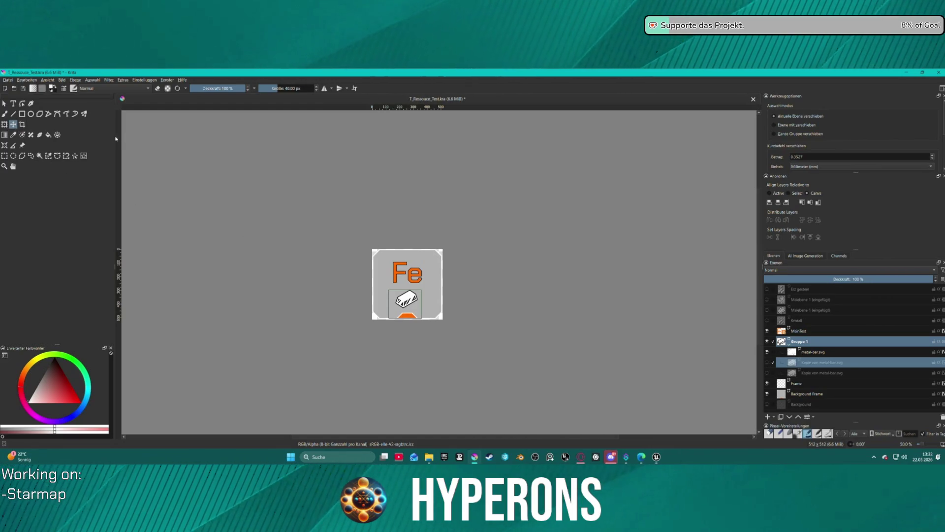
left_click(7, 126)
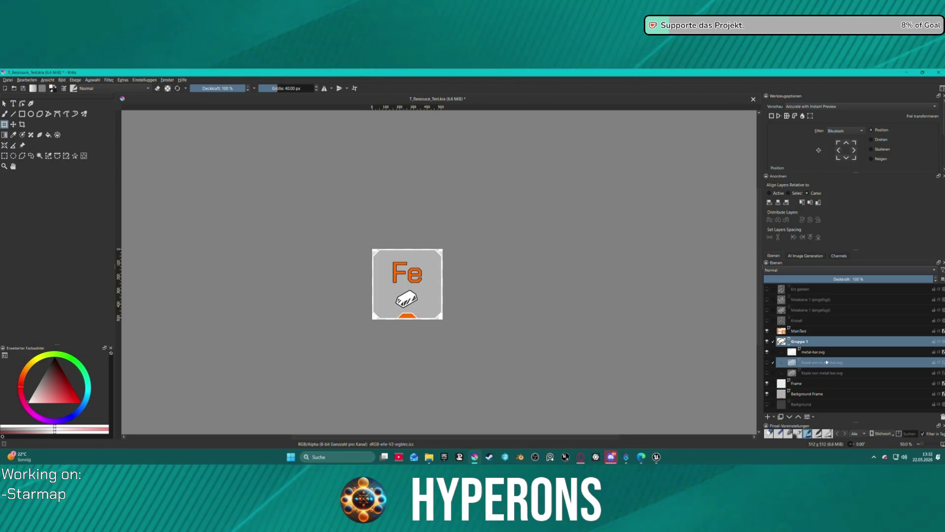
key("1")
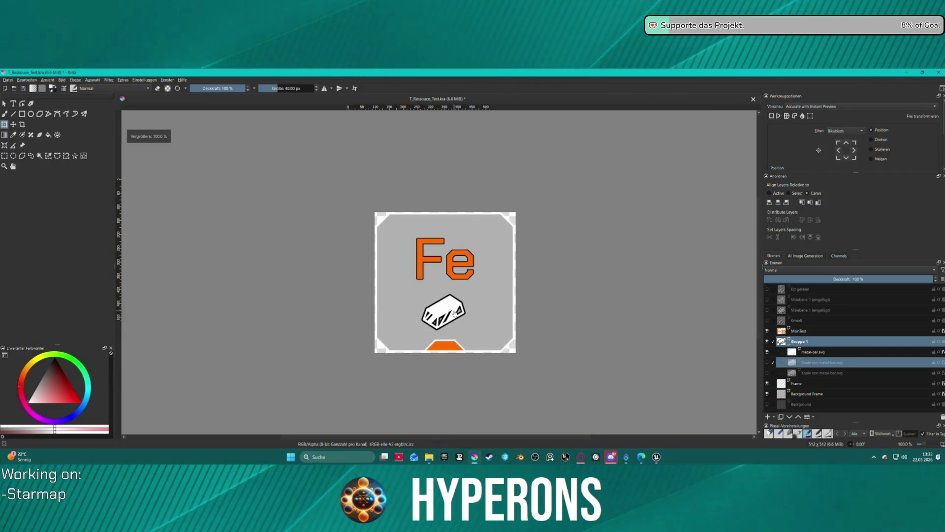
key("minus")
key("minus")
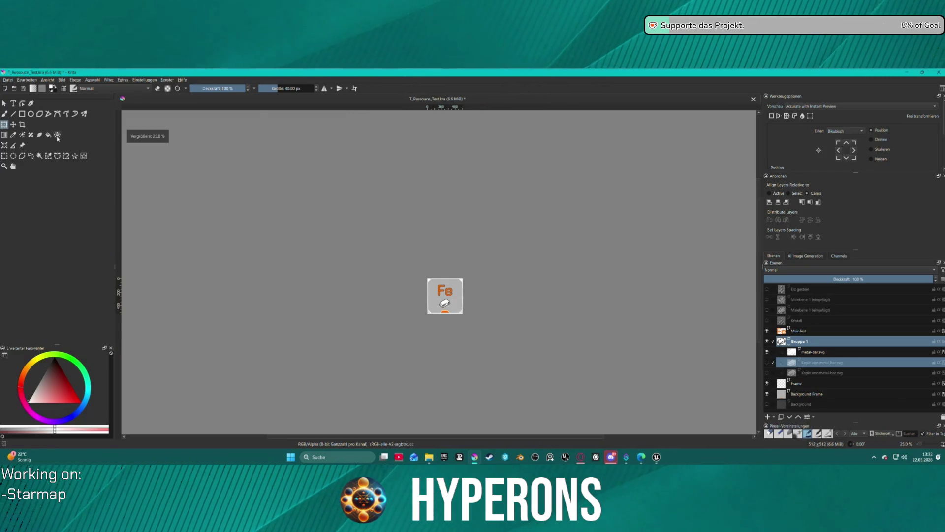
left_click(13, 125)
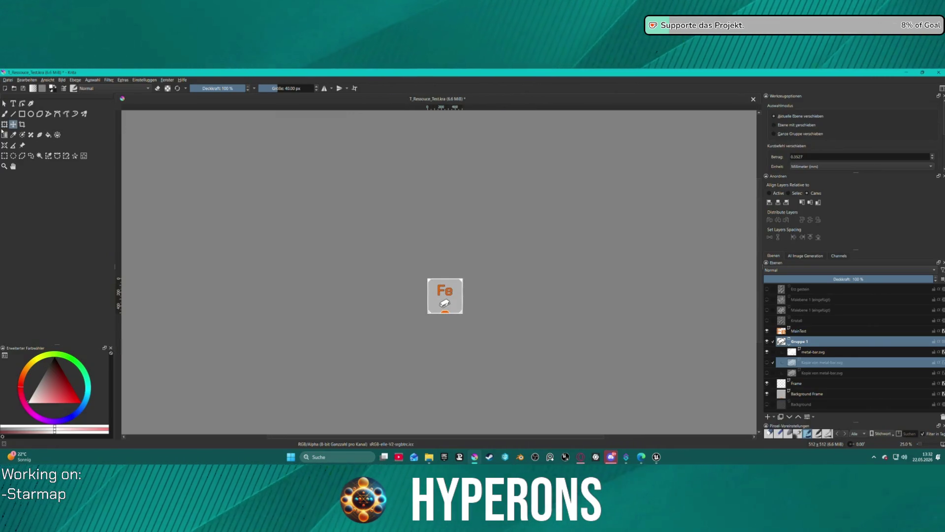
left_click(806, 366)
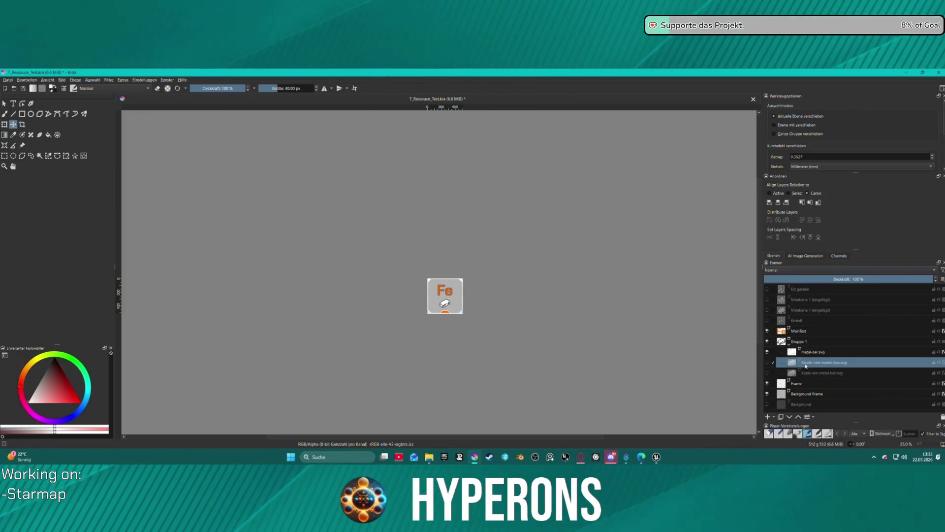
left_click(828, 350)
scroll(473, 305, "up", 3)
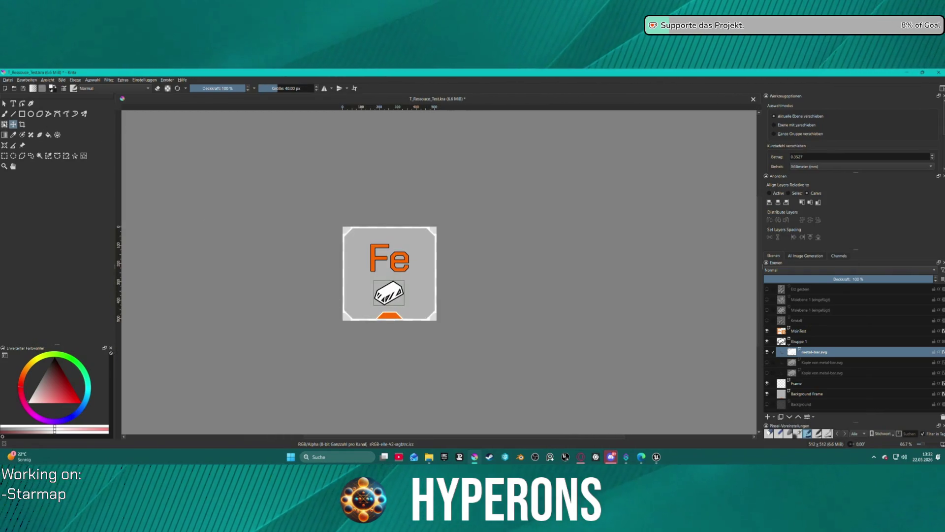
- Scale the metal bar up toward the lower right with Ctrl+T and save the file
key("ctrl+t")
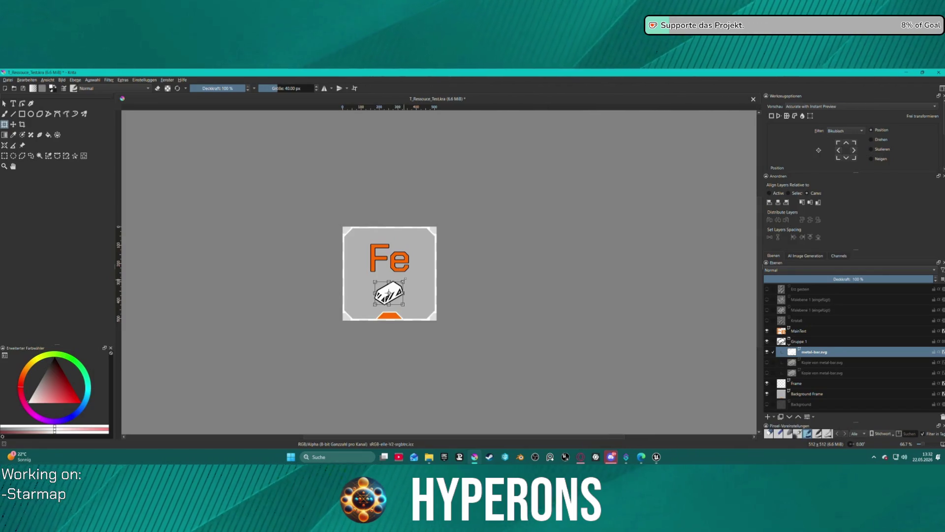
mouse_move(404, 281)
left_mouse_down()
mouse_move(420, 266)
mouse_move(398, 286)
left_mouse_up()
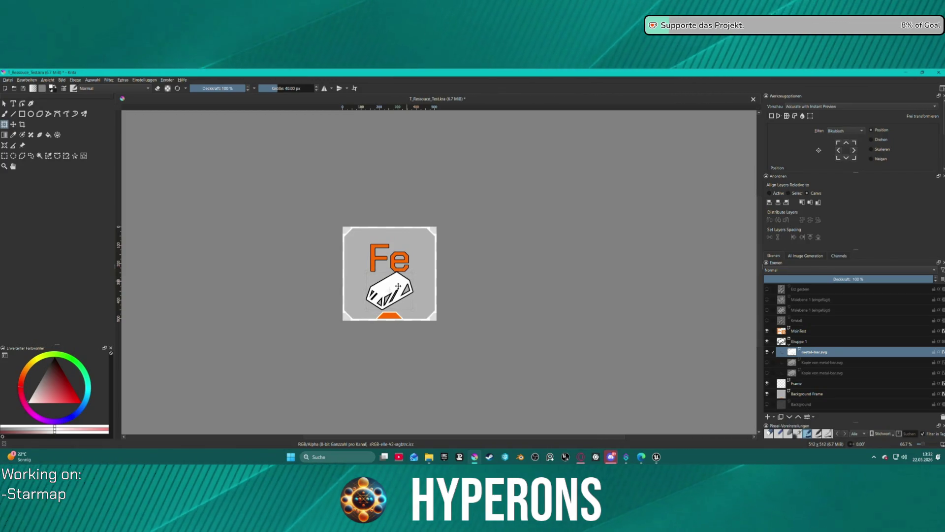
left_click_drag(389, 291, 388, 291)
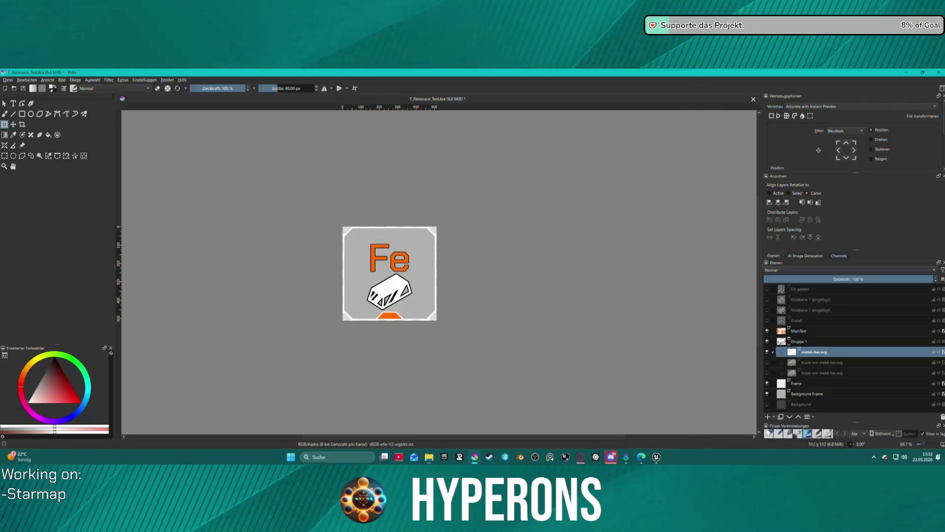
left_click(25, 89)
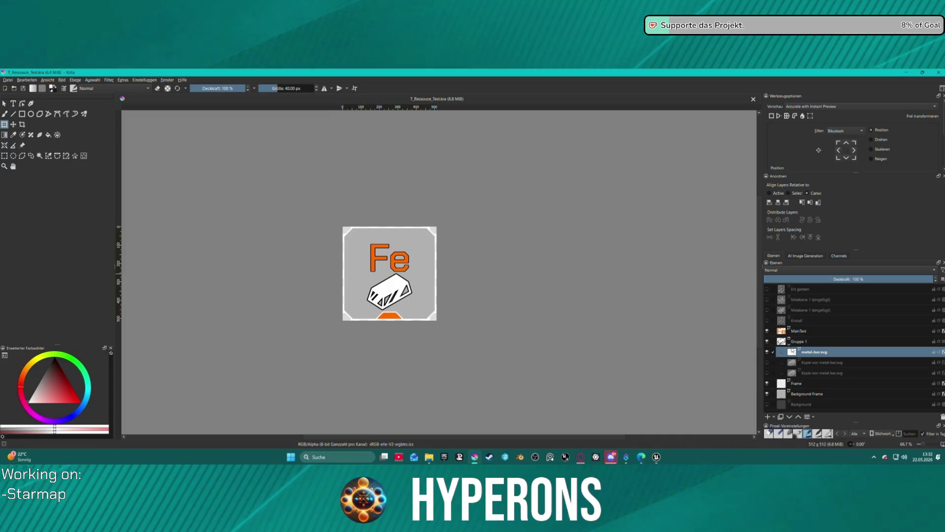
- Hide metal-bar.svg and rename the Gruppe 1 group to Barren
left_click(767, 352)
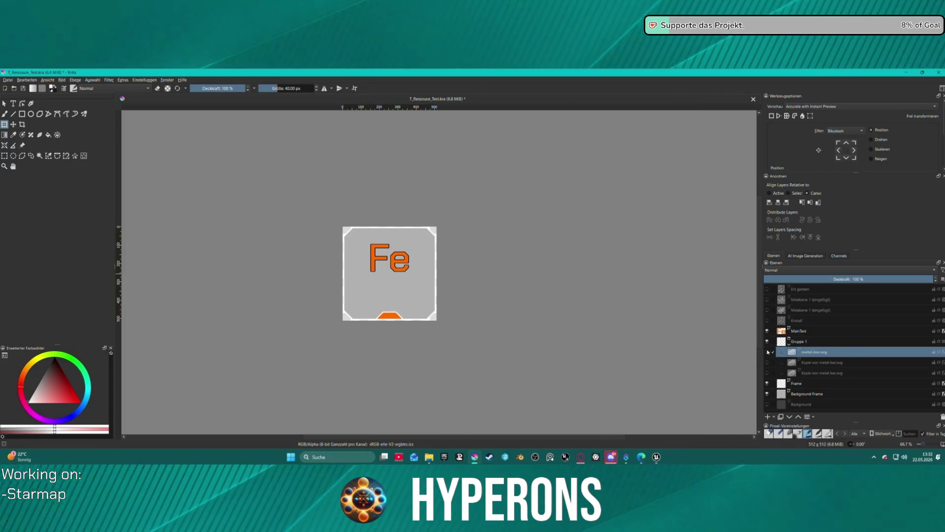
double_click(807, 343)
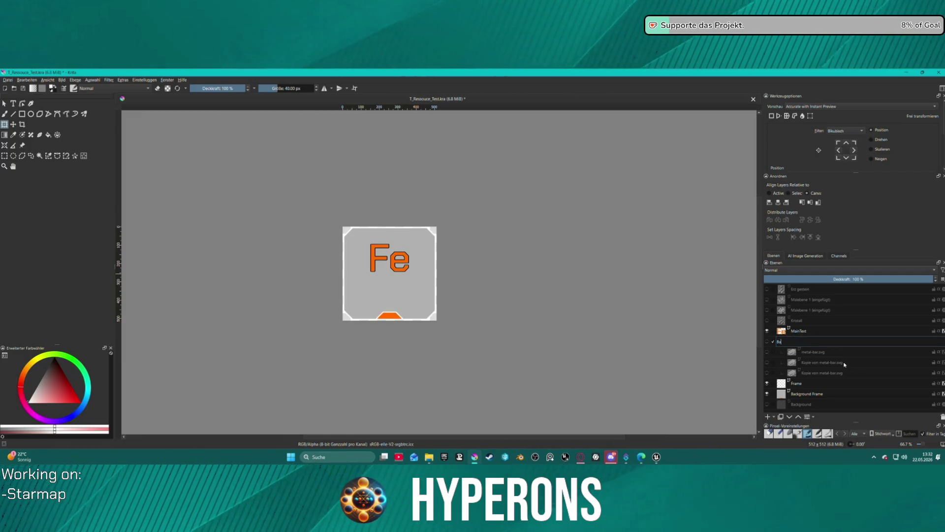
type("rren")
key("Return")
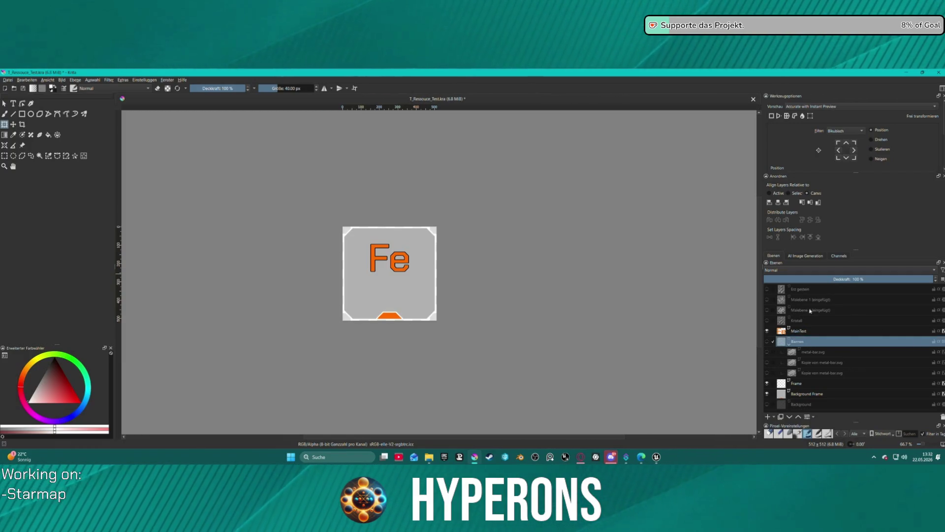
left_click(802, 323)
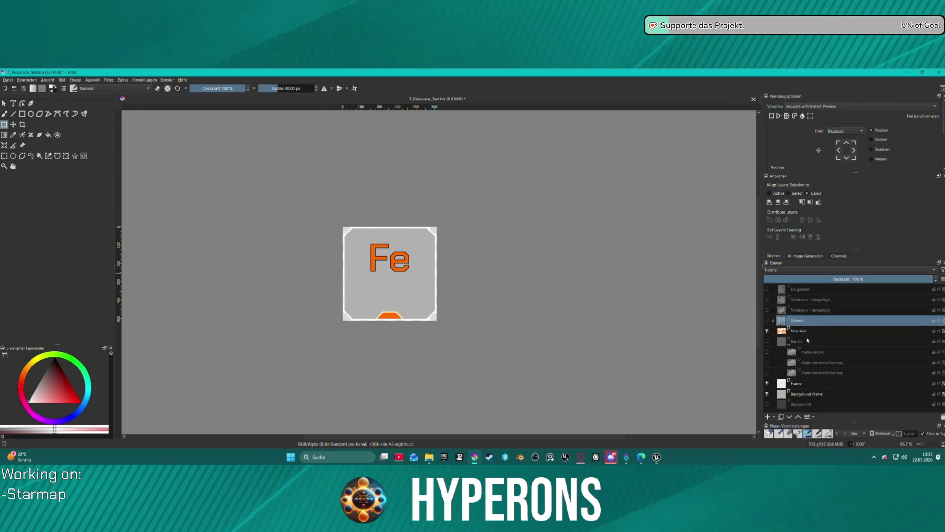
double_click(806, 341)
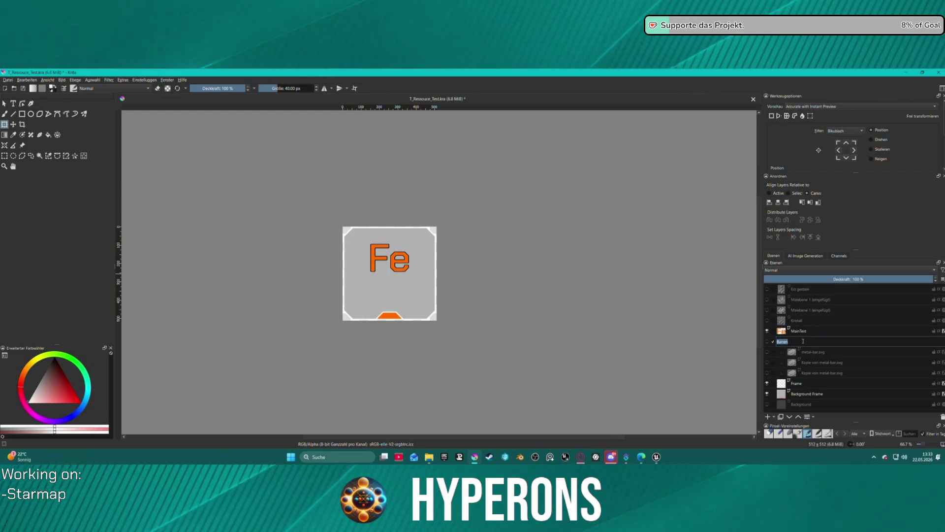
left_click(822, 320)
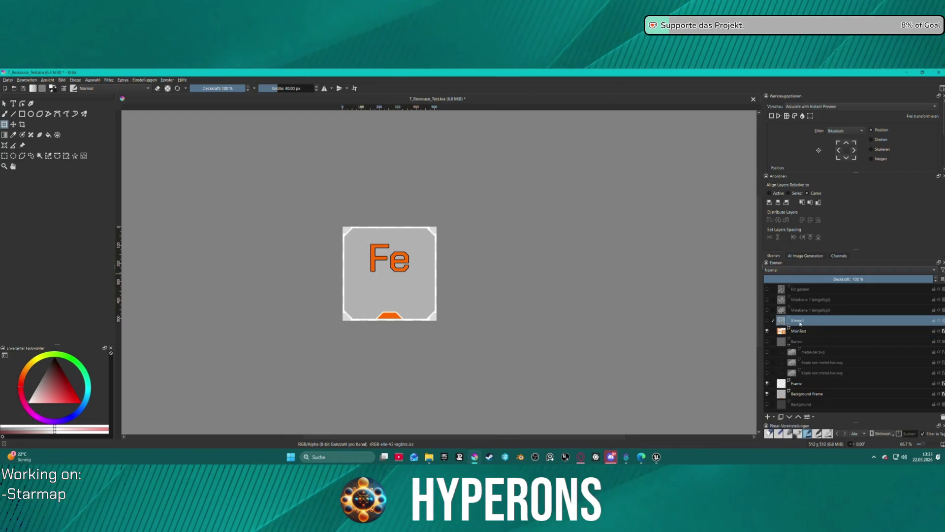
- Delete the duplicate rock layer and show the Malebene 1 (eingefügt) crystal drawing
left_click(768, 321)
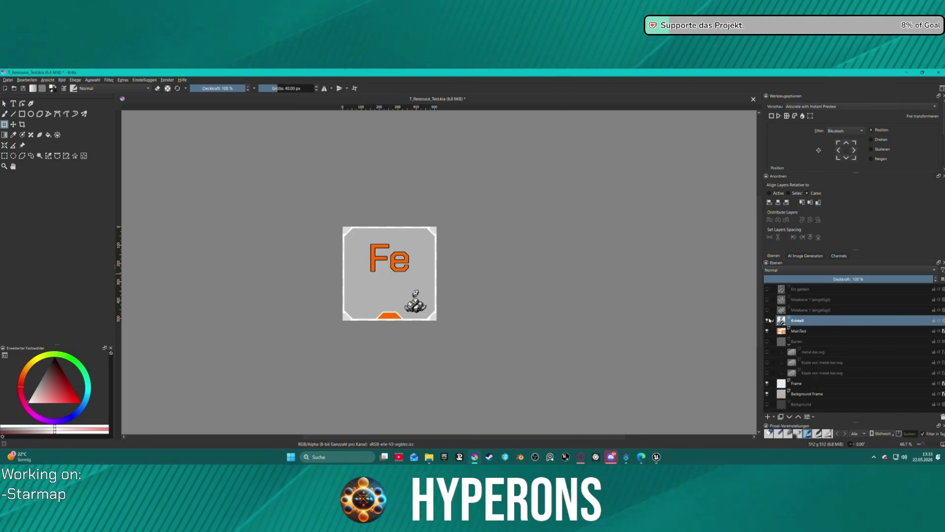
left_click(768, 320)
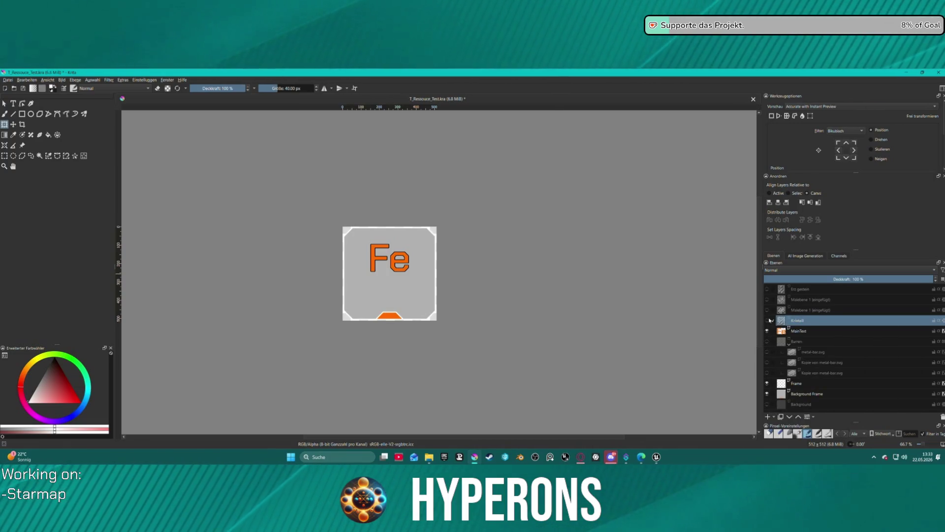
left_click(768, 289)
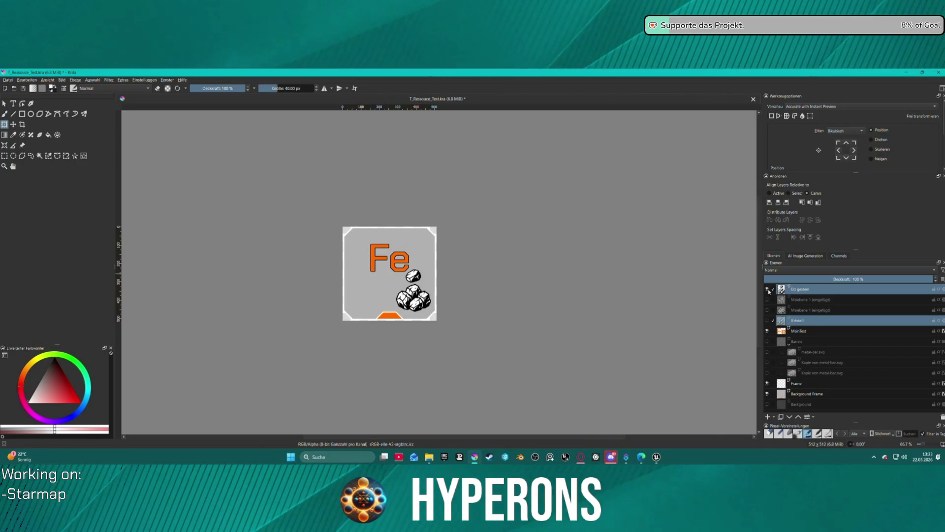
left_click(767, 309)
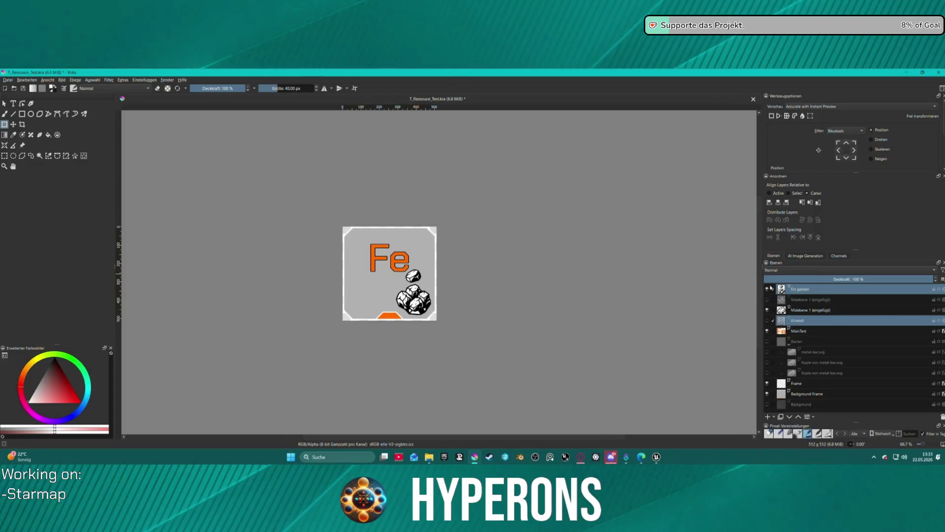
left_click(767, 289)
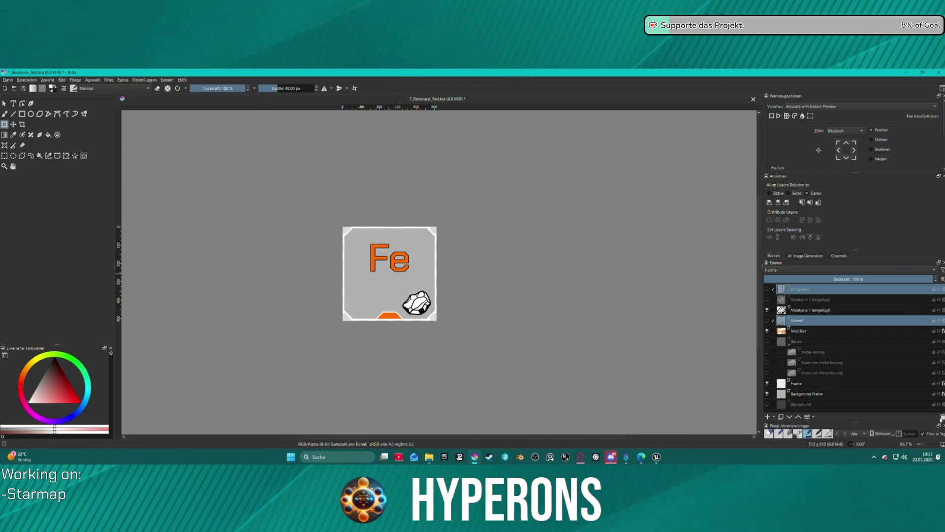
left_click(863, 314)
key("shift+Delete")
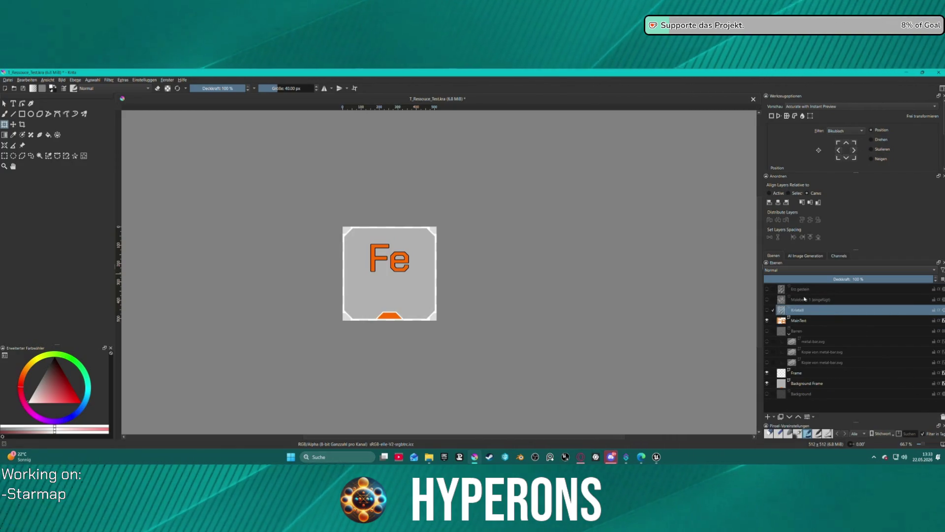
left_click(783, 300)
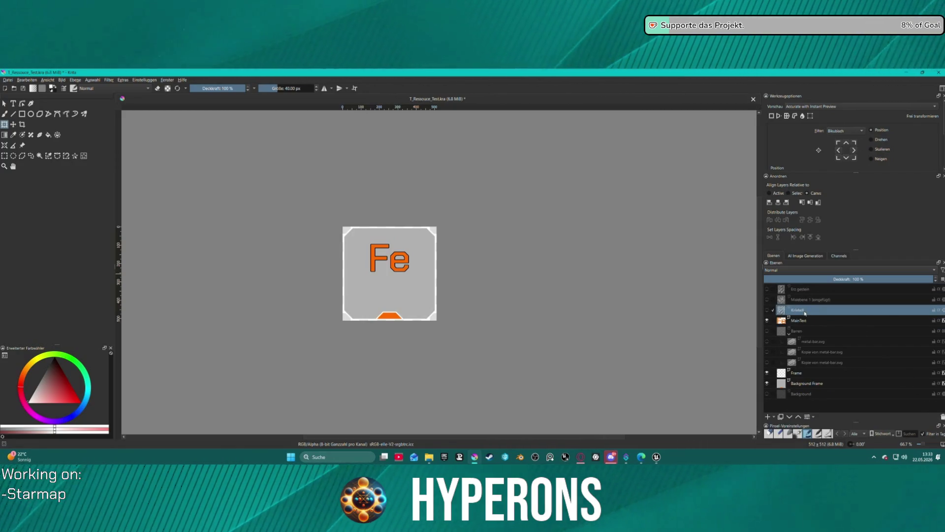
left_click(767, 299)
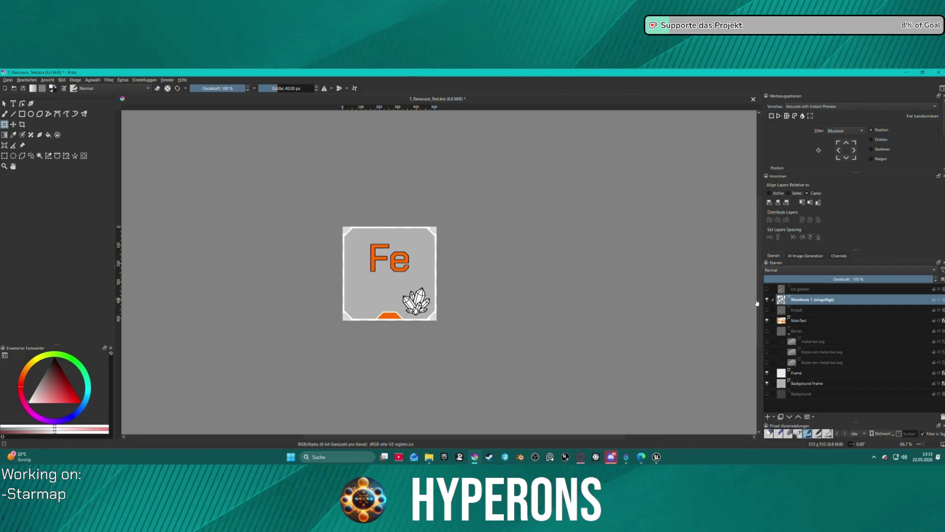
- Hide the crystal drawing and show Erz gestein as the active layer
left_click(767, 299)
left_click(767, 289)
scroll(395, 293, "up", 4)
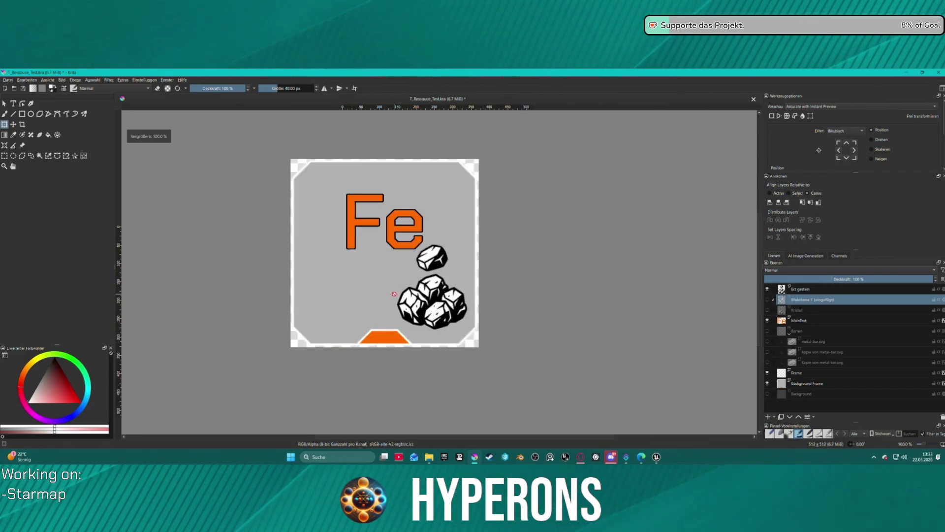
scroll(454, 298, "down", 2)
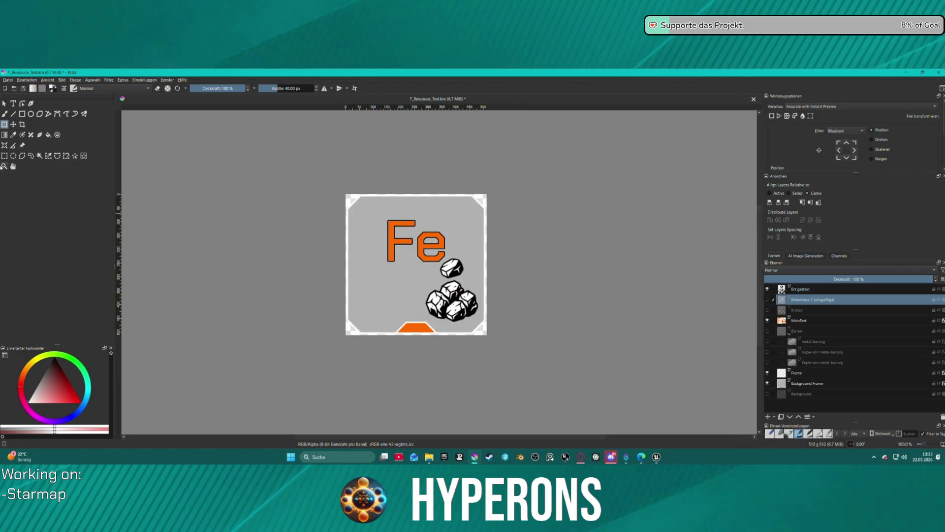
key("Page_Up")
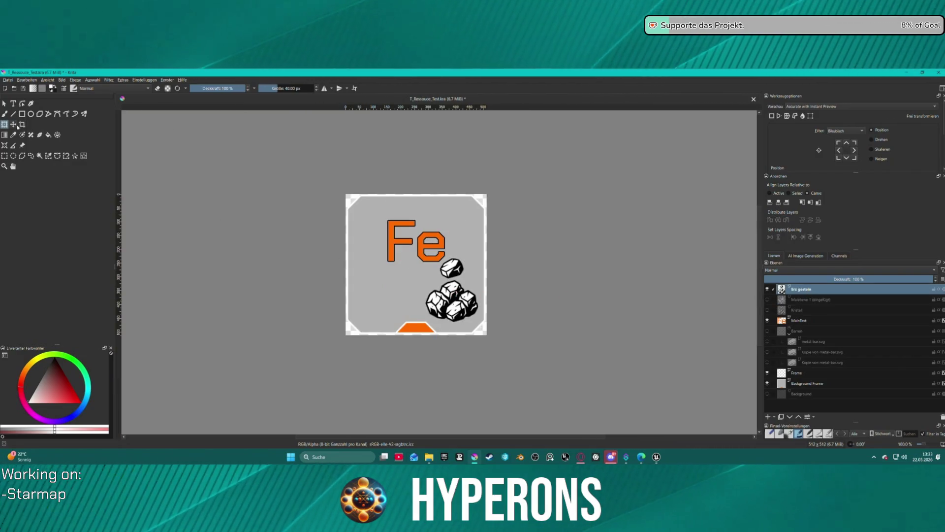
- Select the small rock above the pile, select all, and undo the stray brush mark
left_click(84, 155)
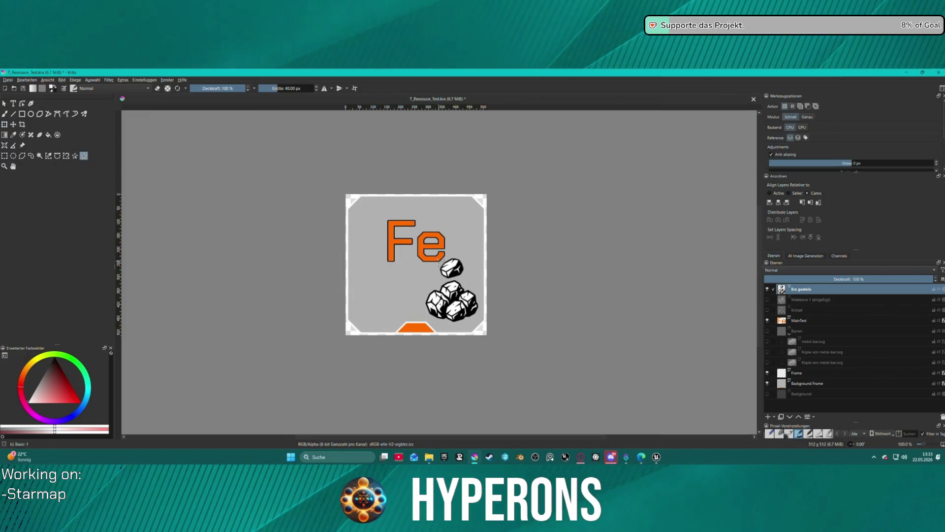
left_click_drag(438, 255, 468, 281)
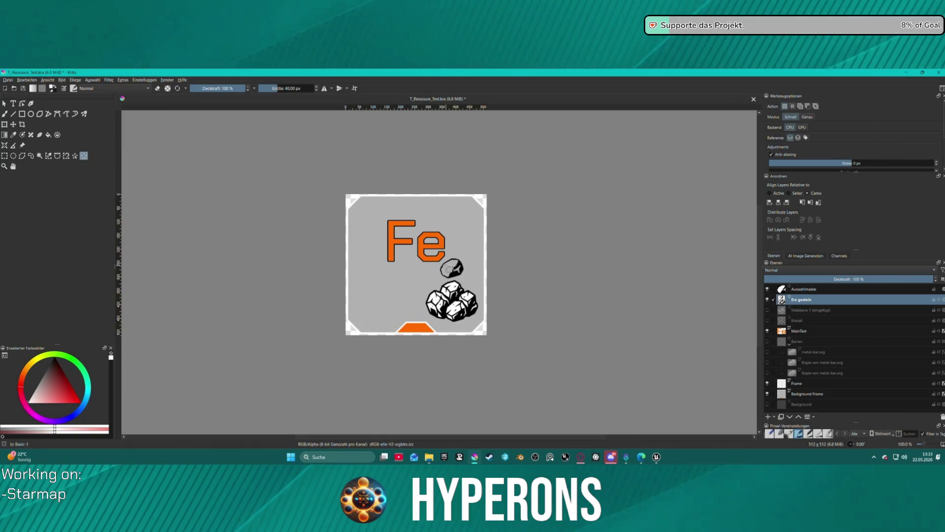
left_click(75, 156)
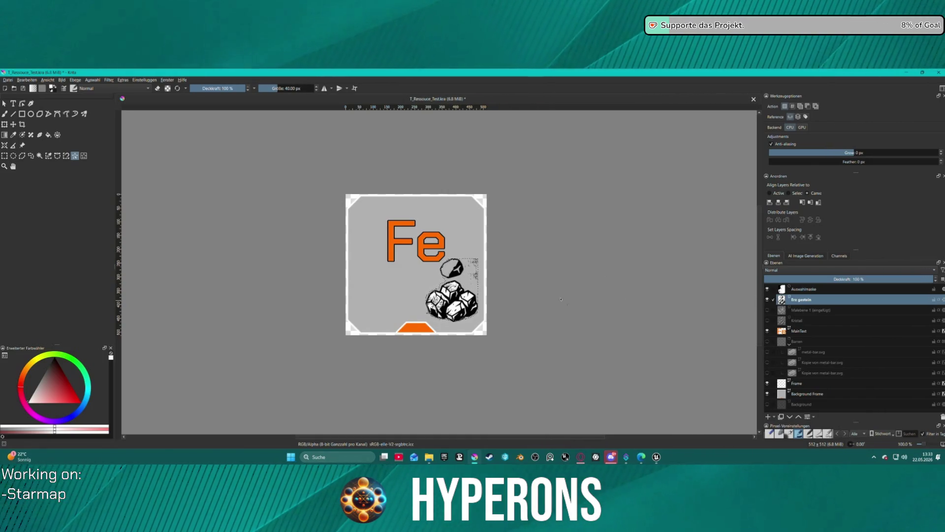
key("ctrl+a")
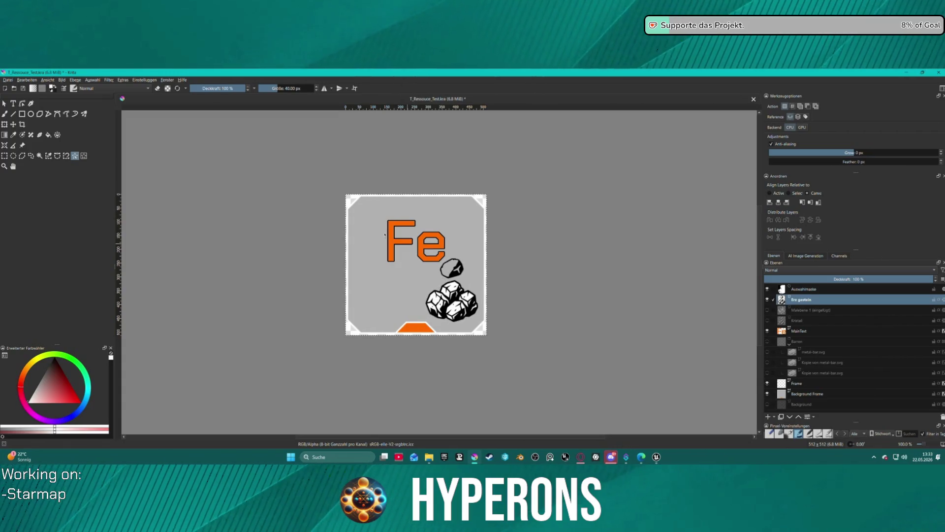
left_click(6, 113)
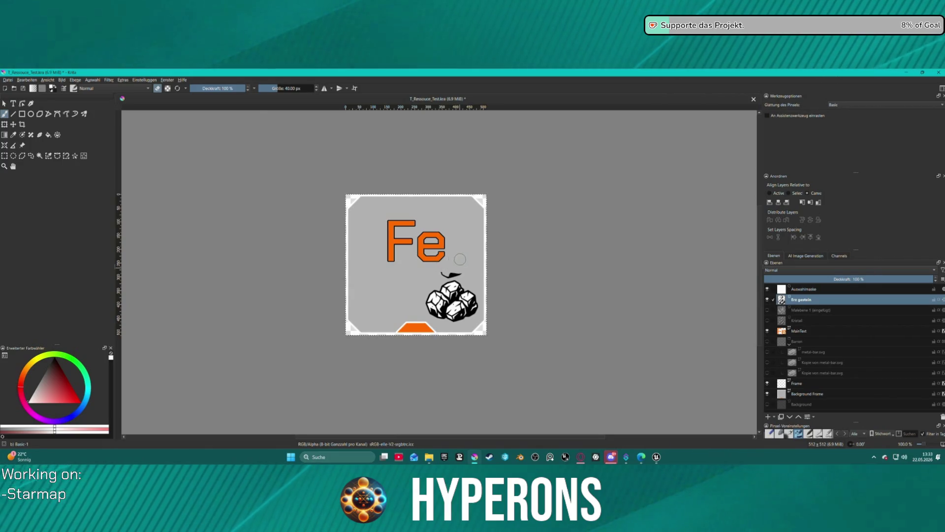
key("ctrl+z")
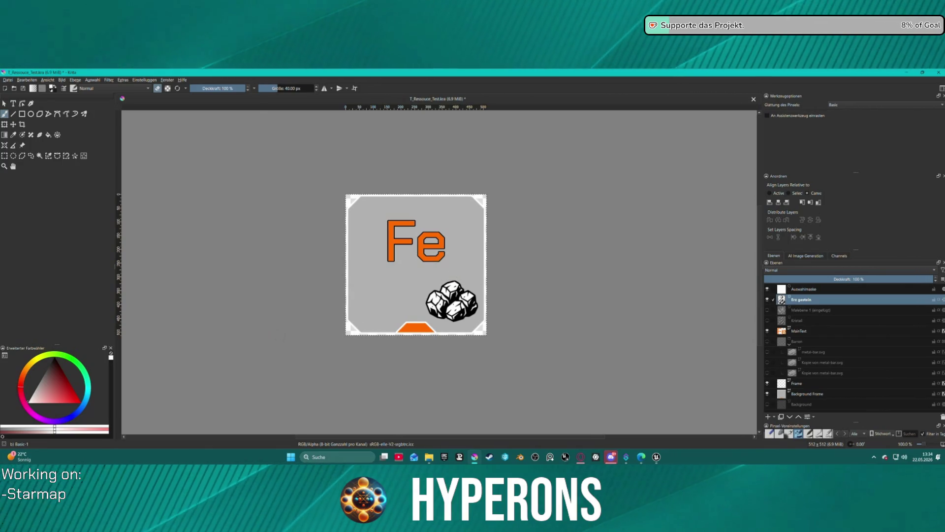
- Turn erasing off and move the rock pile to just below the Fe lettering
key("e")
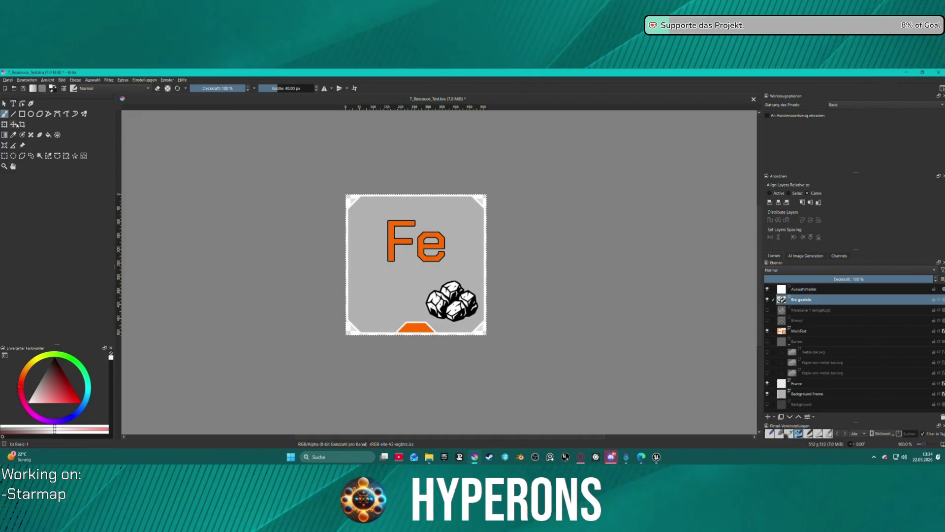
left_click(15, 125)
mouse_move(471, 303)
left_mouse_down()
mouse_move(426, 293)
mouse_move(417, 272)
left_mouse_up()
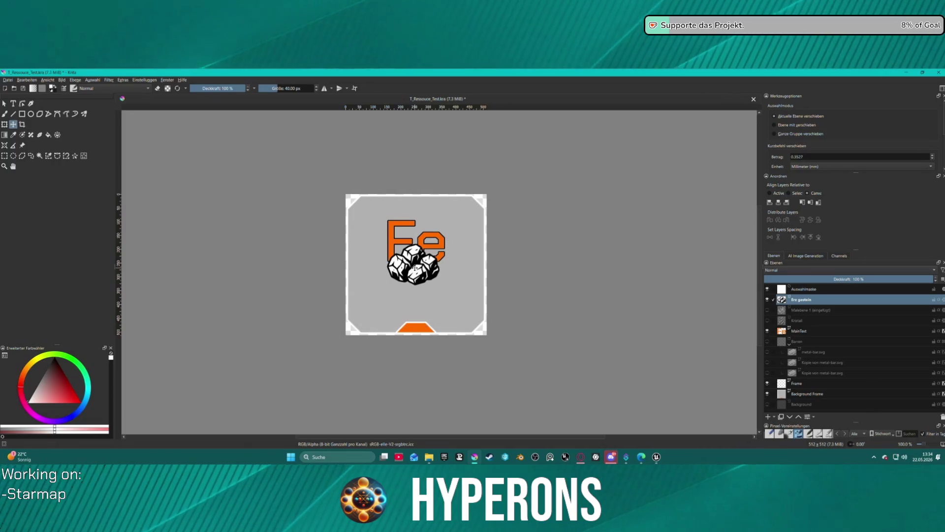
left_click_drag(416, 265, 415, 291)
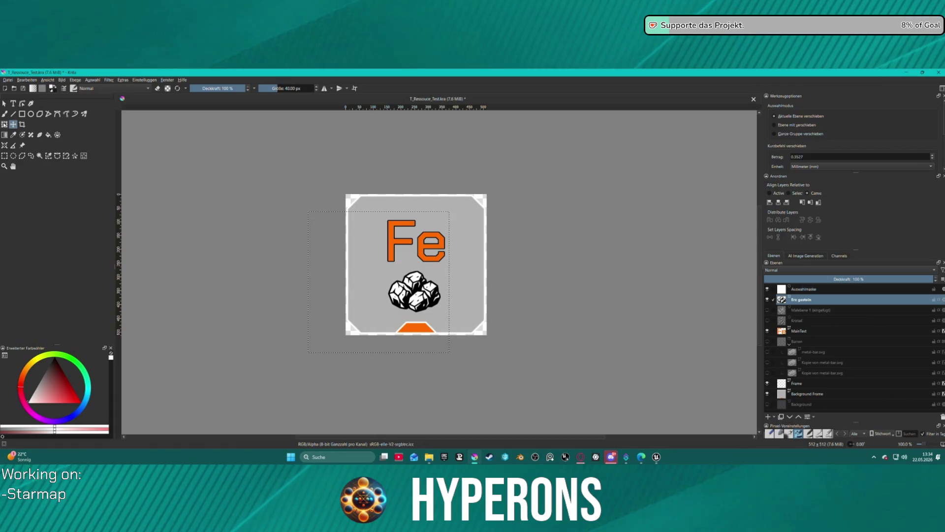
- Draw a tight rectangular selection around the rock pile
key("ctrl+t")
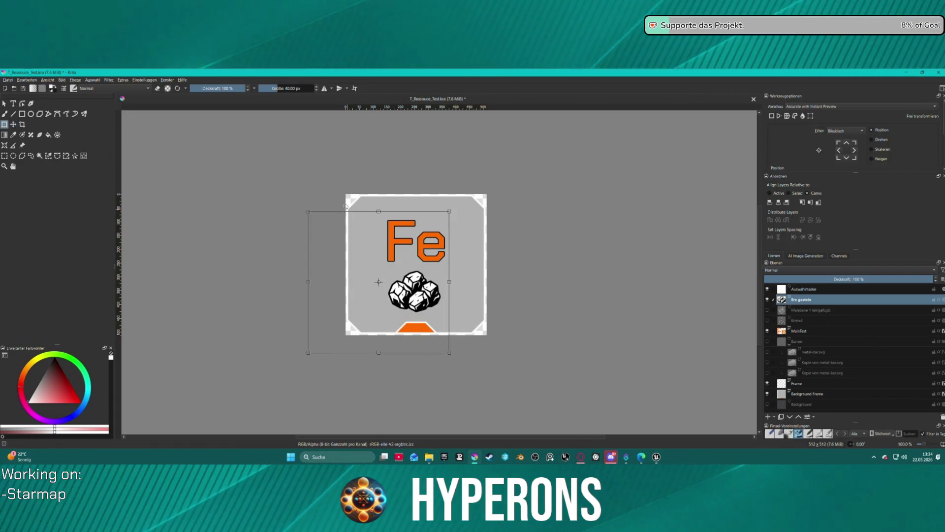
key("e")
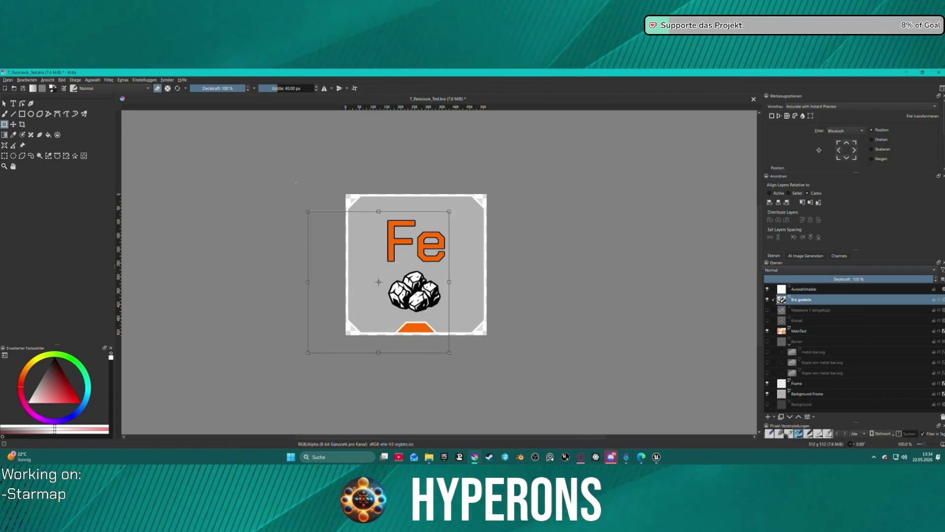
key("e")
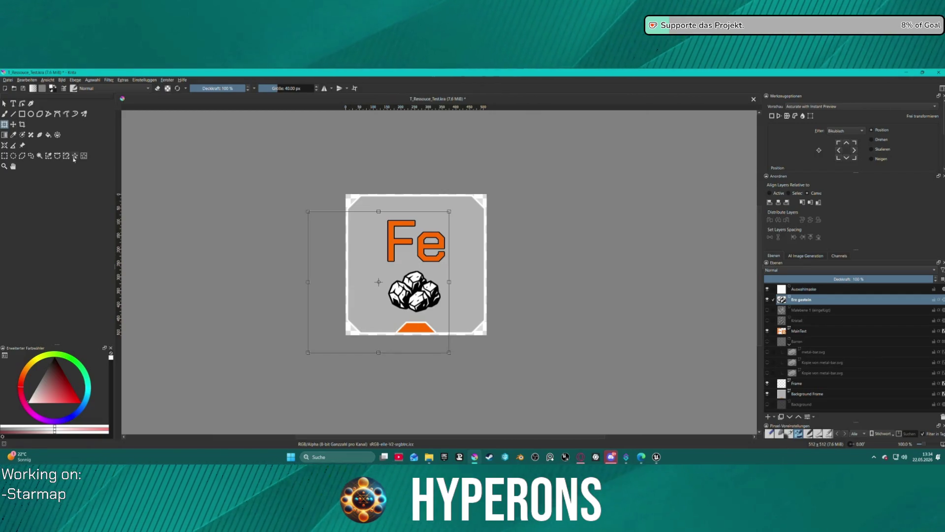
left_click(84, 156)
left_click_drag(375, 267, 456, 320)
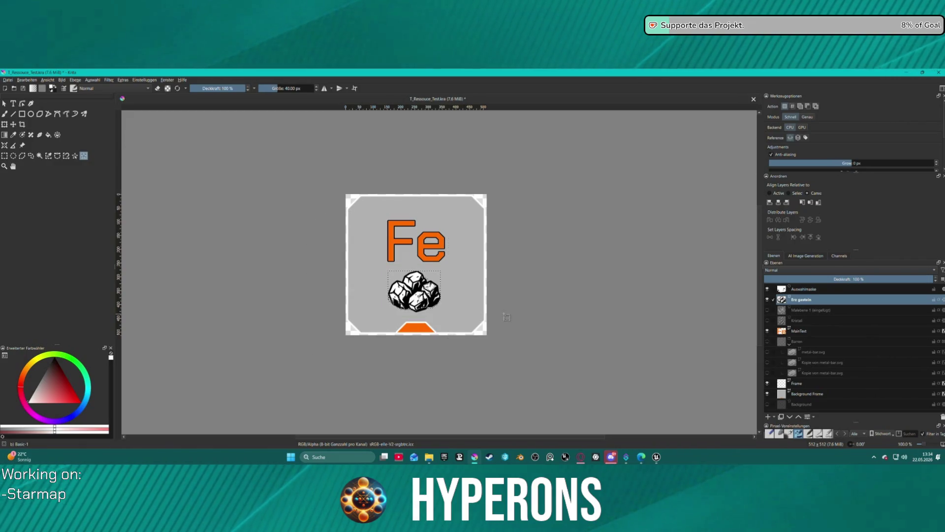
left_click_drag(395, 269, 453, 323)
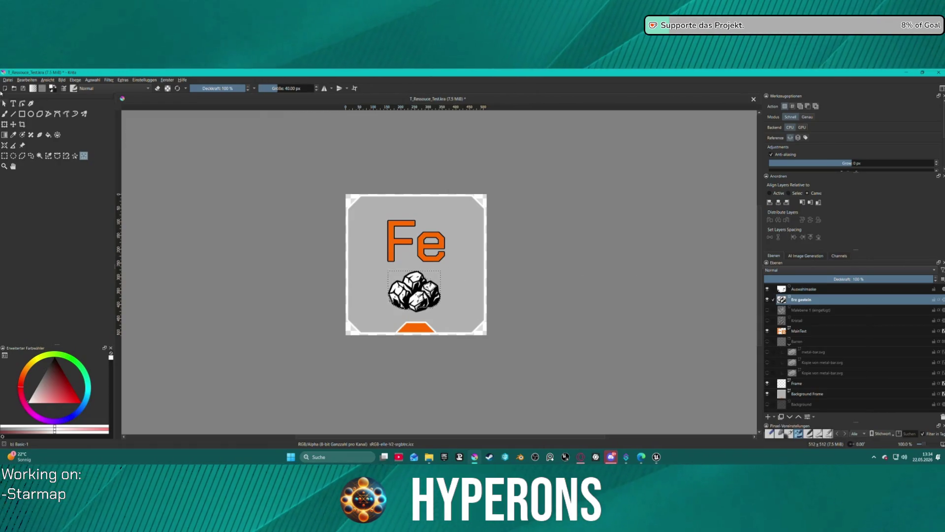
left_click(40, 156)
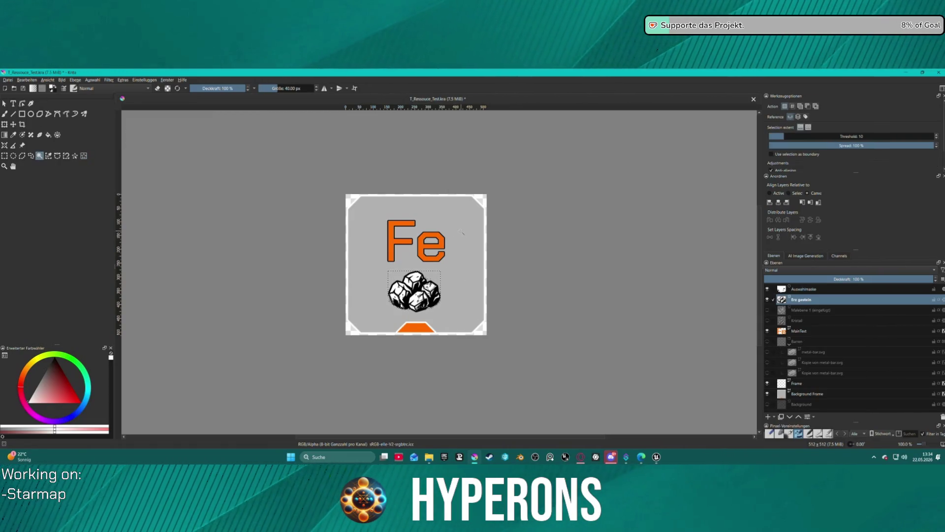
left_click(382, 270)
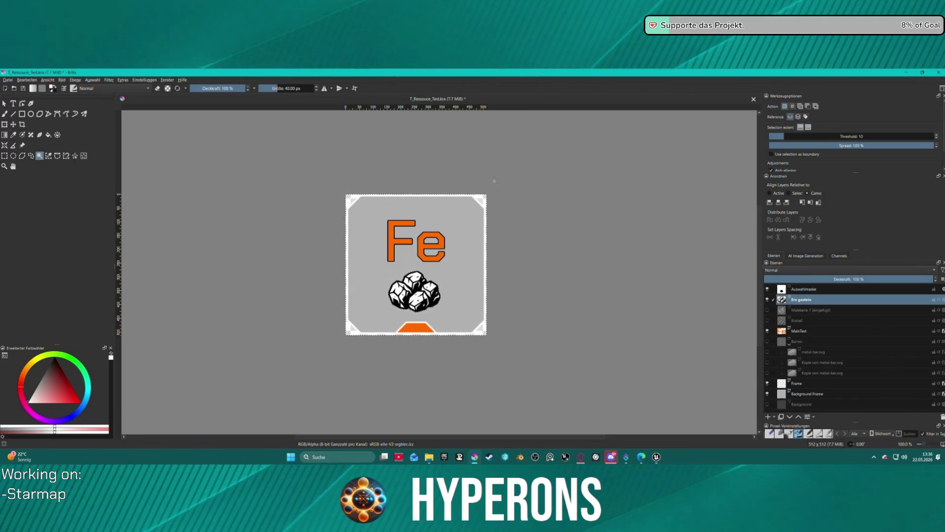
- Finish the pending transform and clear the selection with Ctrl+Shift+A
left_click(4, 124)
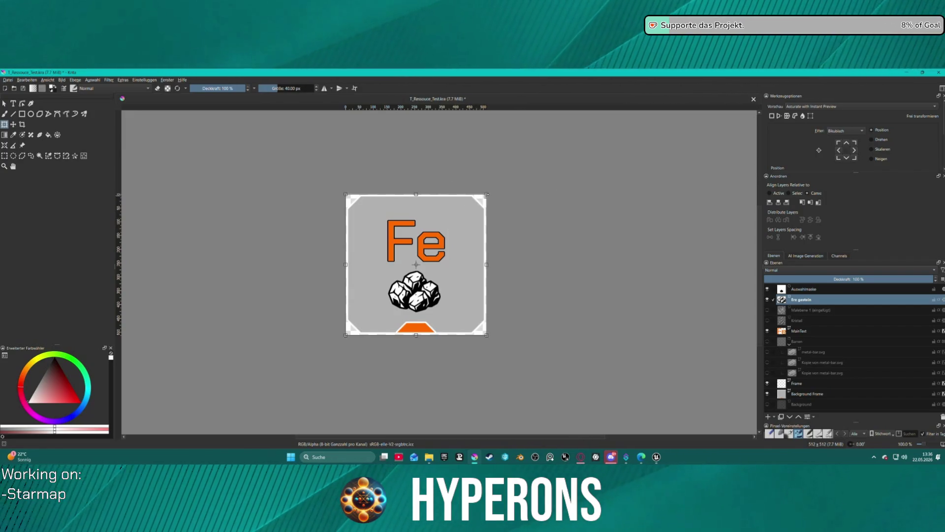
key("Return")
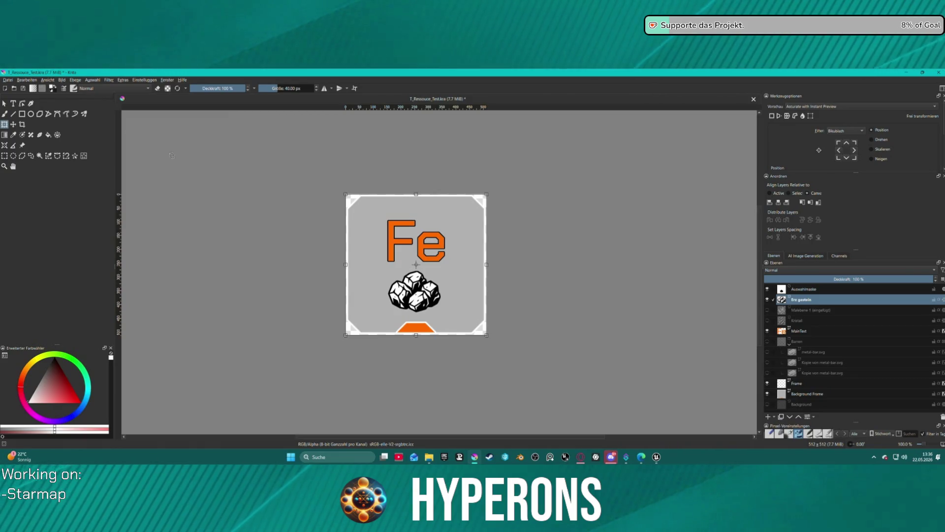
key("Page_Down")
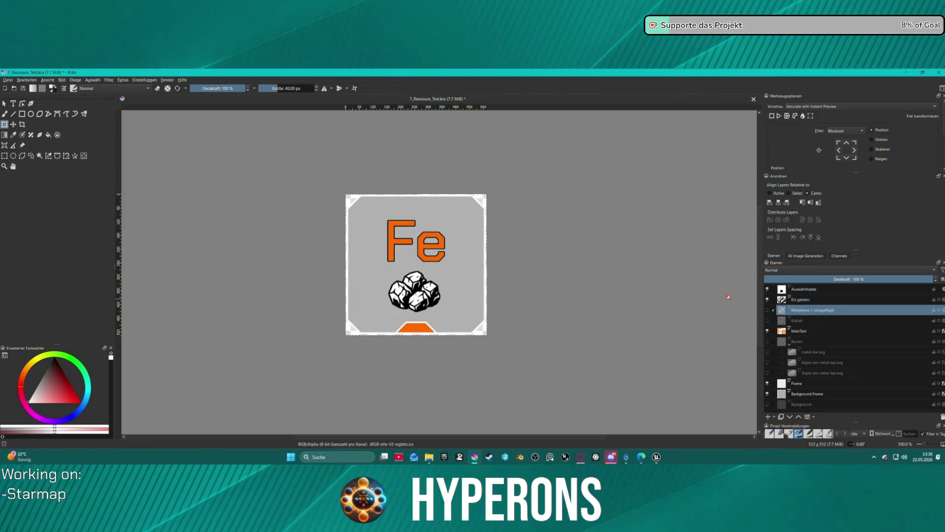
key("ctrl+shift+a")
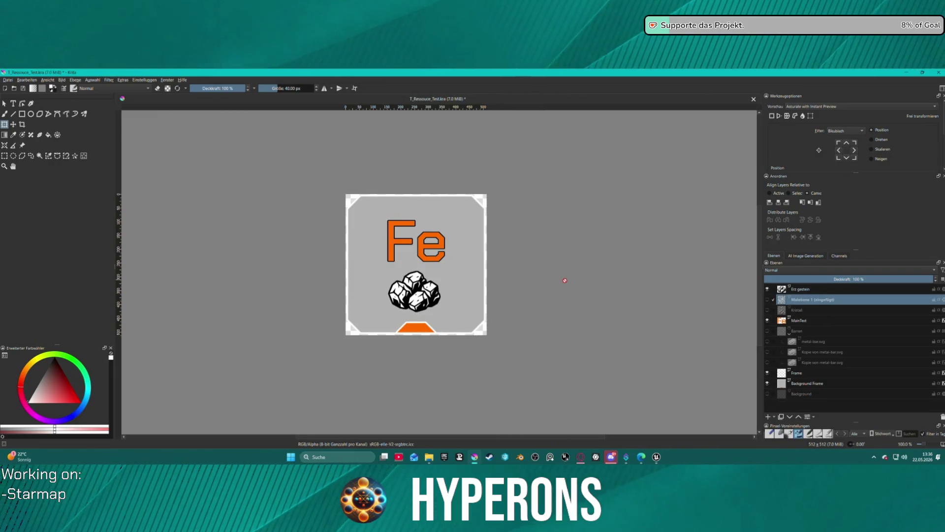
left_click(416, 283)
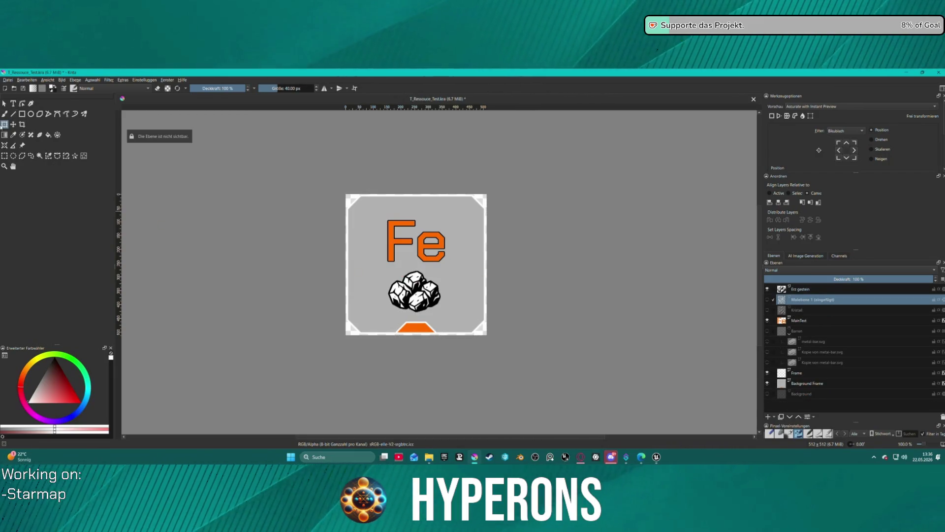
- Enlarge the Erz gestein rock pile slightly and nudge it left and down
left_click(824, 292)
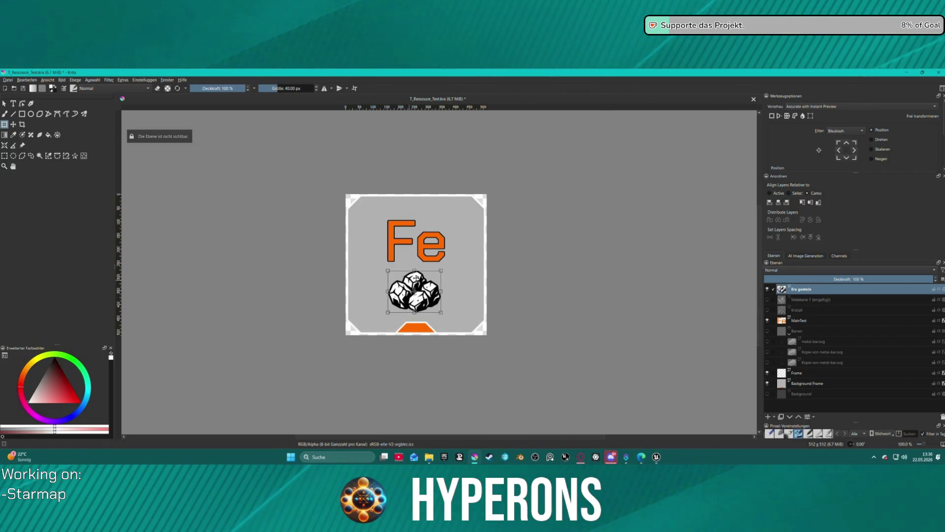
left_click_drag(442, 269, 452, 261)
left_click_drag(420, 294, 415, 299)
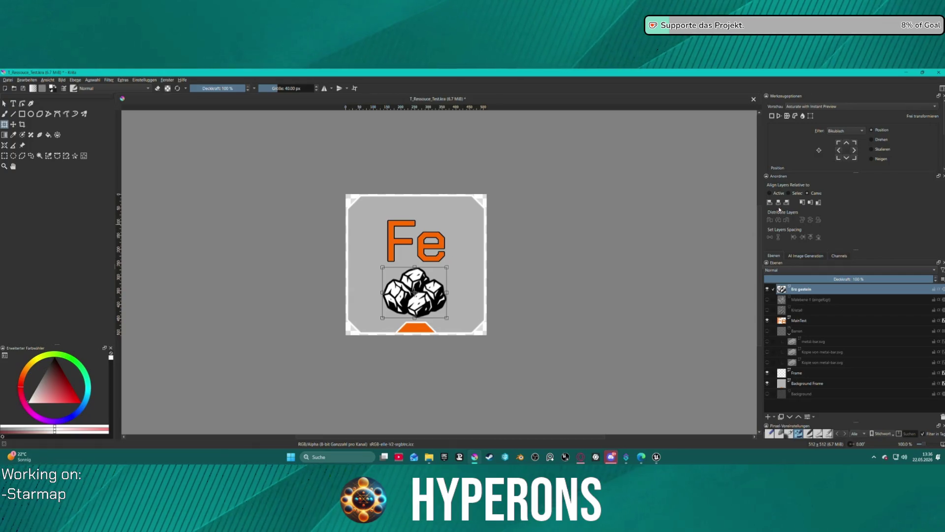
key("Return")
scroll(482, 265, "down", 4)
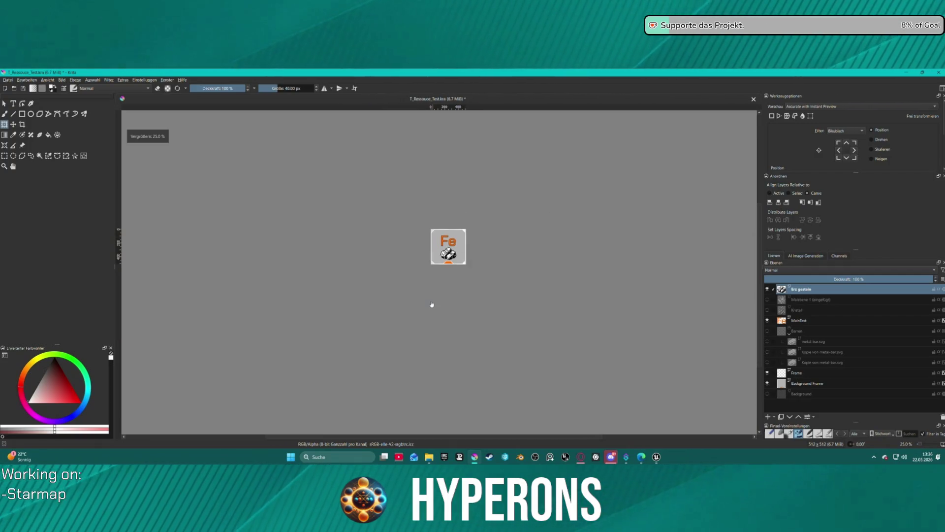
- Save T_Ressouce_Test.kra with Ctrl+S and zoom in and out to check the icon
scroll(445, 260, "up", 3)
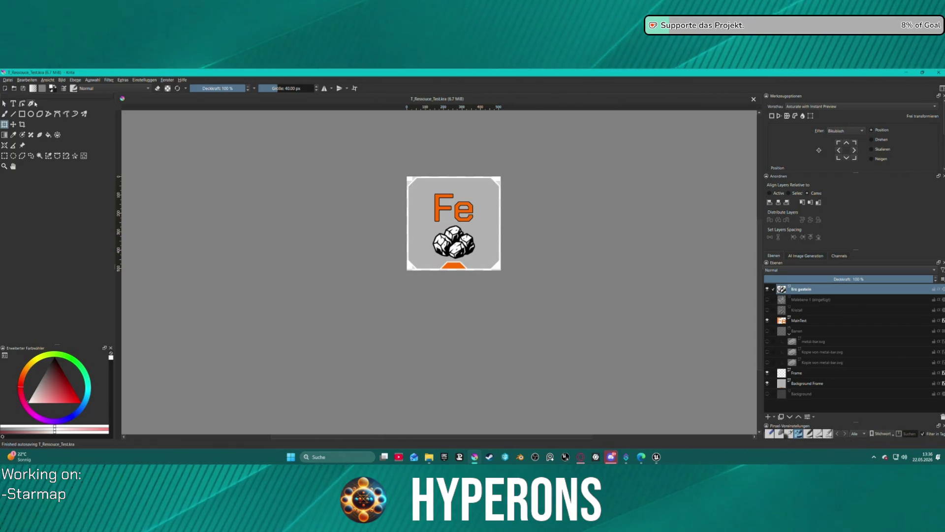
key("ctrl+s")
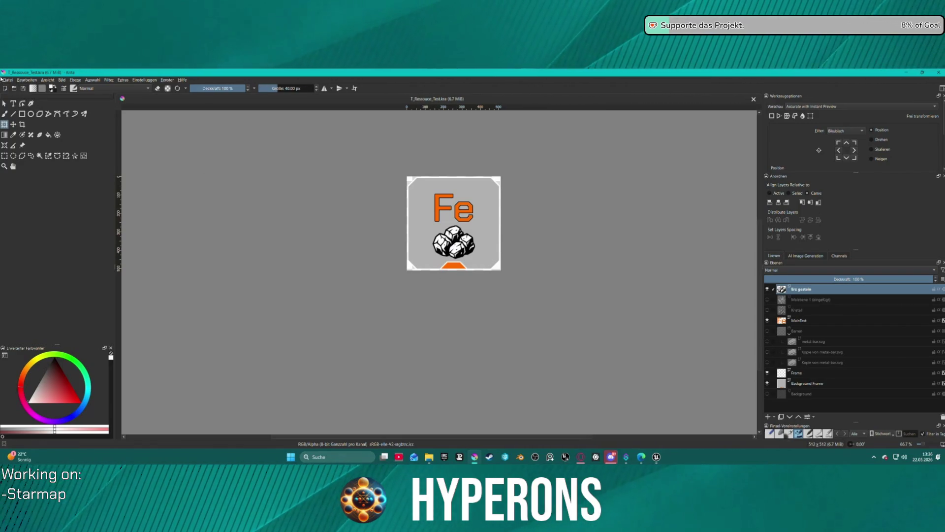
scroll(547, 234, "down", 1)
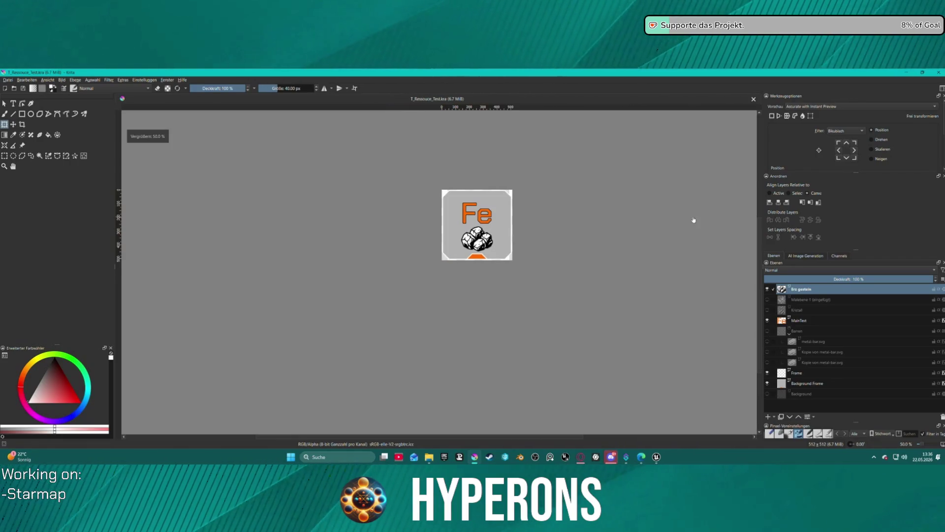
scroll(692, 217, "up", 1)
scroll(692, 217, "down", 1)
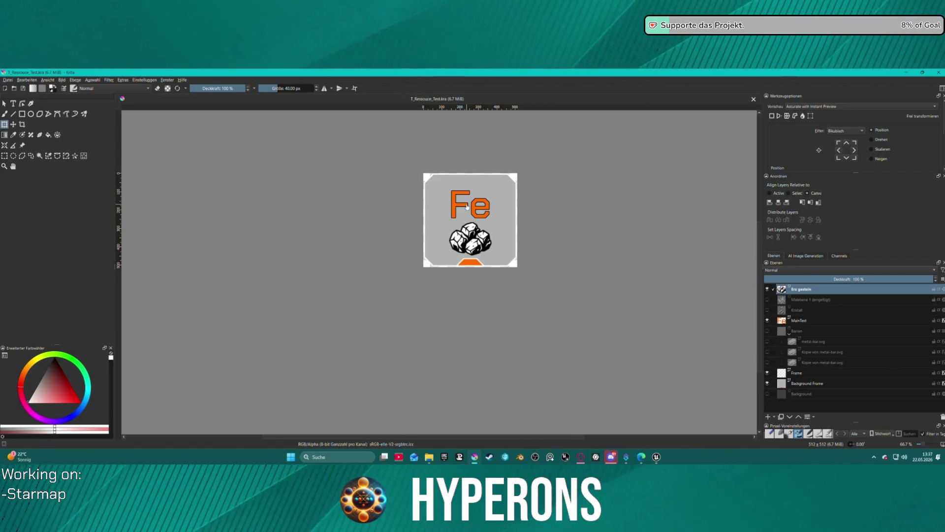
left_click(656, 456)
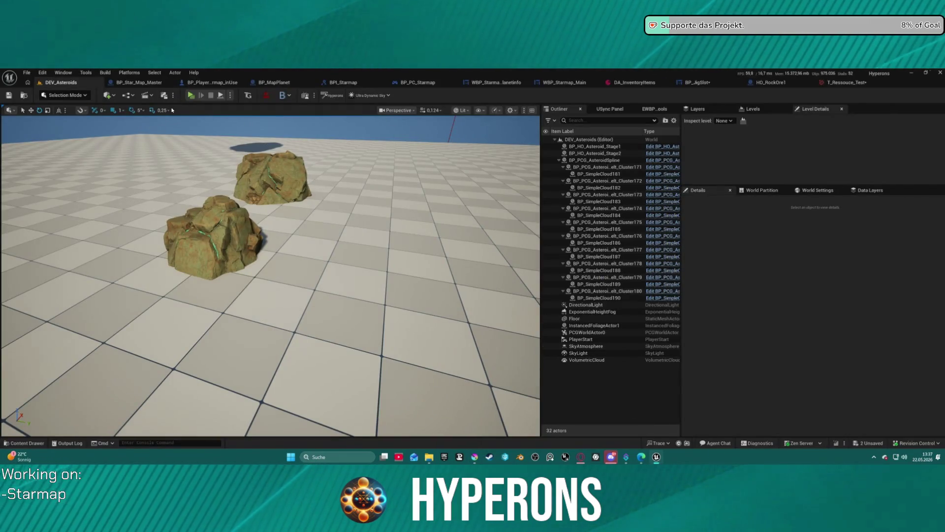
left_click(820, 85)
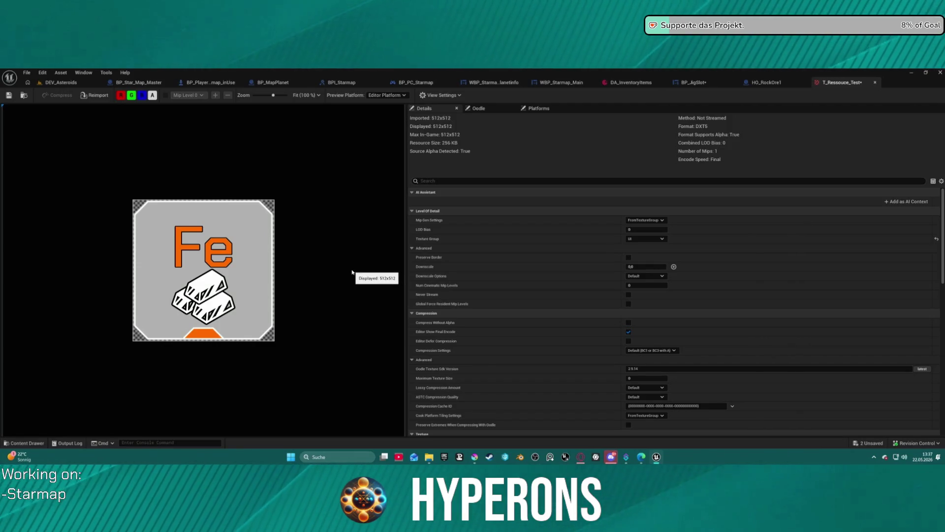
left_click(771, 84)
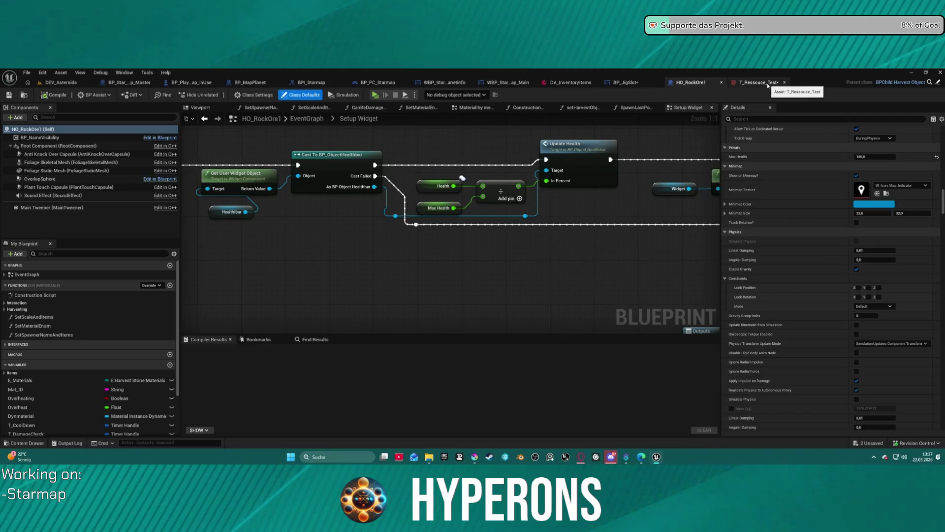
left_click(571, 82)
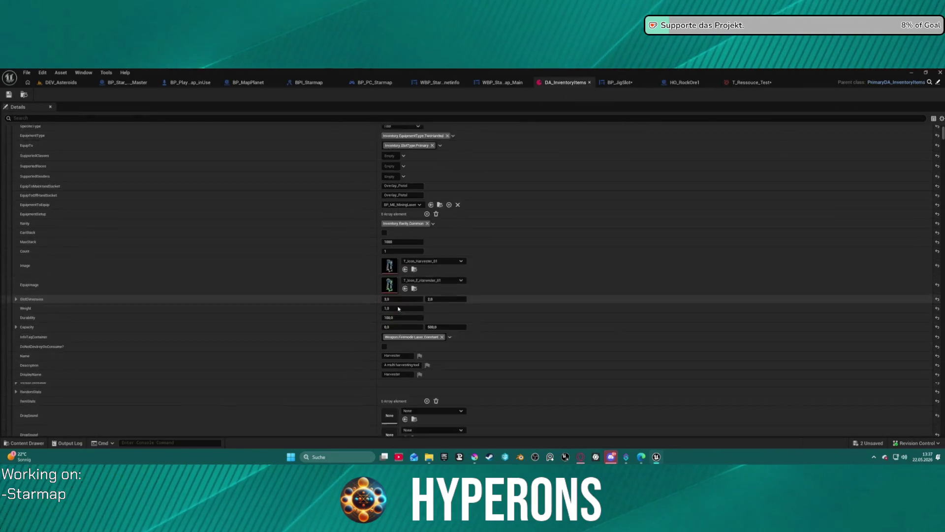
scroll(398, 308, "down", 15)
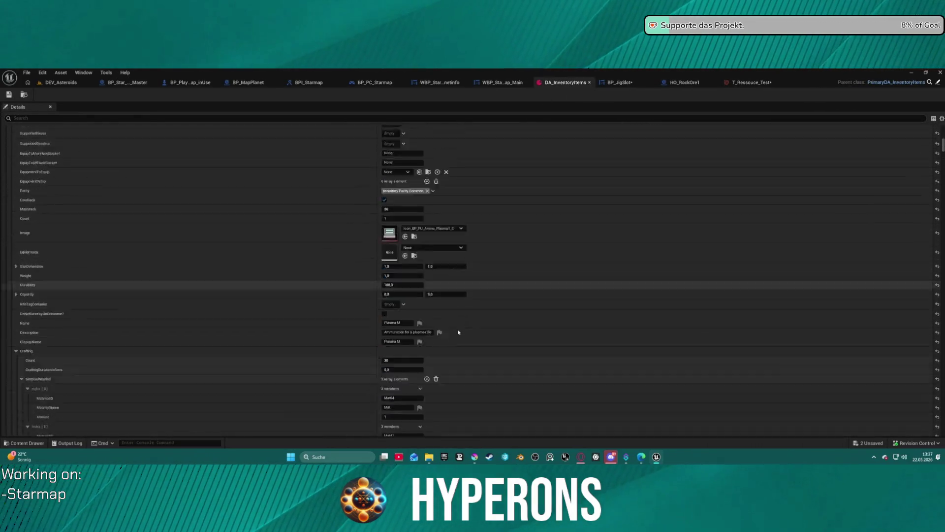
scroll(458, 333, "down", 15)
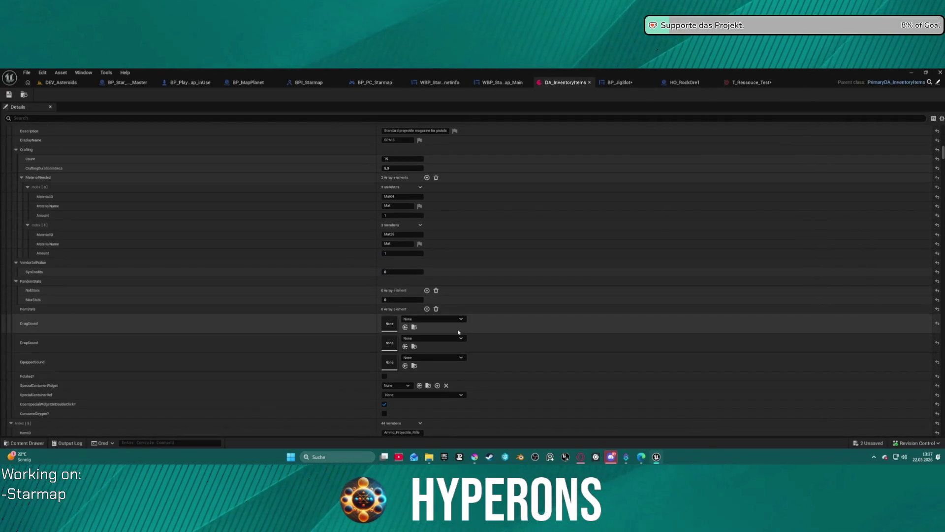
scroll(448, 323, "down", 10)
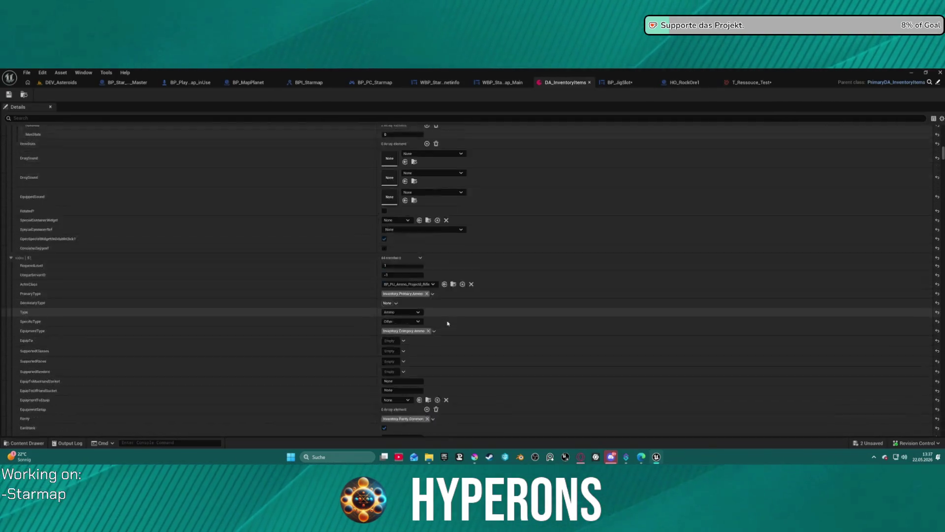
scroll(448, 323, "down", 10)
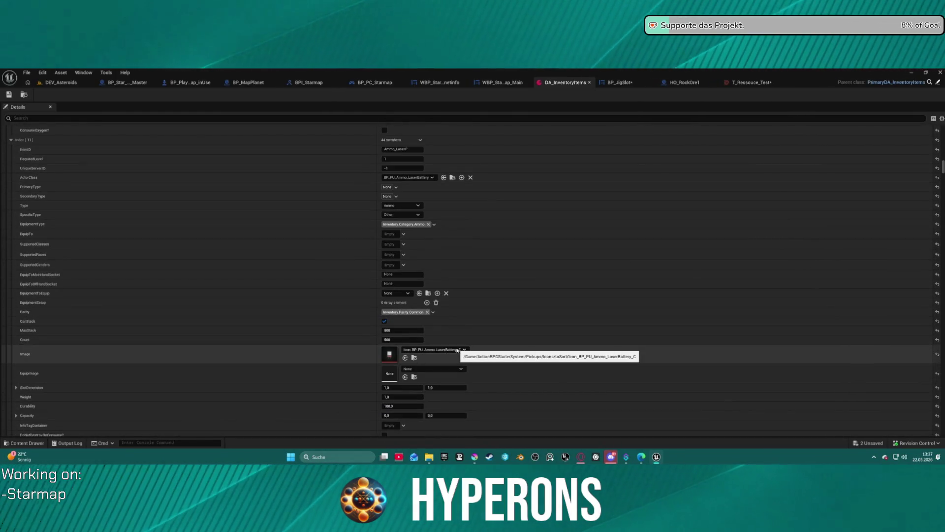
scroll(472, 276, "up", 5)
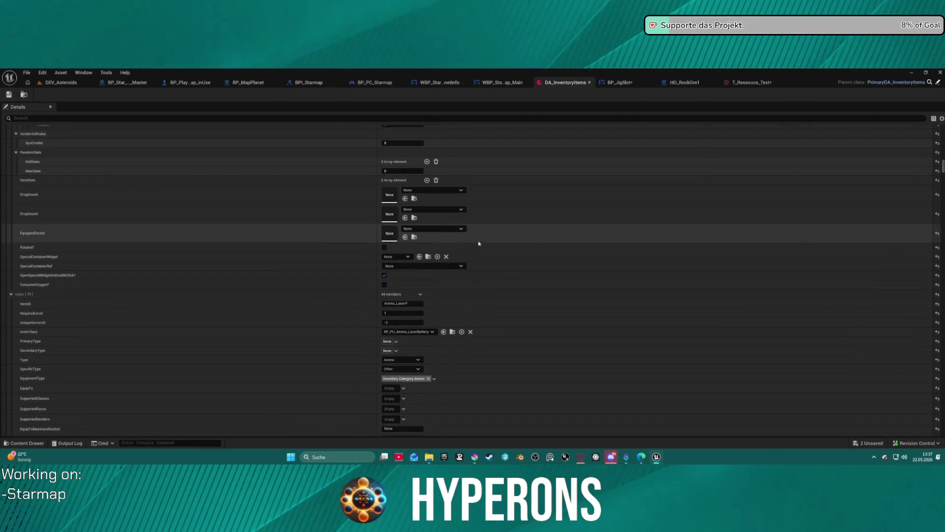
left_click_drag(941, 167, 942, 131)
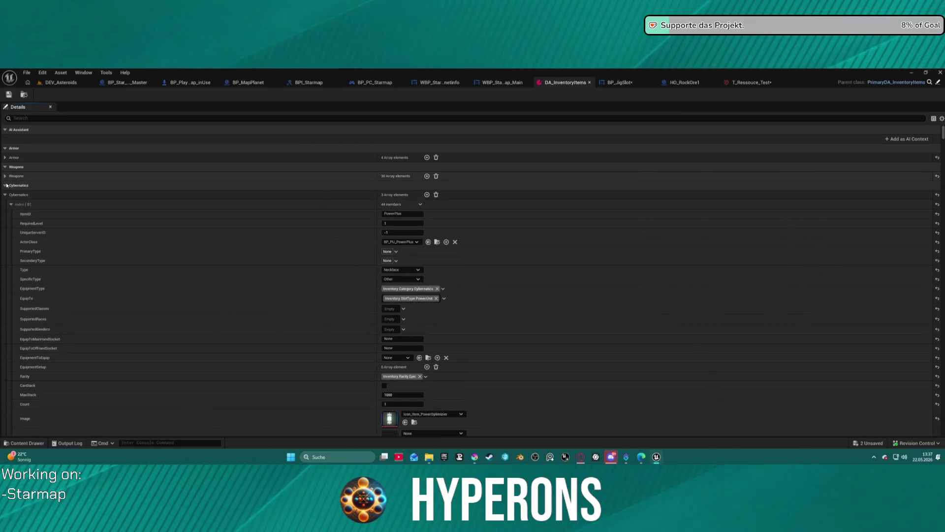
left_click(5, 213)
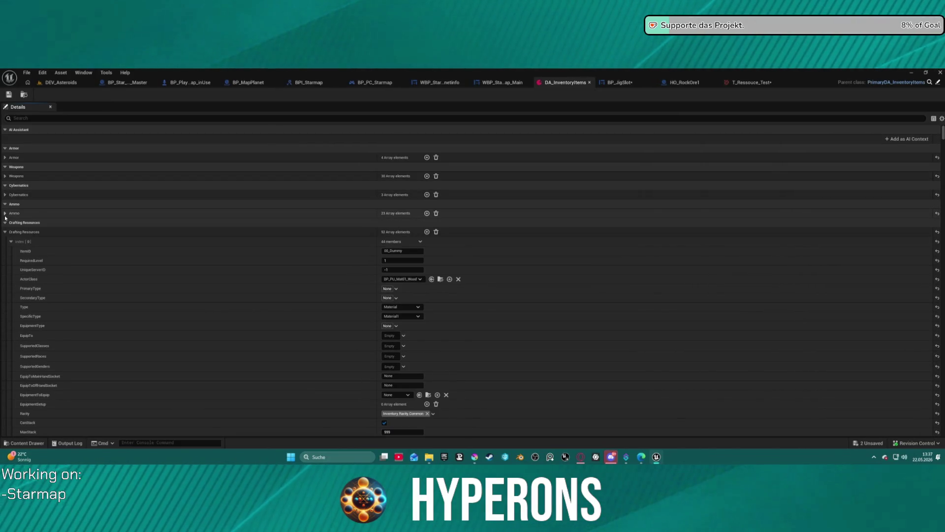
scroll(313, 325, "down", 3)
scroll(314, 325, "down", 15)
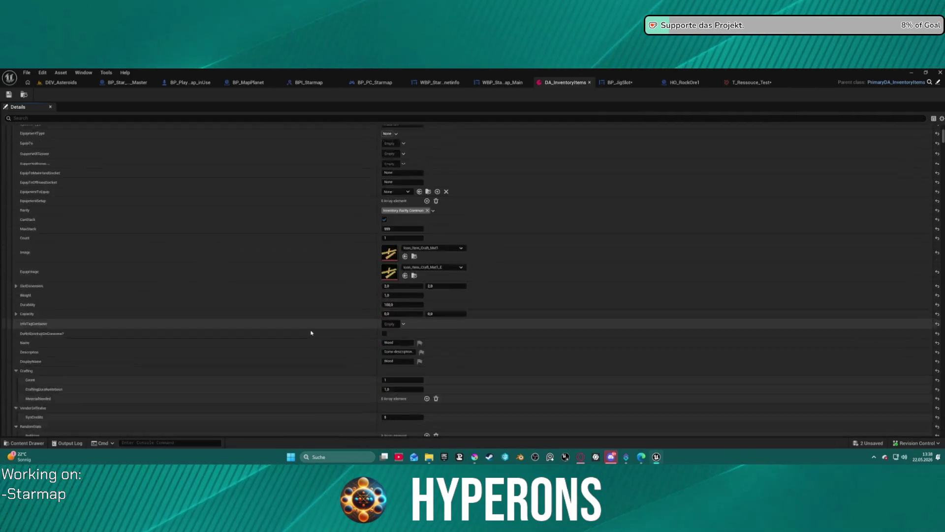
scroll(313, 326, "down", 10)
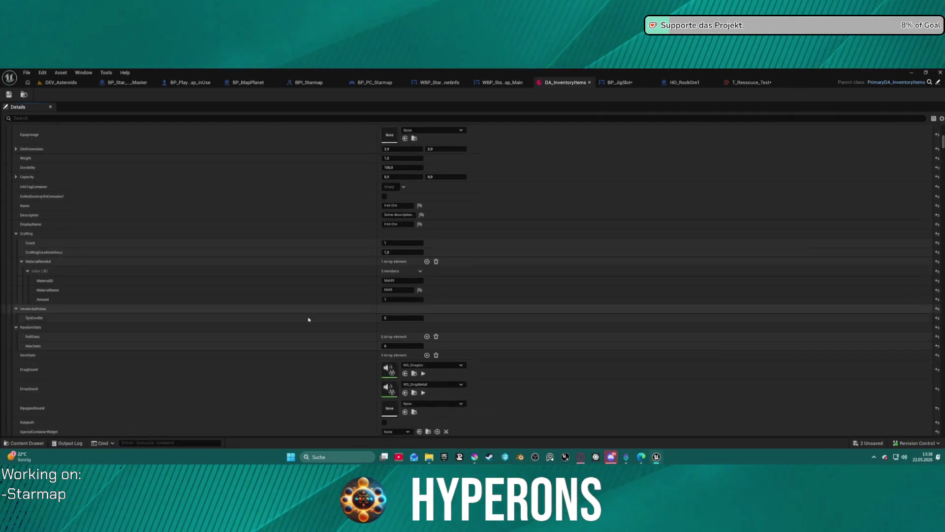
scroll(309, 316, "down", 10)
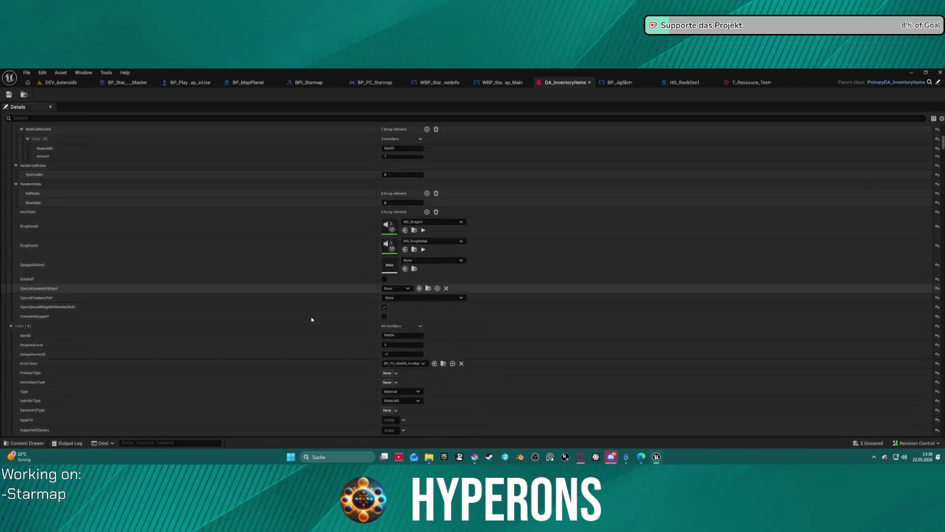
scroll(311, 318, "down", 10)
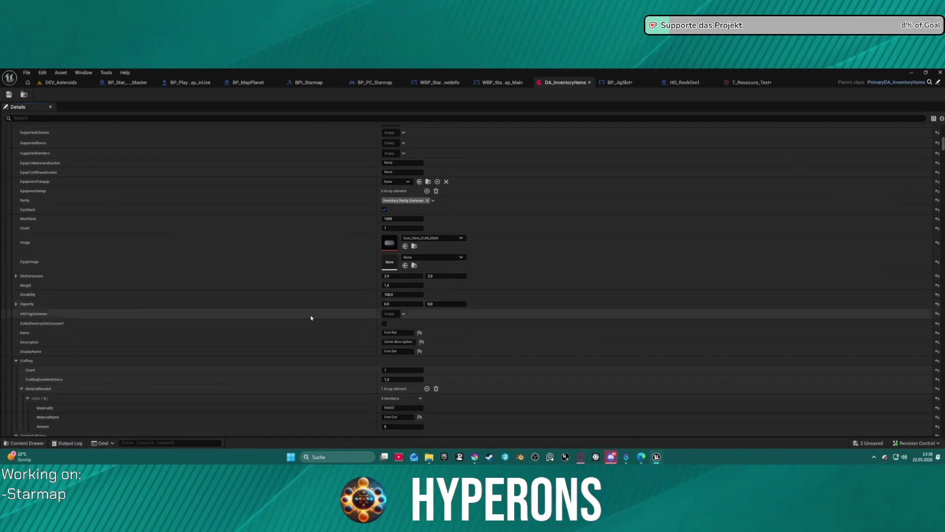
scroll(311, 317, "down", 15)
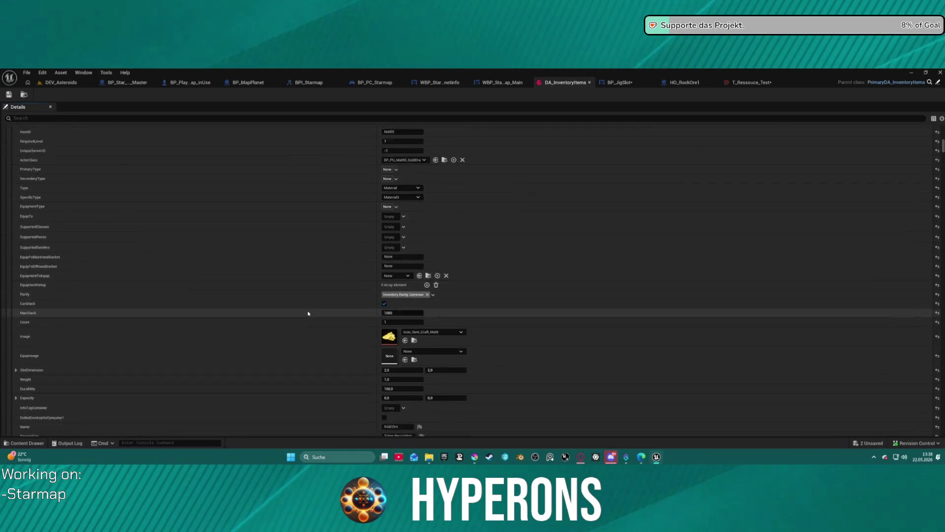
scroll(310, 310, "up", 15)
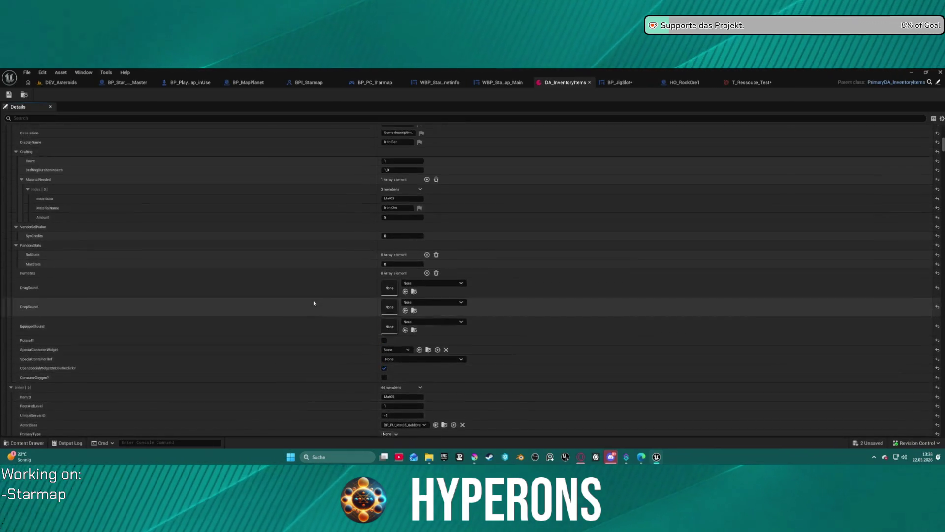
scroll(314, 301, "up", 20)
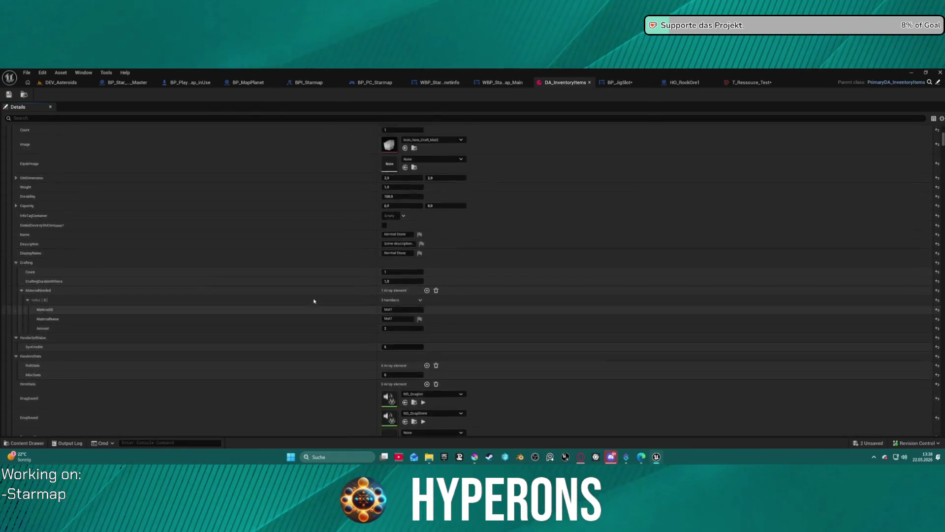
scroll(313, 303, "down", 15)
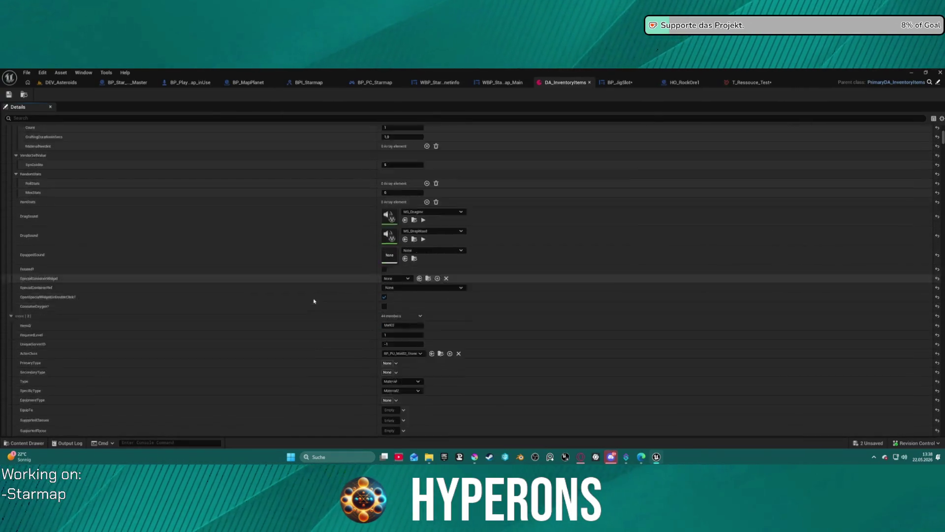
scroll(311, 307, "down", 20)
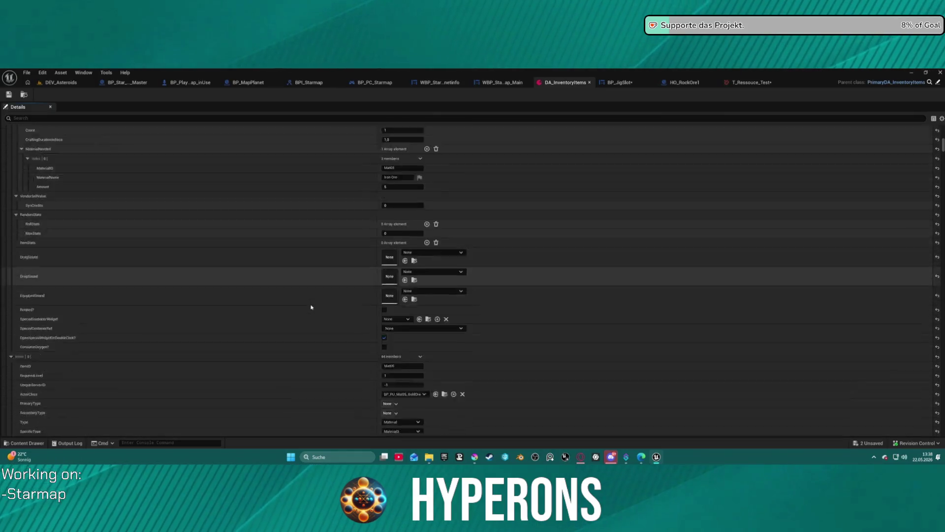
scroll(310, 307, "down", 10)
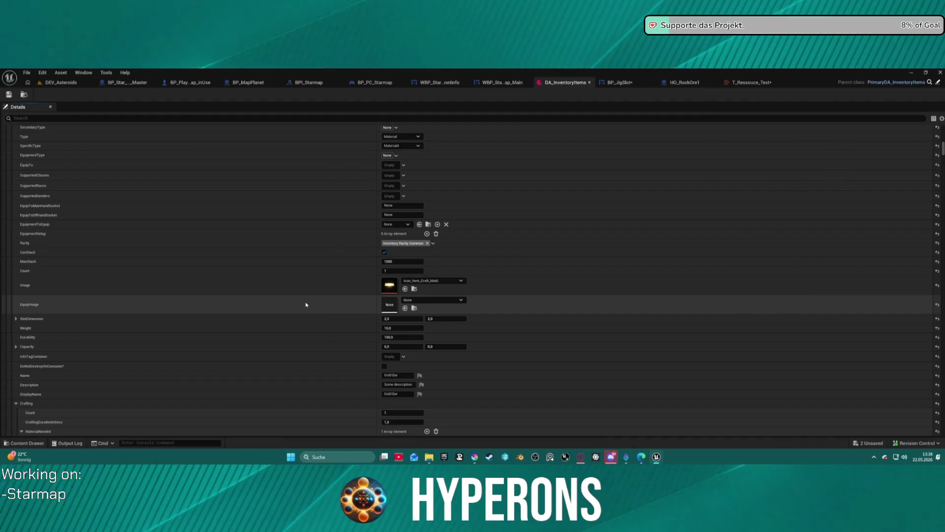
scroll(306, 304, "up", 1)
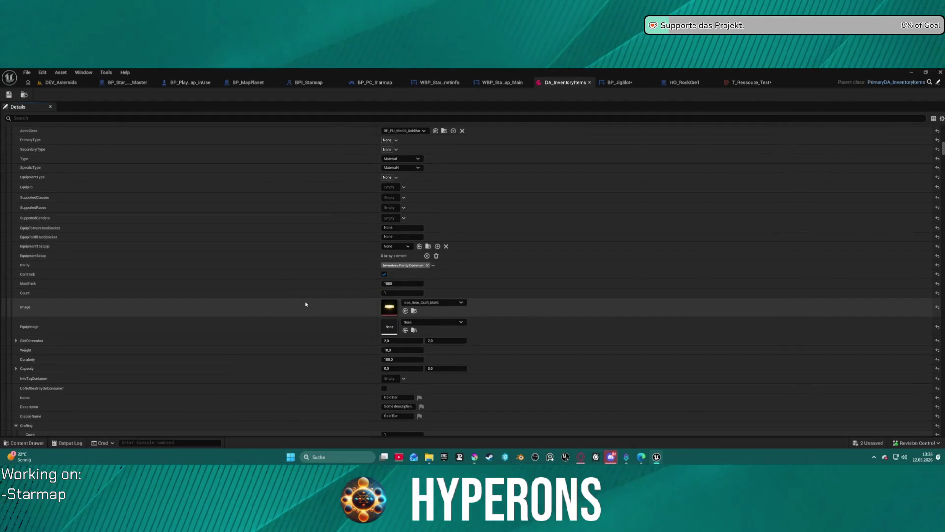
scroll(305, 304, "down", 15)
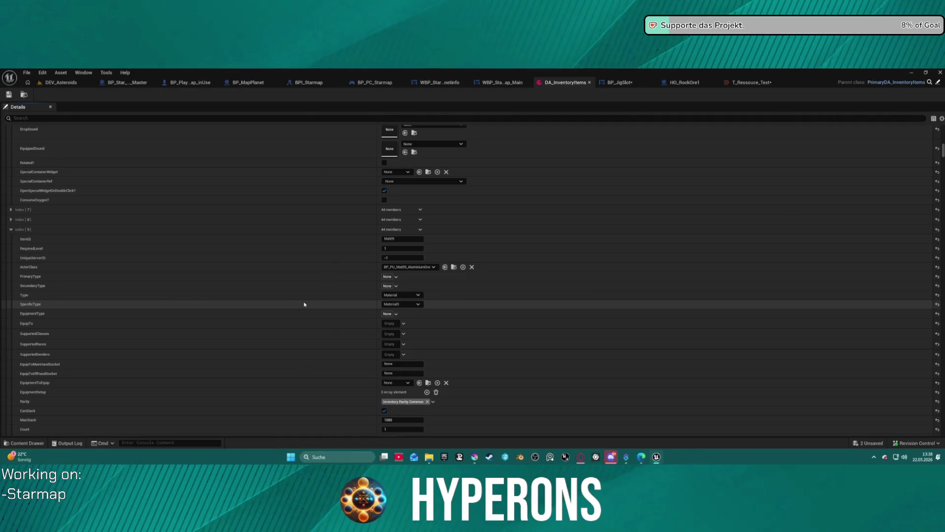
scroll(304, 305, "down", 20)
scroll(305, 307, "down", 20)
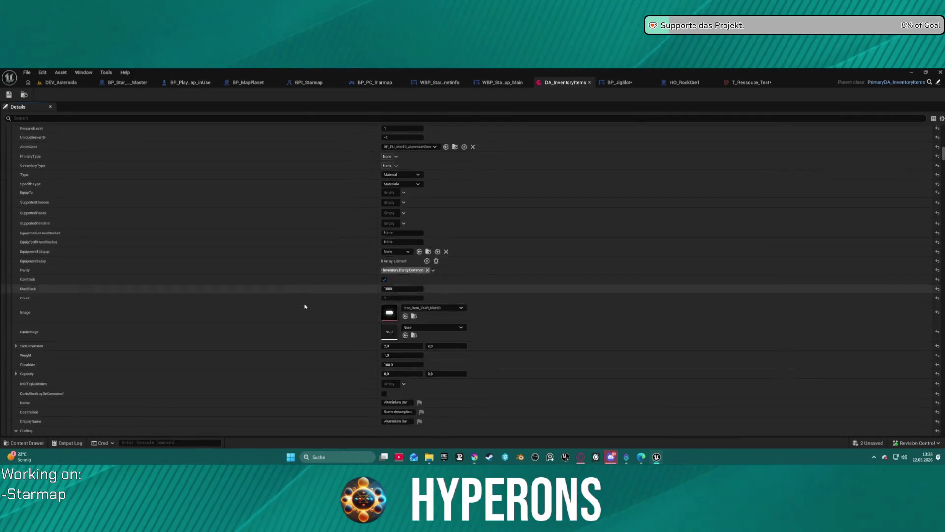
scroll(305, 306, "down", 2)
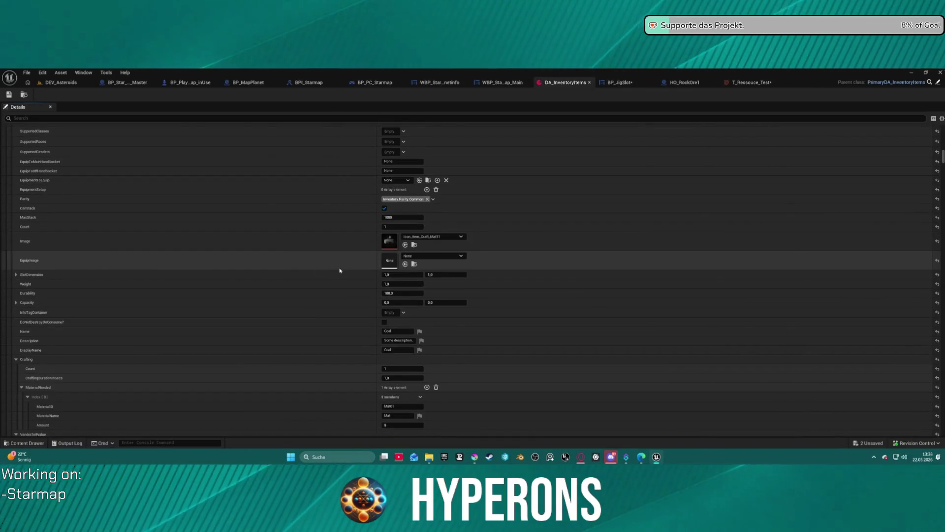
scroll(408, 246, "down", 20)
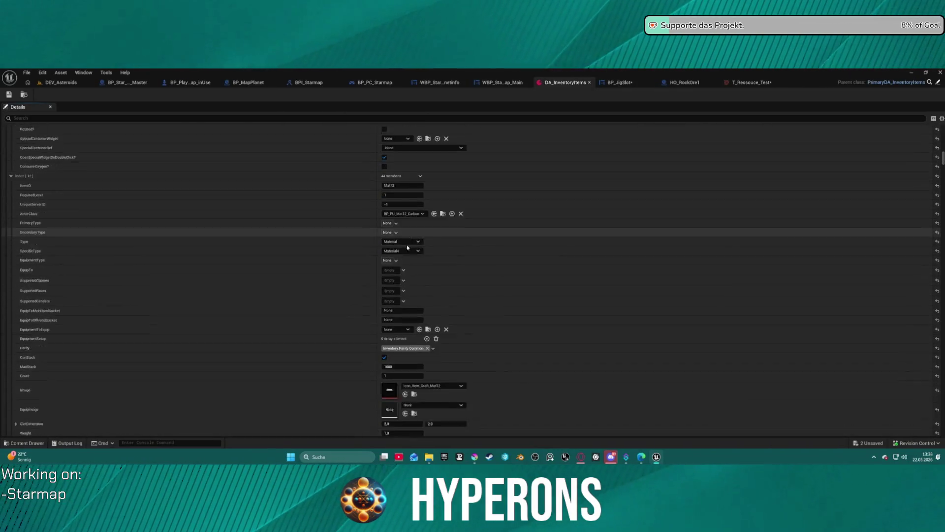
scroll(407, 248, "down", 20)
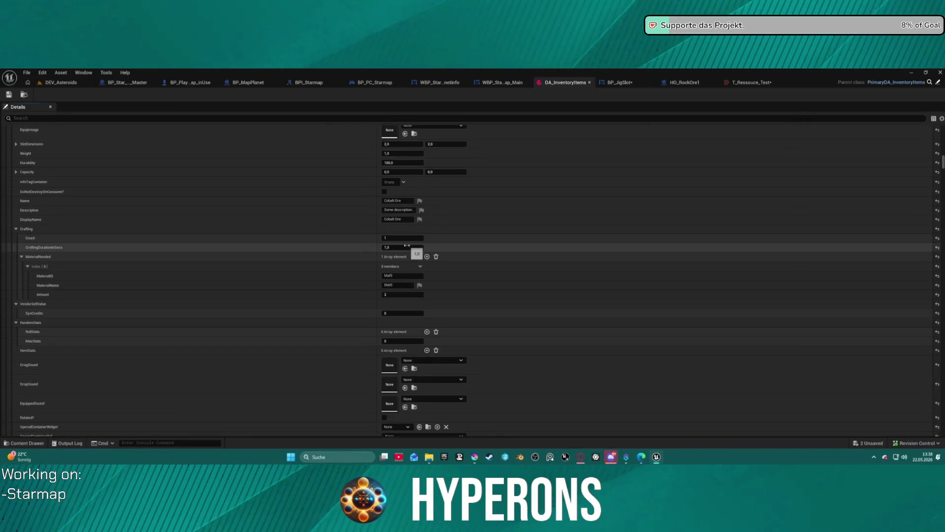
scroll(407, 245, "up", 6)
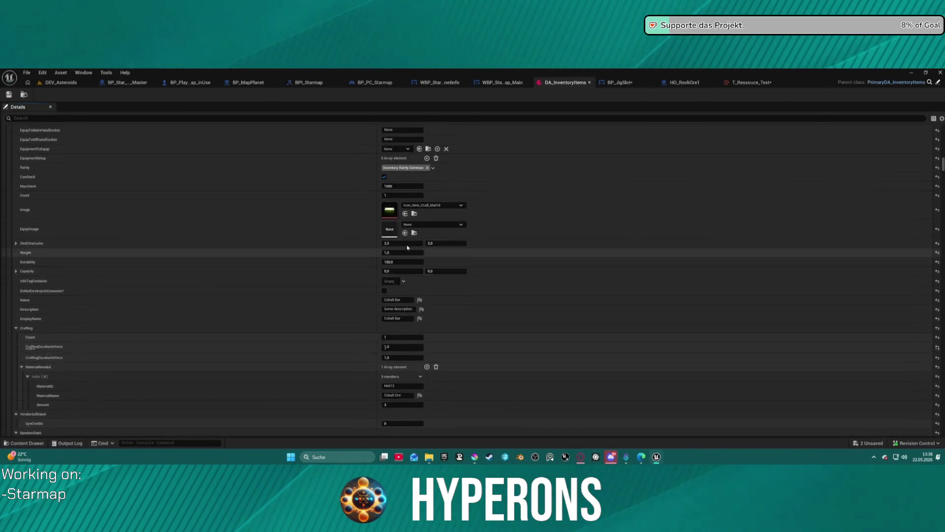
scroll(408, 248, "up", 20)
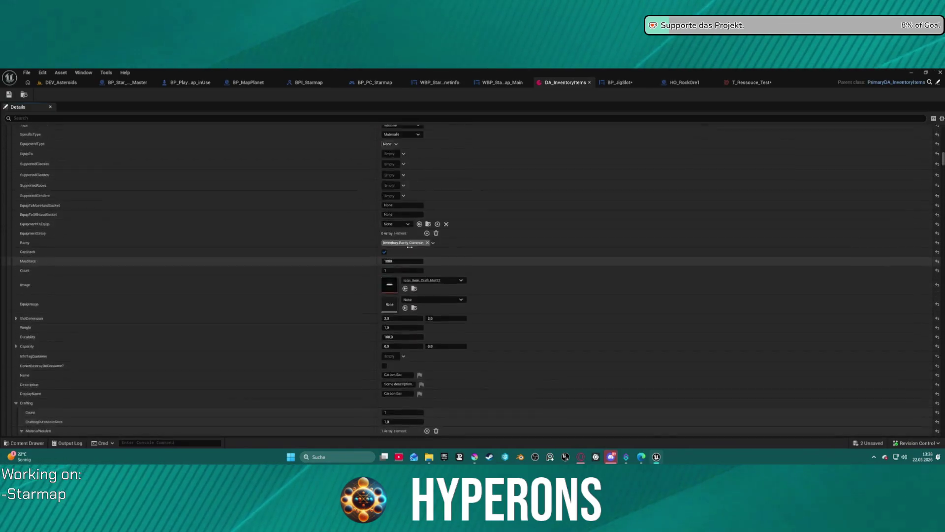
scroll(407, 247, "up", 5)
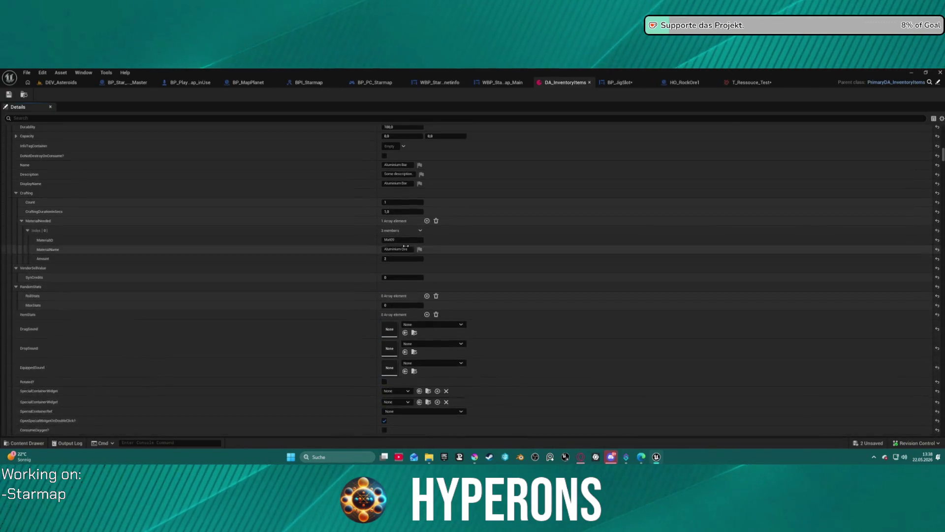
scroll(406, 248, "up", 5)
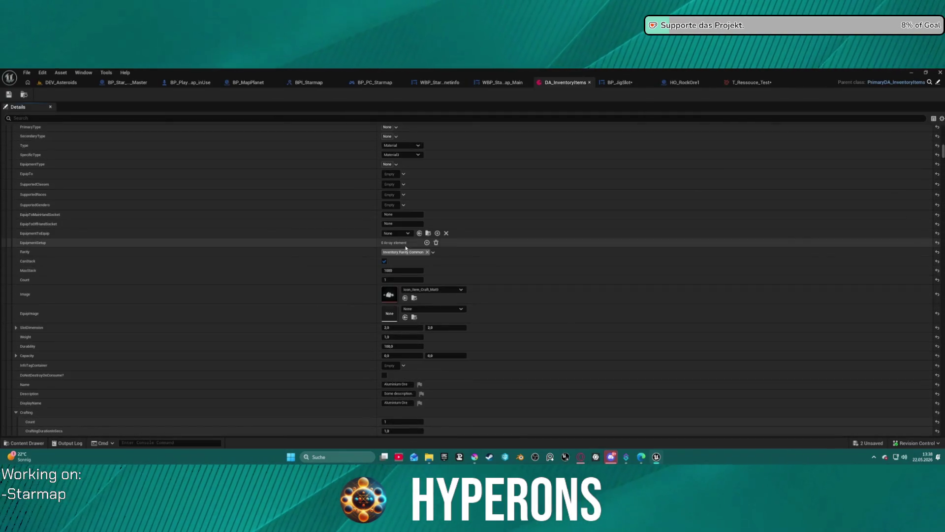
scroll(405, 245, "up", 20)
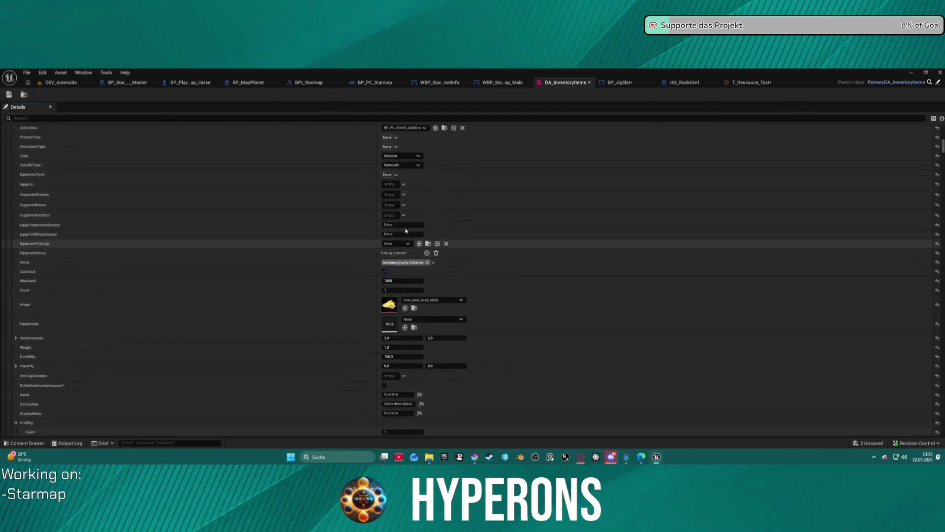
scroll(405, 233, "up", 20)
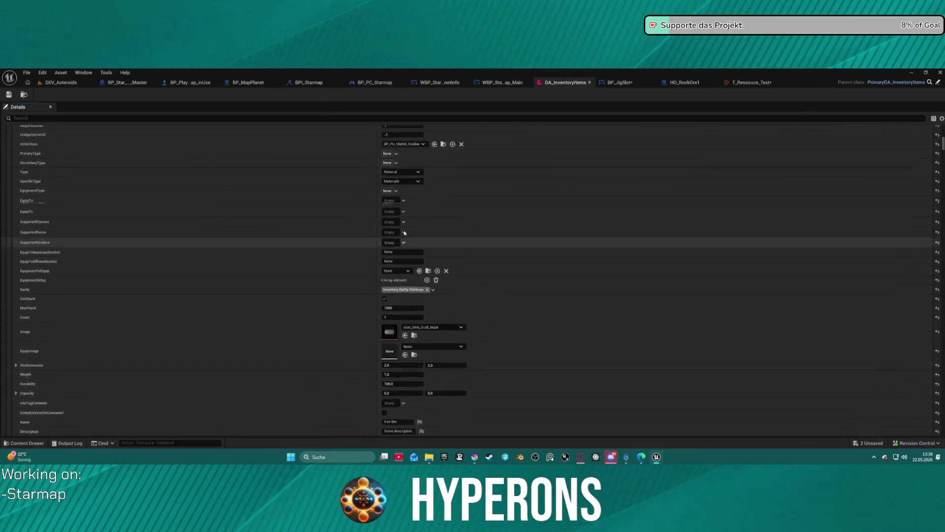
scroll(405, 233, "up", 20)
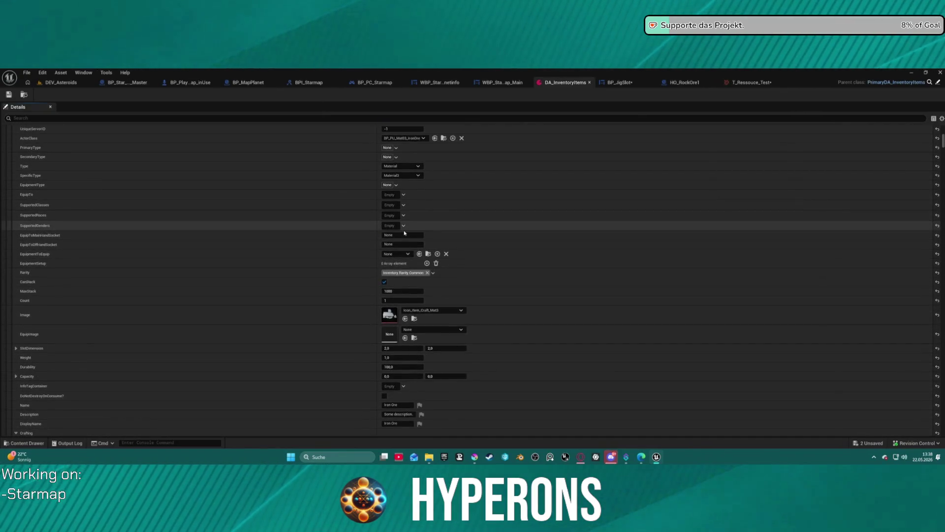
scroll(404, 233, "up", 1)
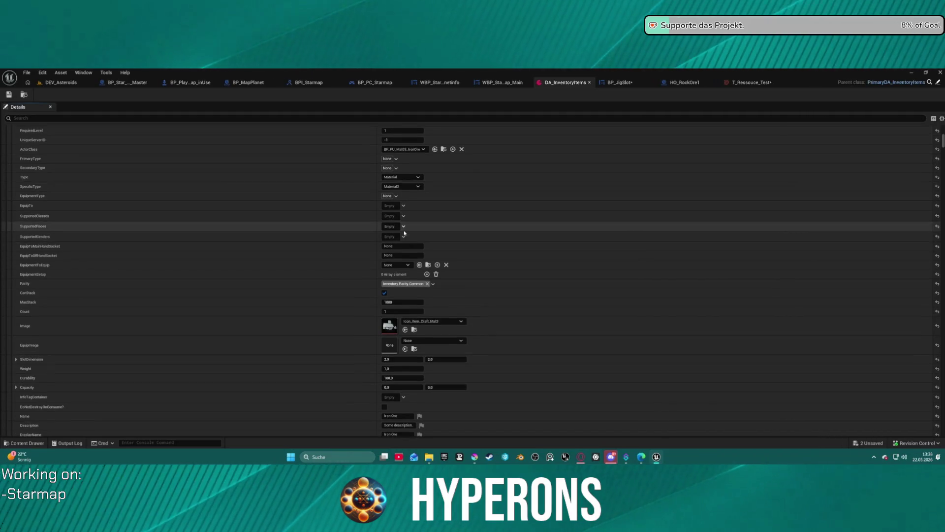
scroll(405, 232, "down", 15)
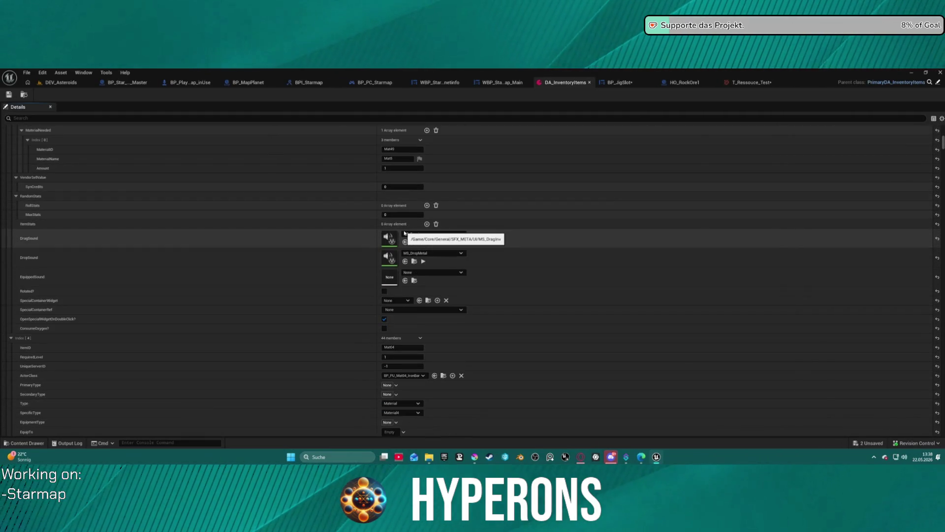
scroll(405, 233, "down", 10)
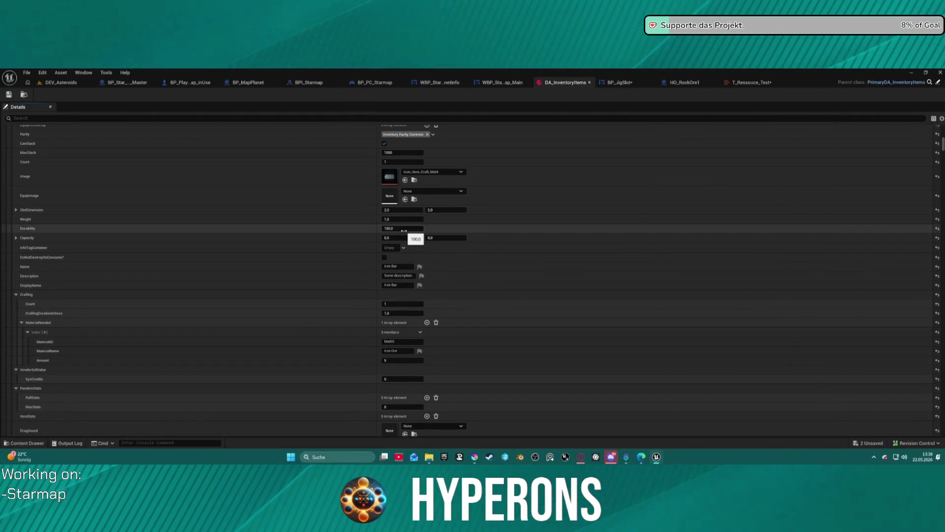
scroll(404, 230, "down", 10)
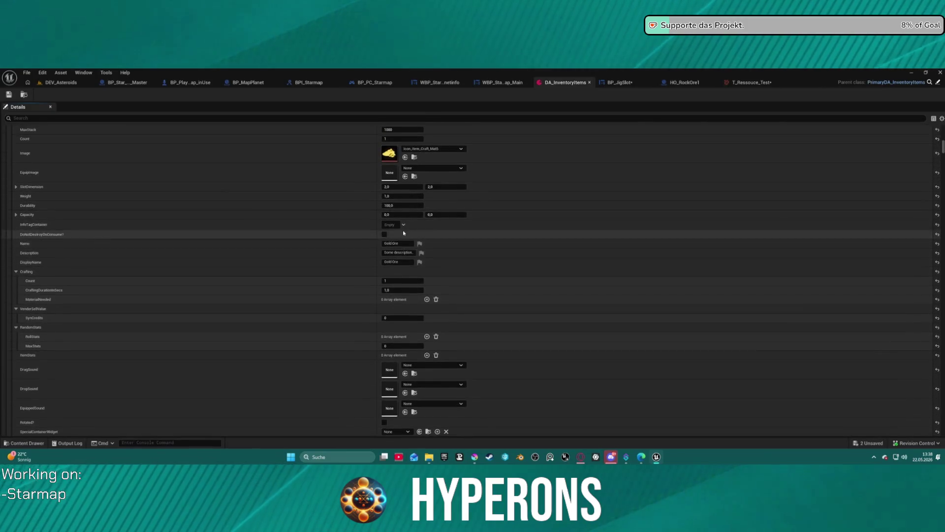
scroll(403, 232, "up", 5)
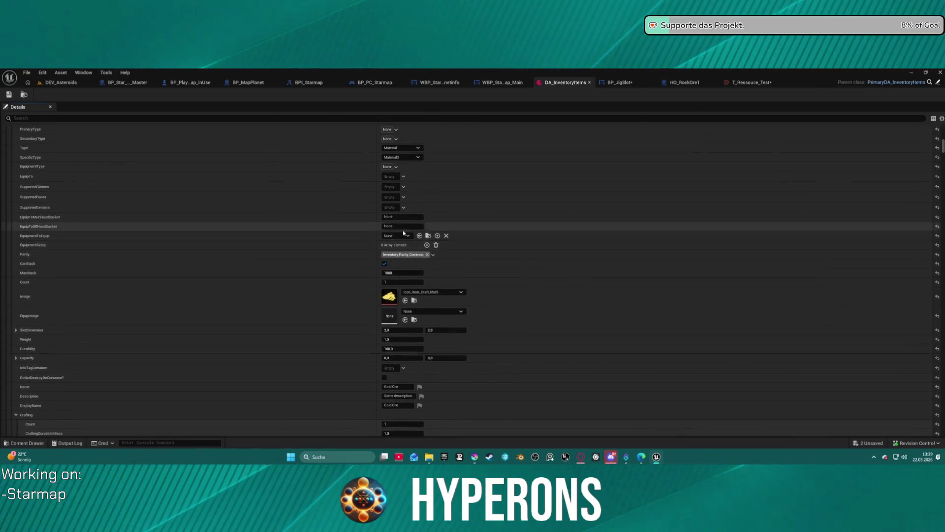
scroll(404, 231, "down", 10)
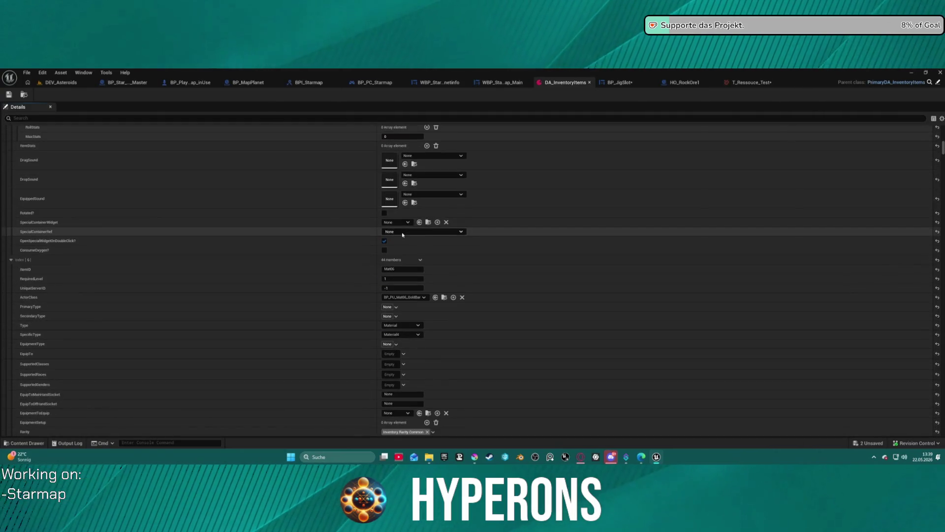
scroll(402, 235, "down", 10)
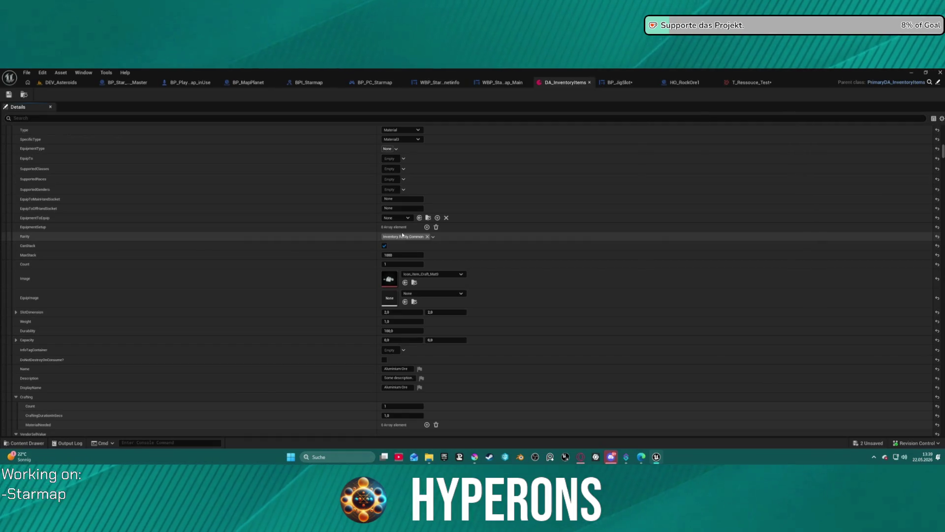
scroll(403, 235, "down", 10)
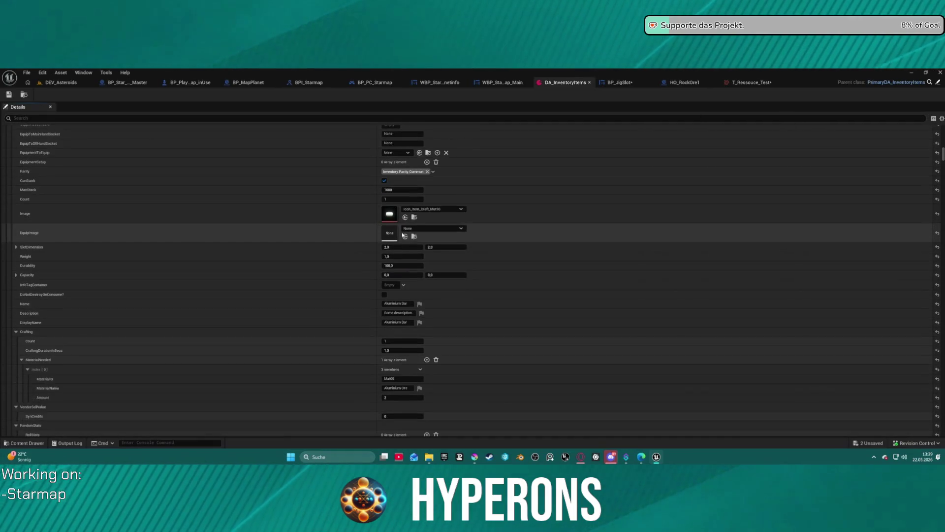
scroll(402, 235, "down", 10)
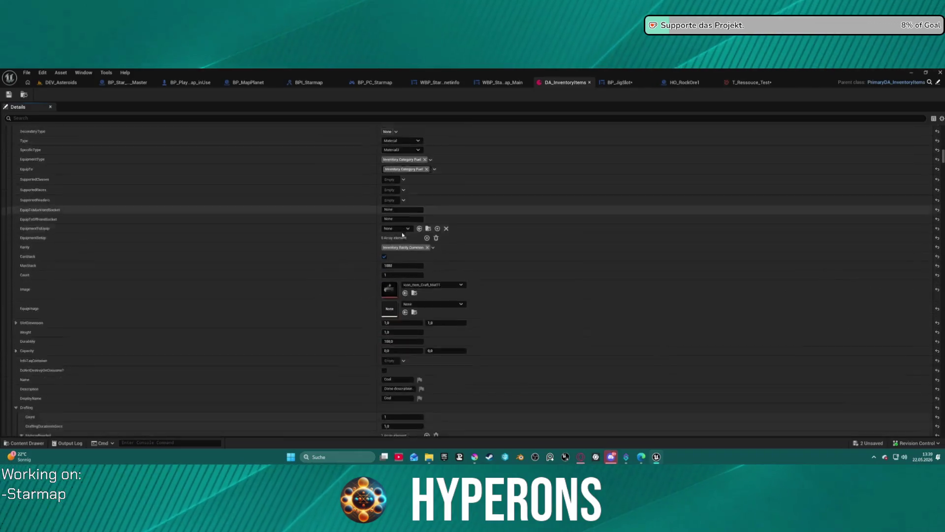
scroll(403, 235, "down", 1)
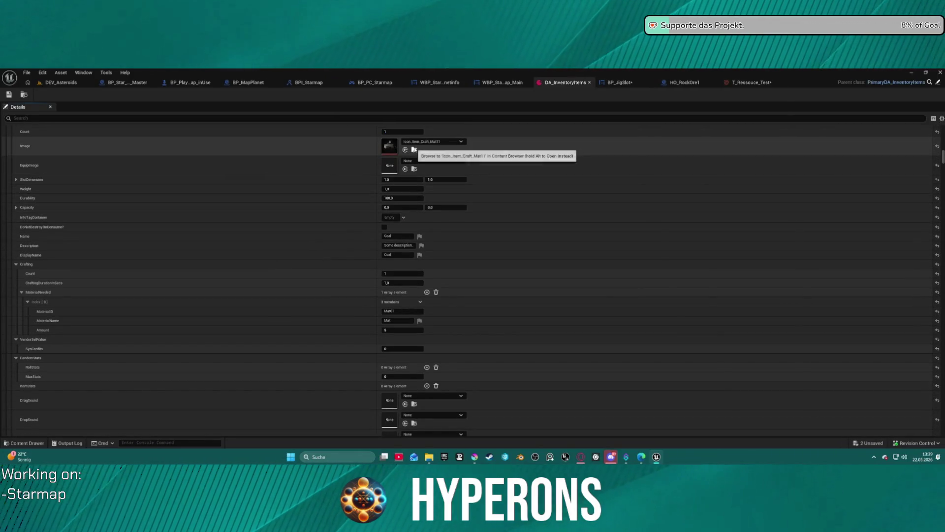
- Browse to Coal's icon texture and pick Icon_Item_Craft_Mat8 in Pickups/Icons/Others
left_click(414, 149)
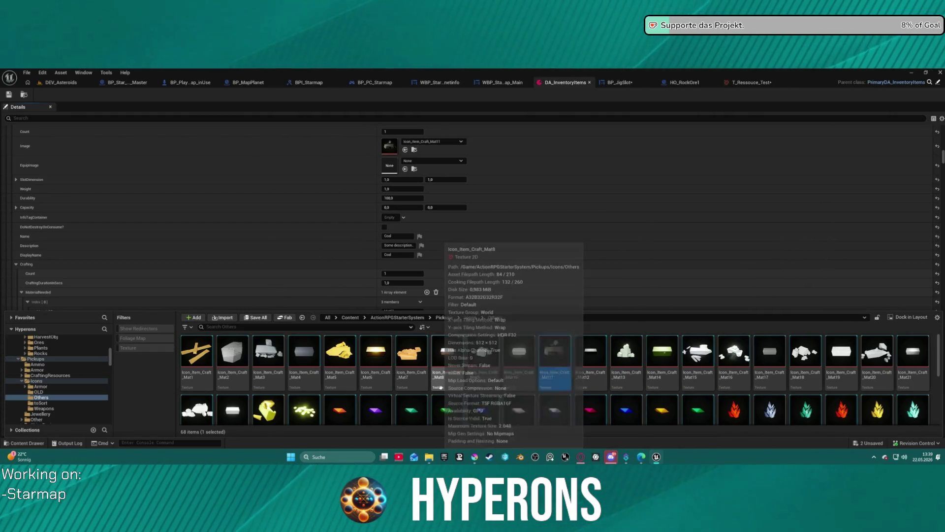
mouse_move(457, 352)
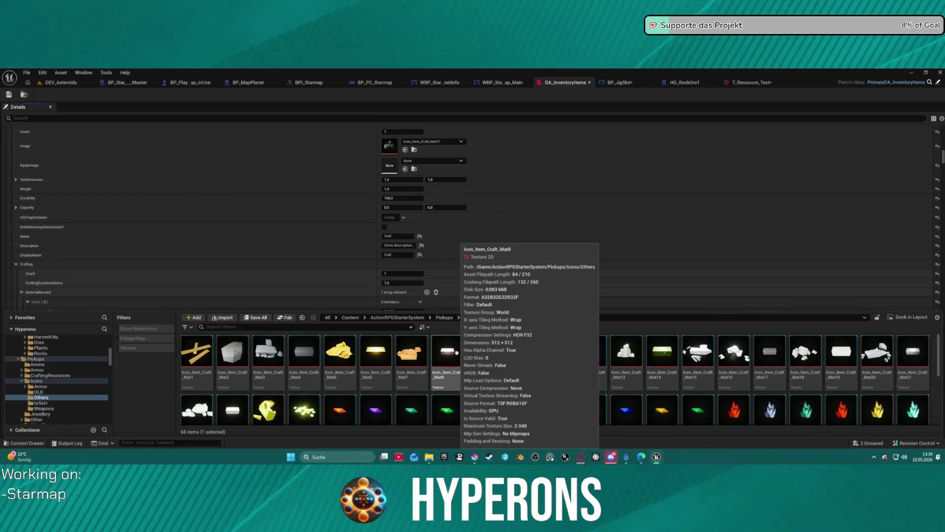
left_click(457, 389)
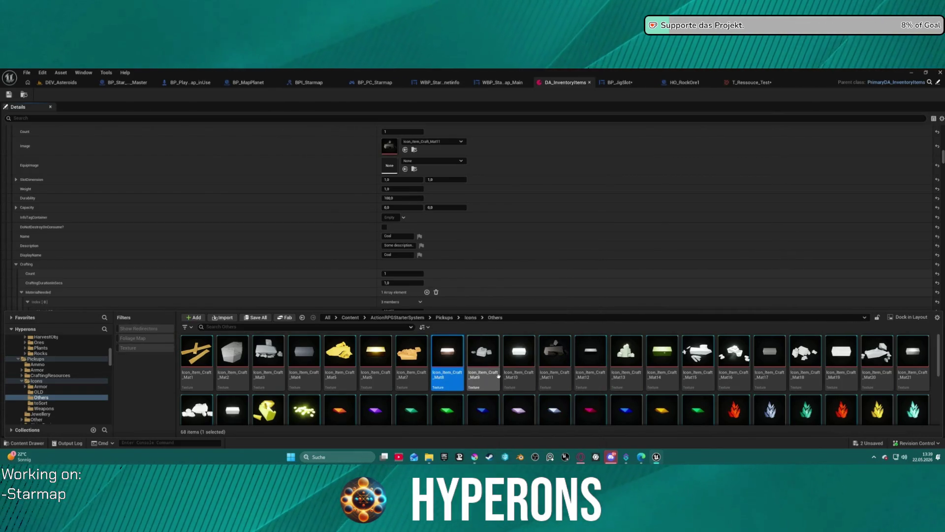
mouse_move(497, 378)
scroll(498, 377, "down", 5)
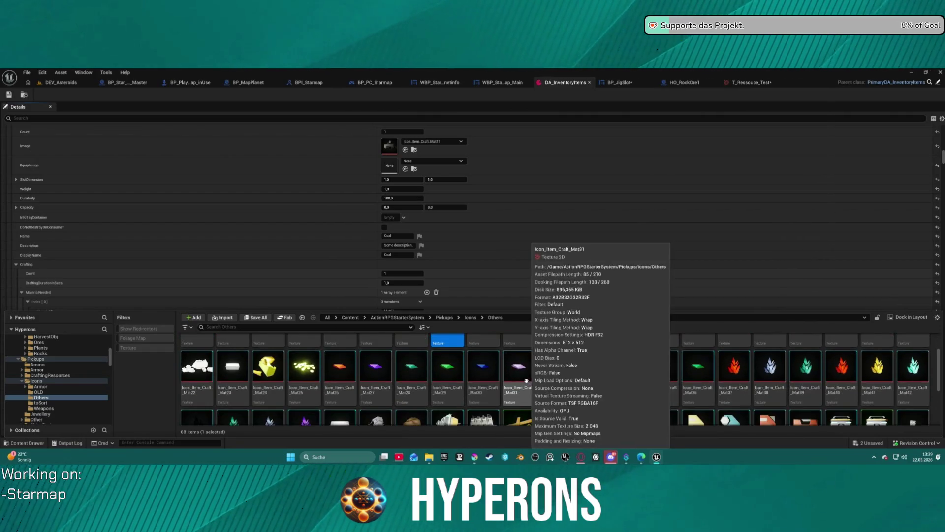
scroll(519, 359, "up", 5)
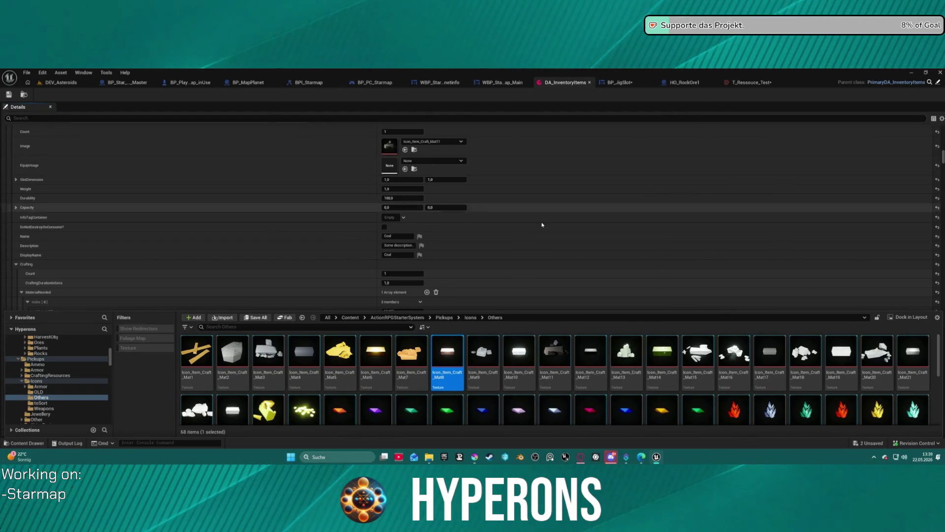
scroll(536, 216, "up", 5)
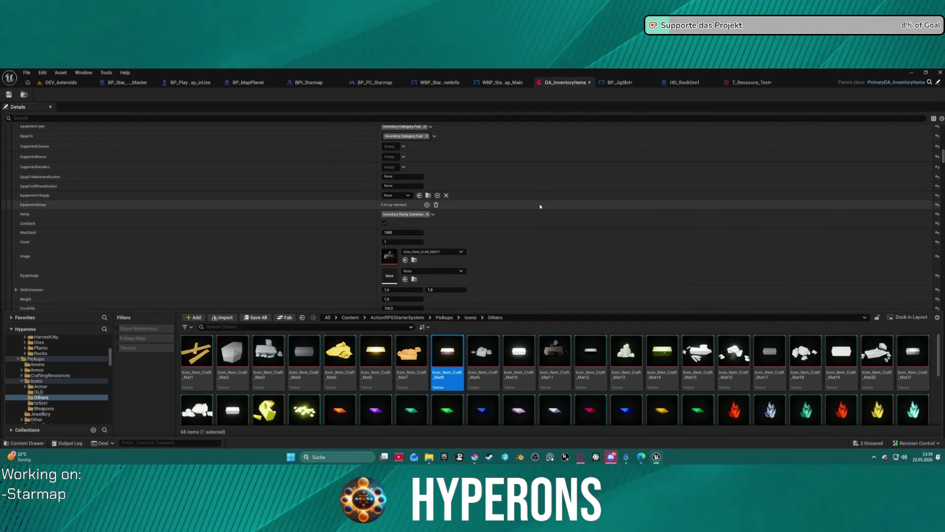
scroll(540, 207, "up", 5)
scroll(514, 200, "up", 10)
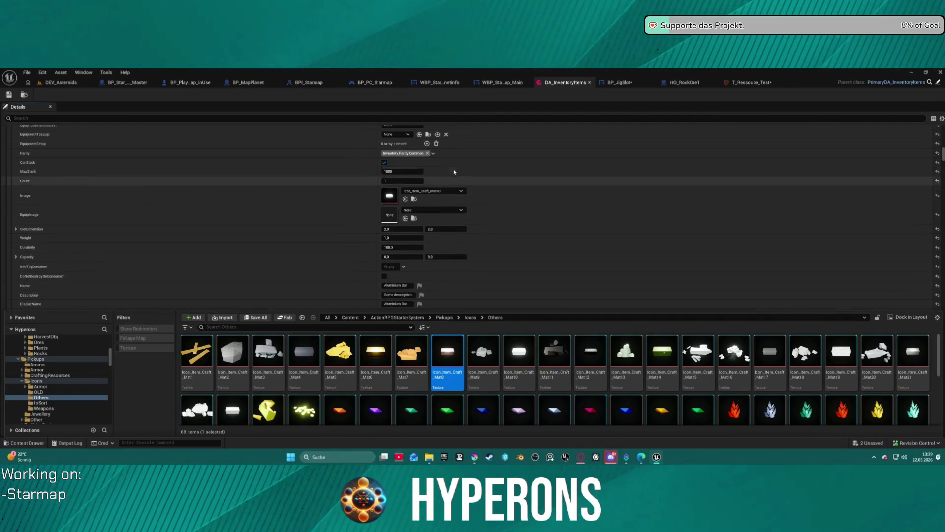
scroll(454, 172, "up", 8)
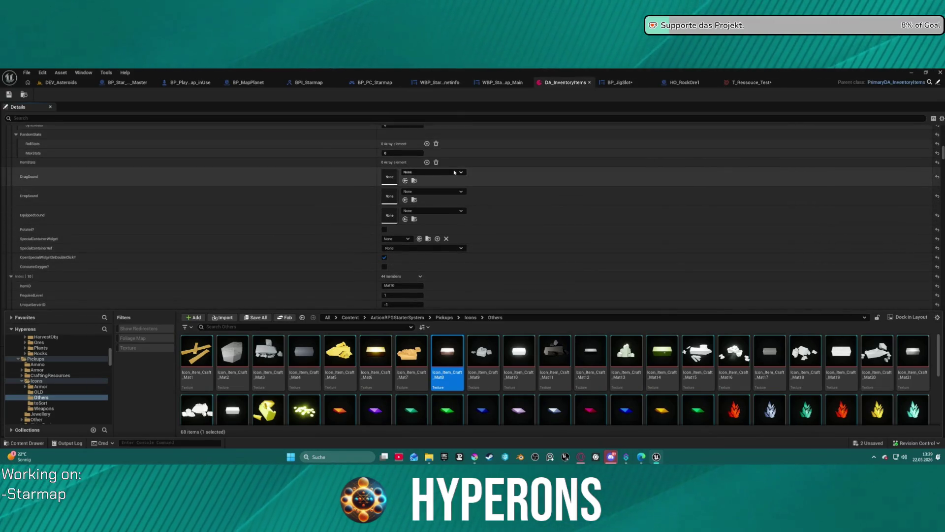
scroll(454, 172, "up", 12)
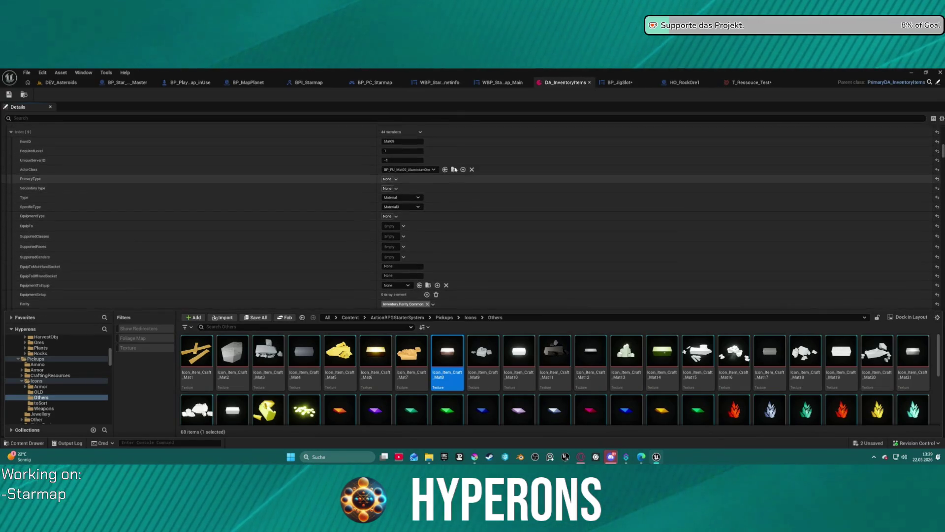
scroll(454, 170, "up", 10)
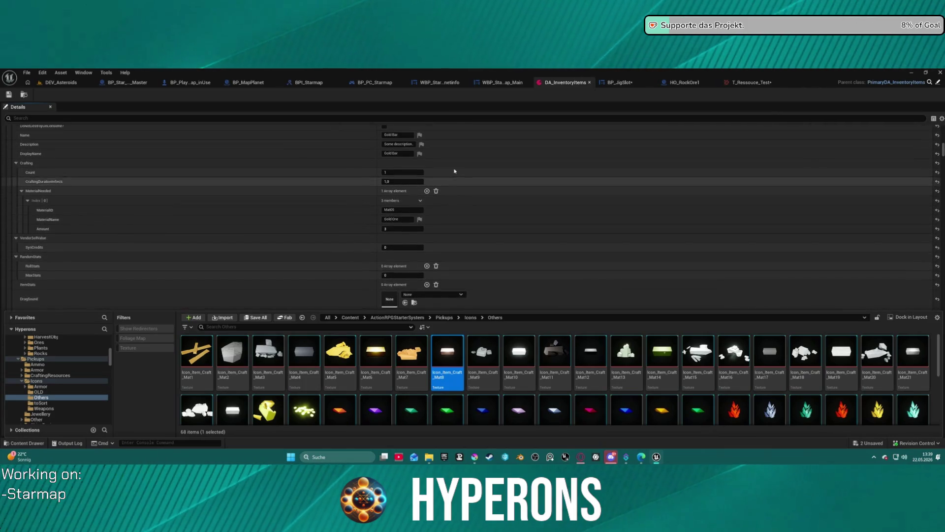
scroll(454, 171, "down", 3)
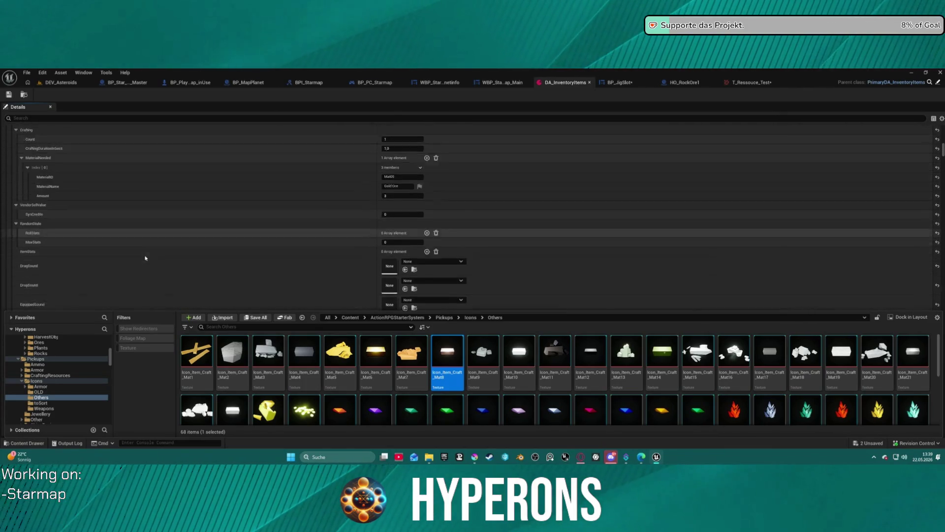
scroll(145, 257, "down", 3)
scroll(130, 238, "down", 2)
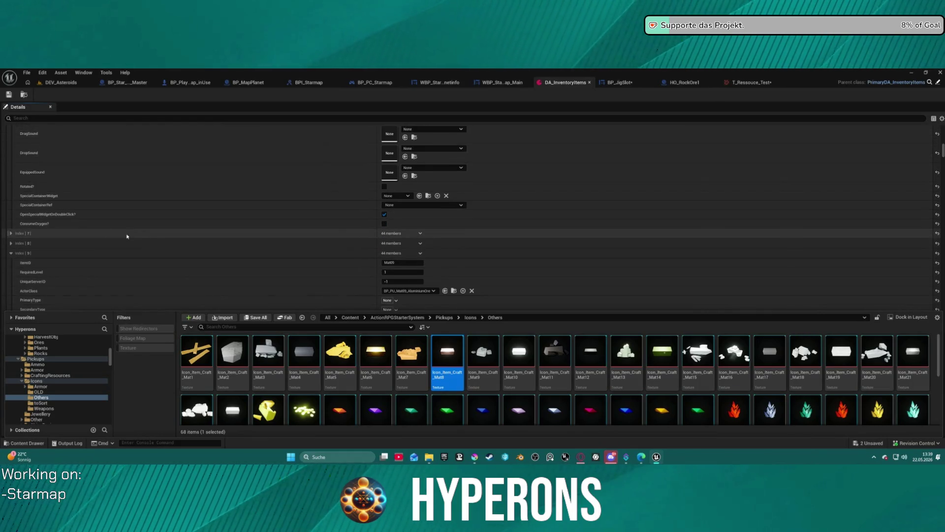
- Close the content drawer and expand Index [8] and Index [7] Copper Ore to its Image field
left_click(8, 243)
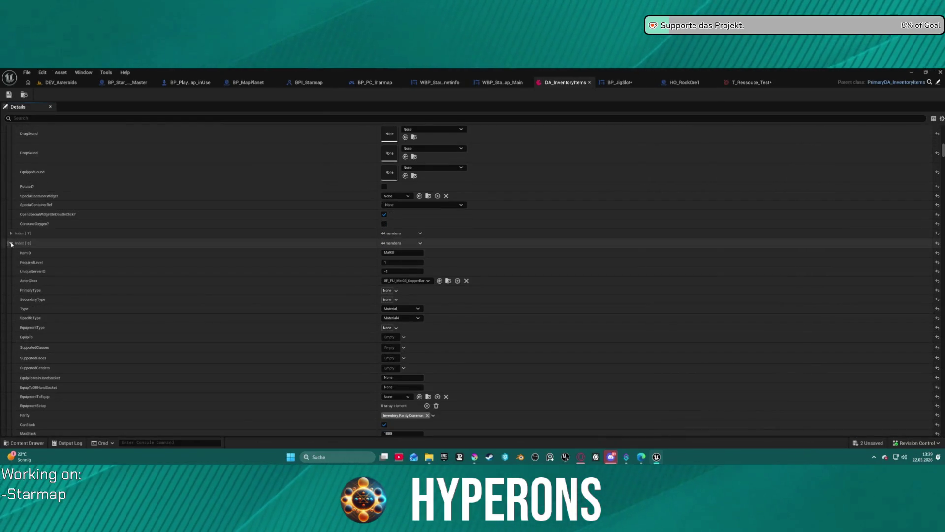
scroll(368, 251, "down", 2)
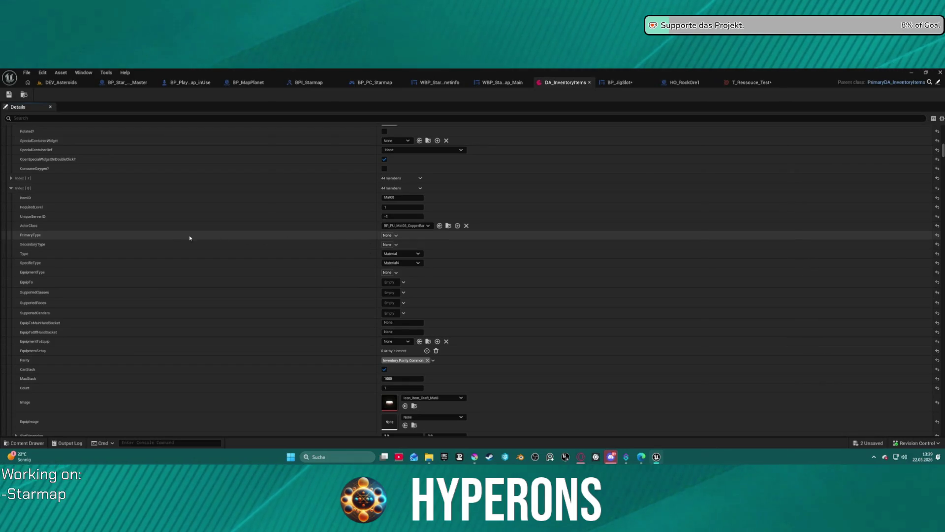
left_click(10, 177)
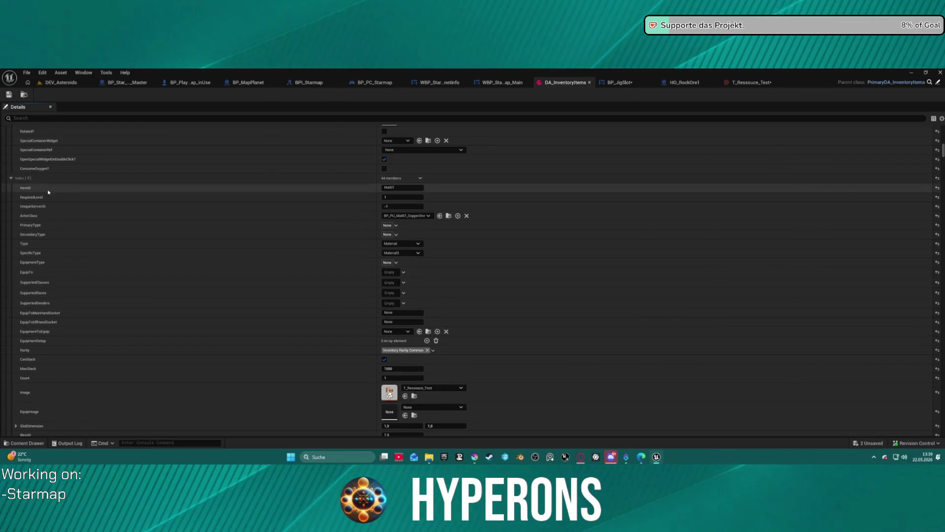
scroll(375, 247, "down", 2)
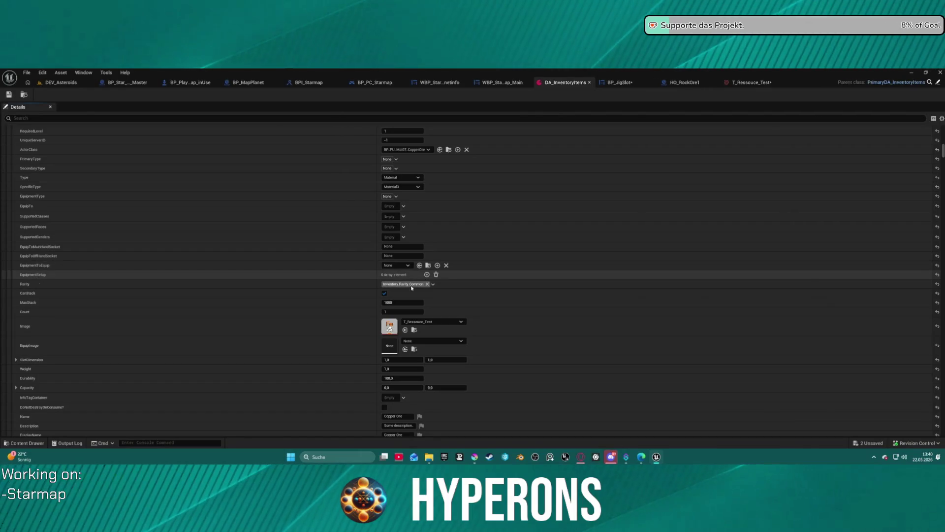
scroll(394, 335, "down", 3)
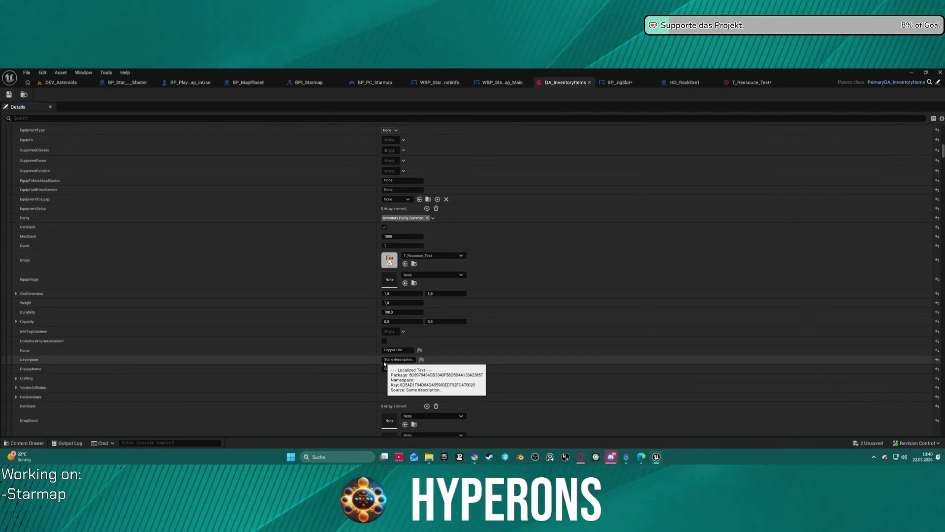
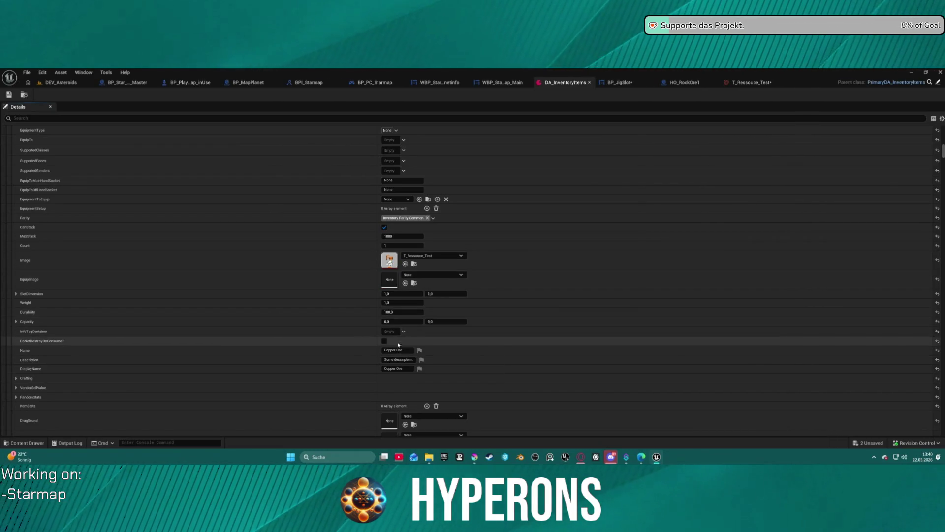
- Switch from DA_InventoryItems to the BP_JigSlot widget designer
left_click(624, 81)
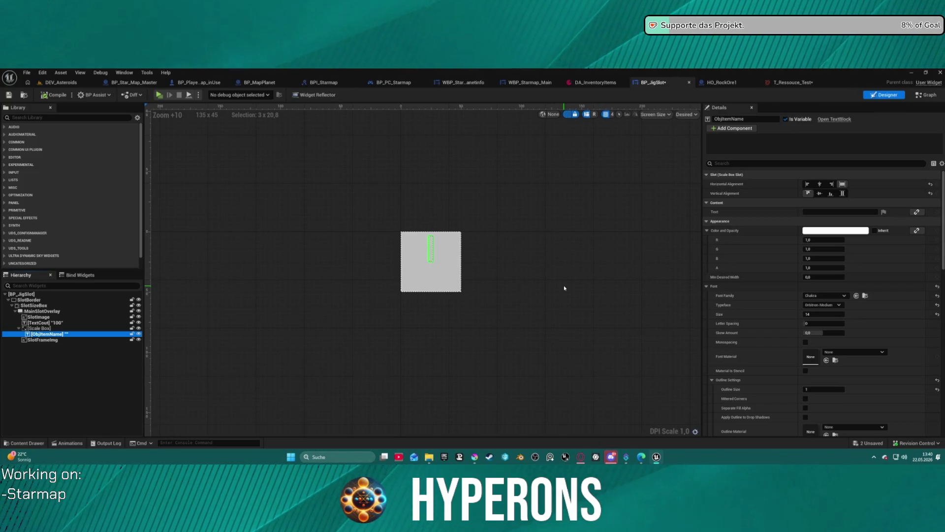
- Open the Color Picker for the ObjItemName text colour and browse the preset swatches, keeping white
left_click(833, 230)
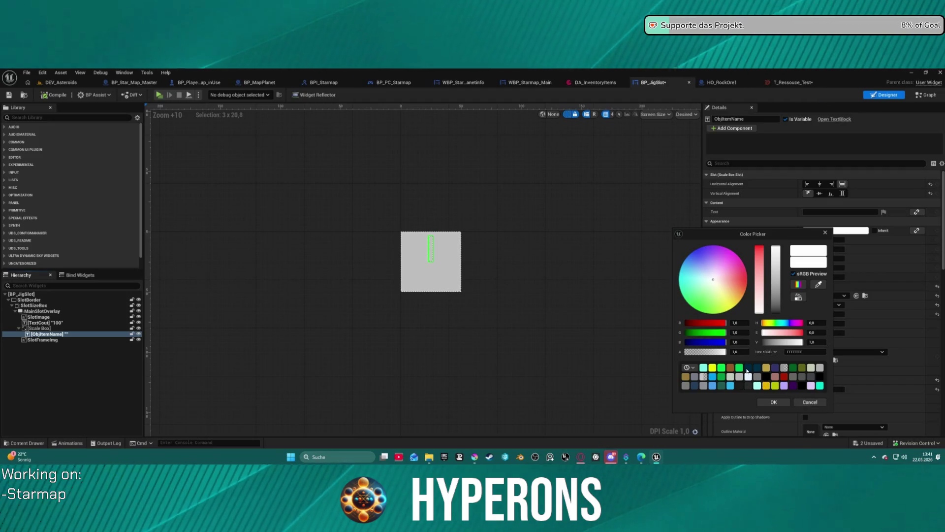
mouse_move(747, 371)
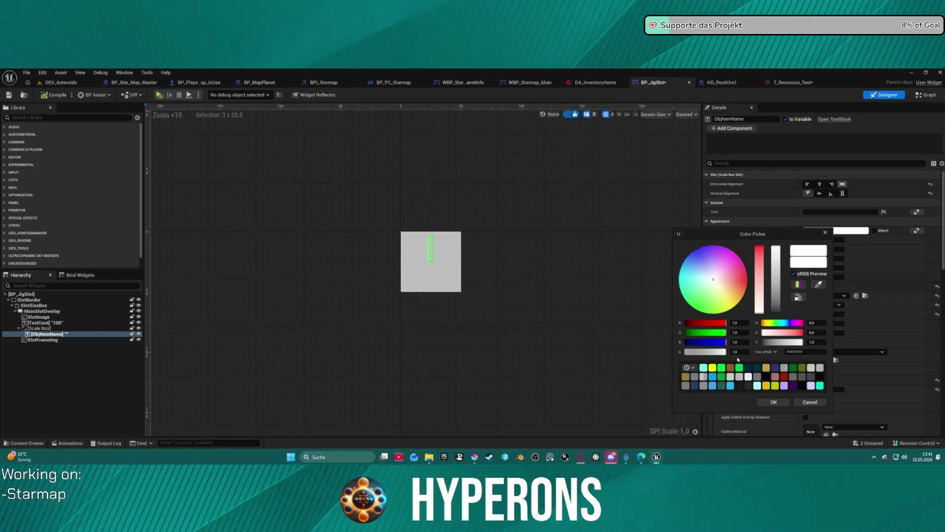
mouse_move(712, 367)
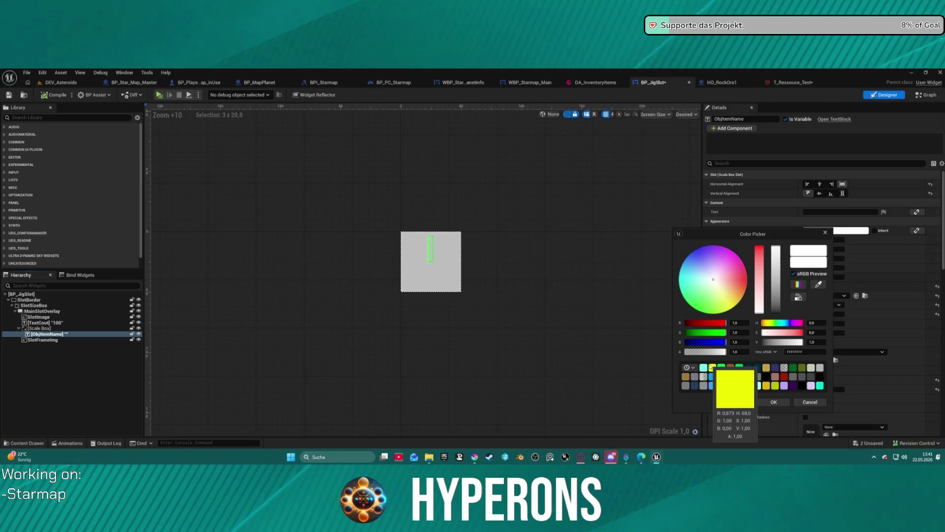
- From the DEV_Asteroids tab, load Map_Lobby0 via Recent Levels and dismiss the map check Message Log
left_click(56, 84)
left_click(26, 73)
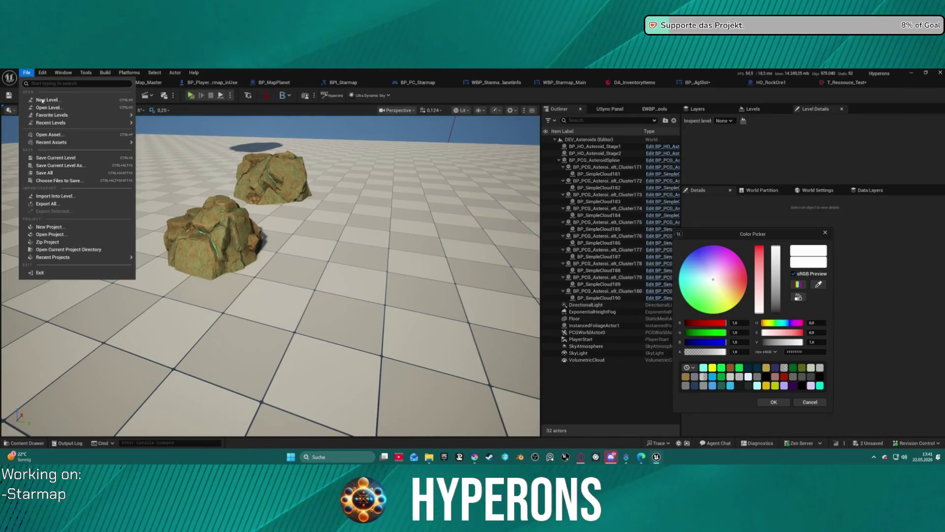
mouse_move(72, 123)
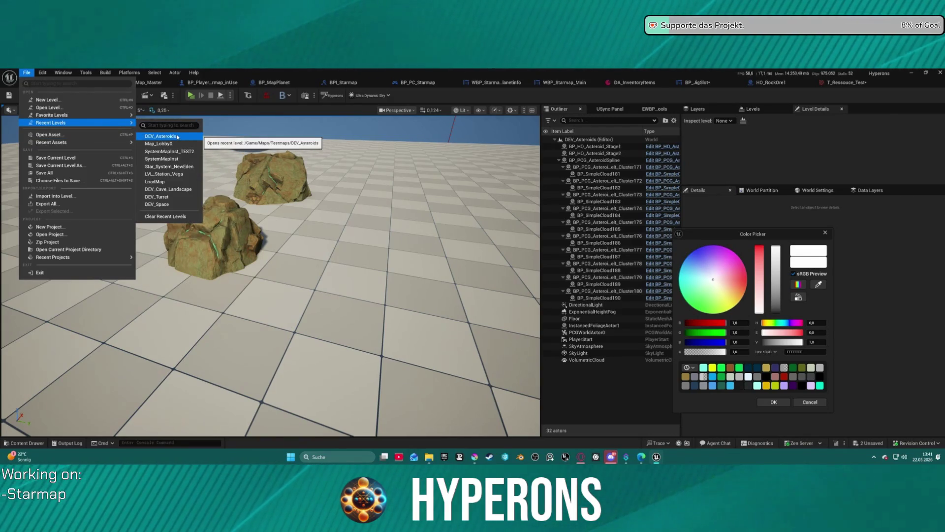
left_click(178, 137)
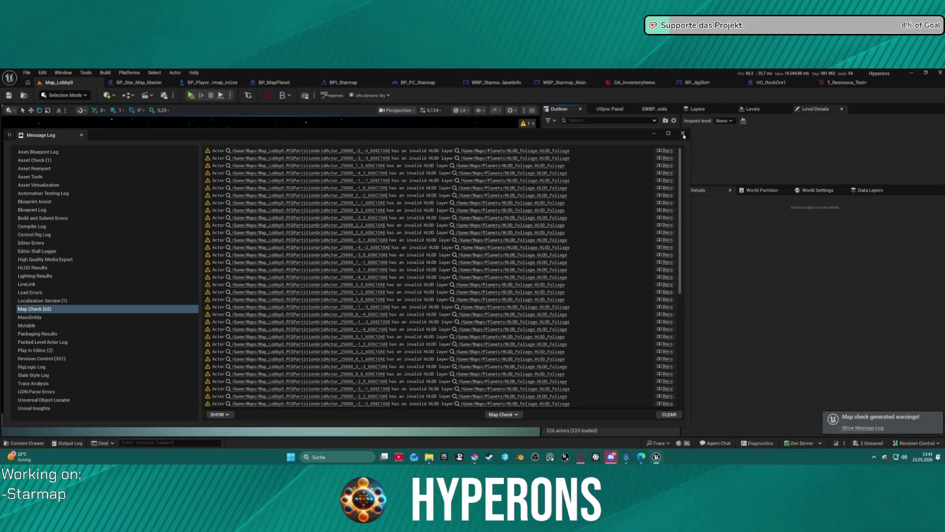
mouse_move(264, 132)
left_mouse_down()
mouse_move(358, 163)
mouse_move(225, 110)
left_mouse_up()
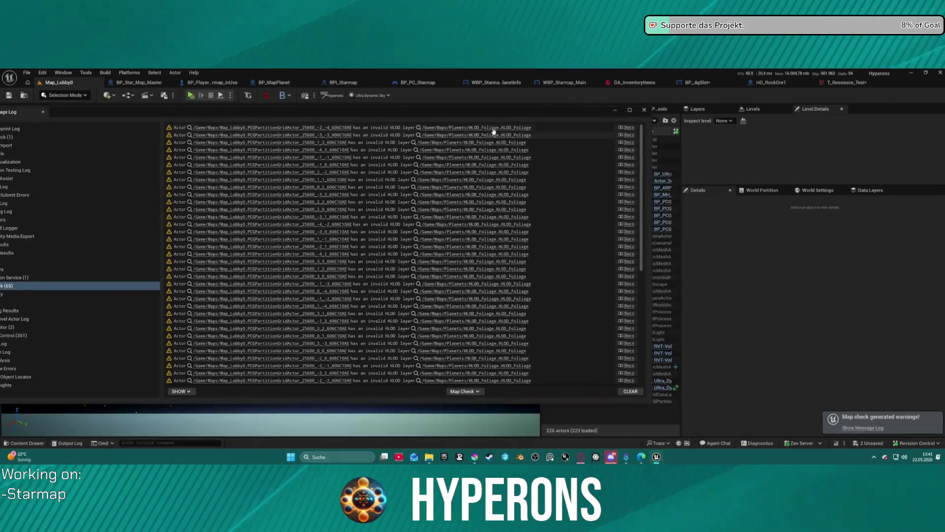
left_click(646, 110)
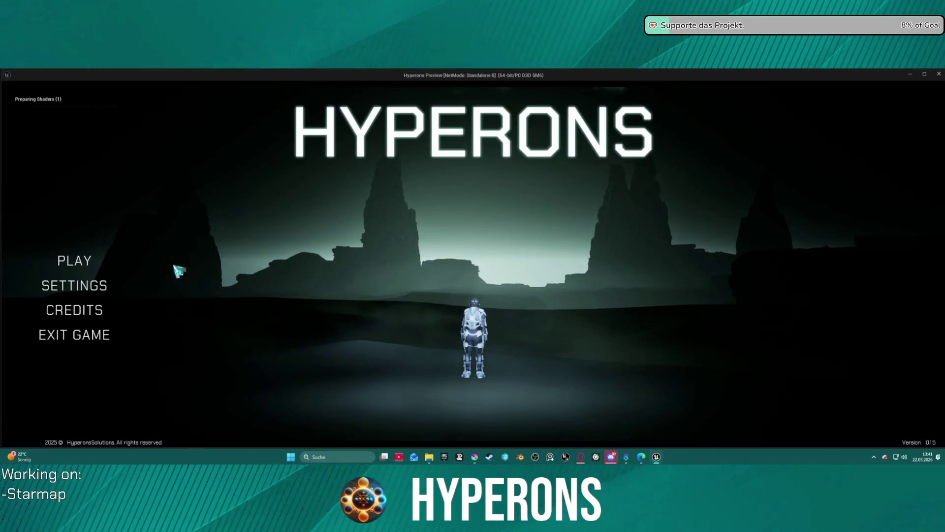
- Start the game with the Mining character and open the starmap
left_click(73, 260)
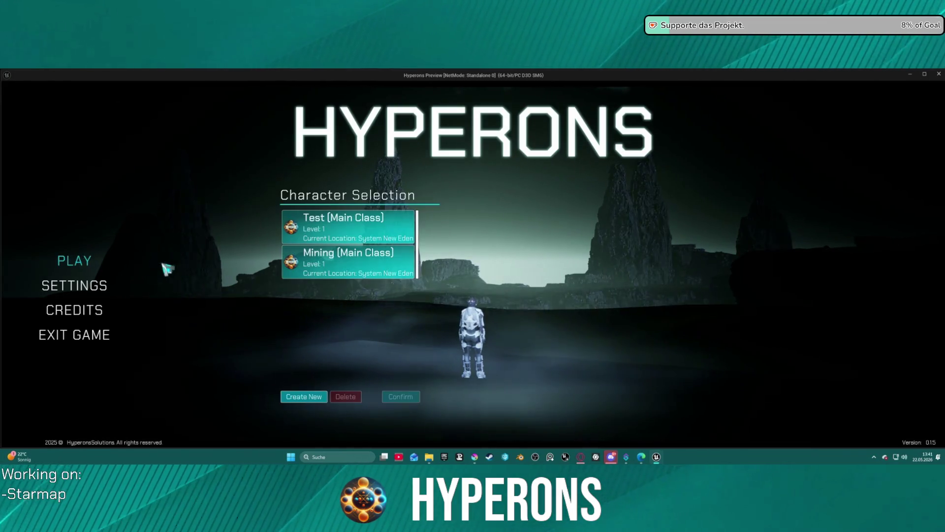
left_click(341, 278)
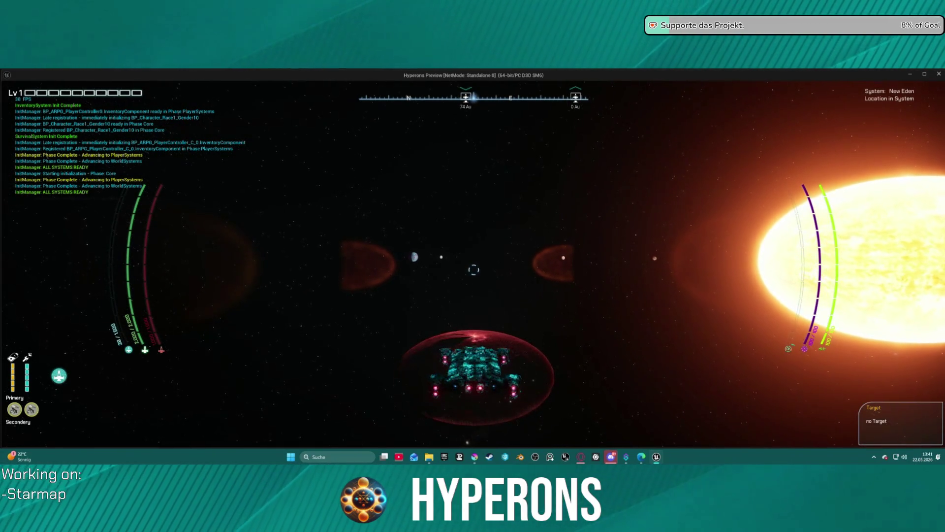
key("m")
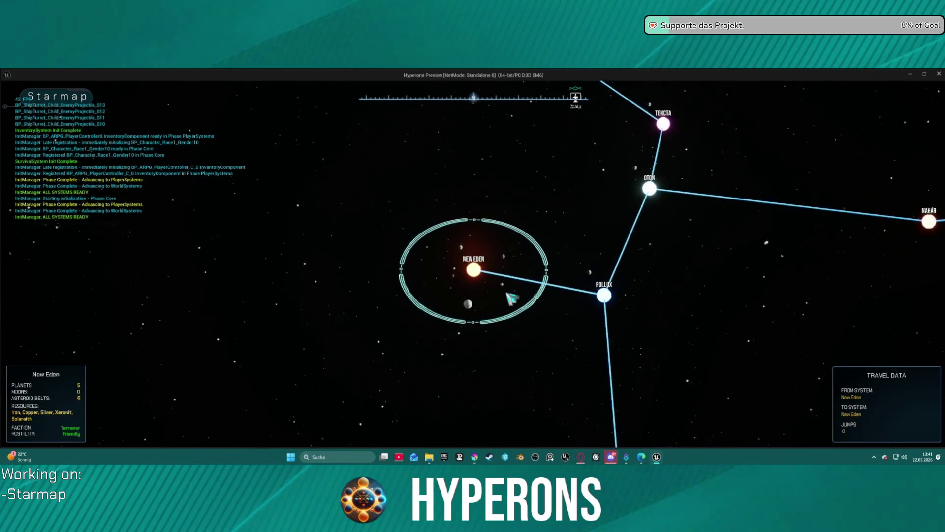
scroll(512, 298, "up", 5)
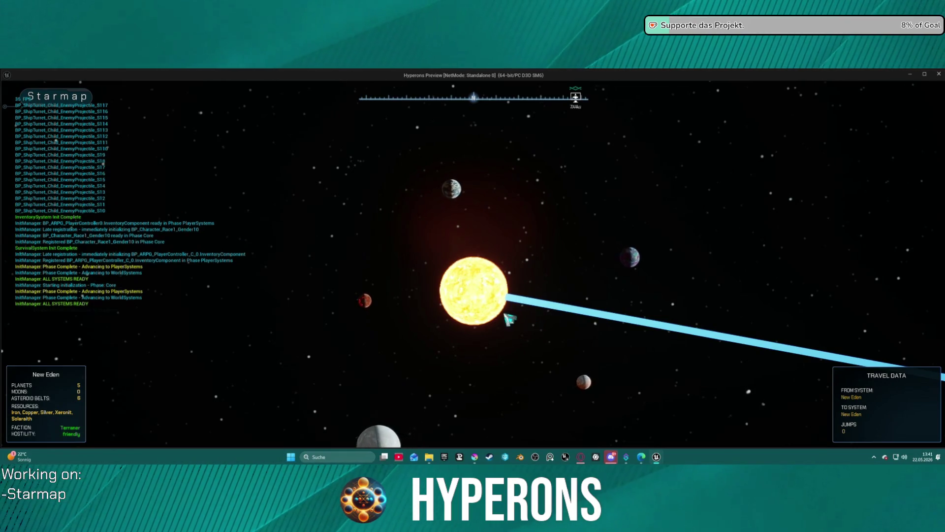
scroll(509, 319, "down", 5)
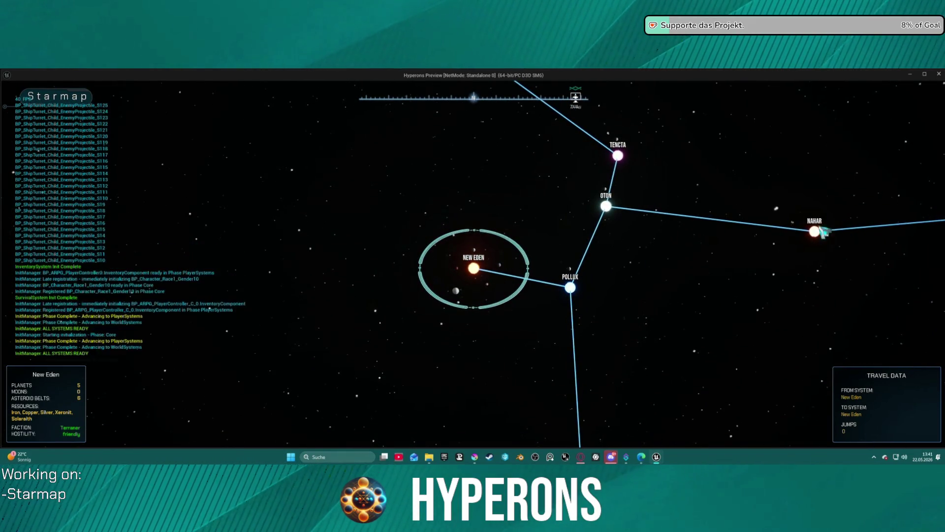
- Set Nahar as the starmap travel destination
left_click(818, 239)
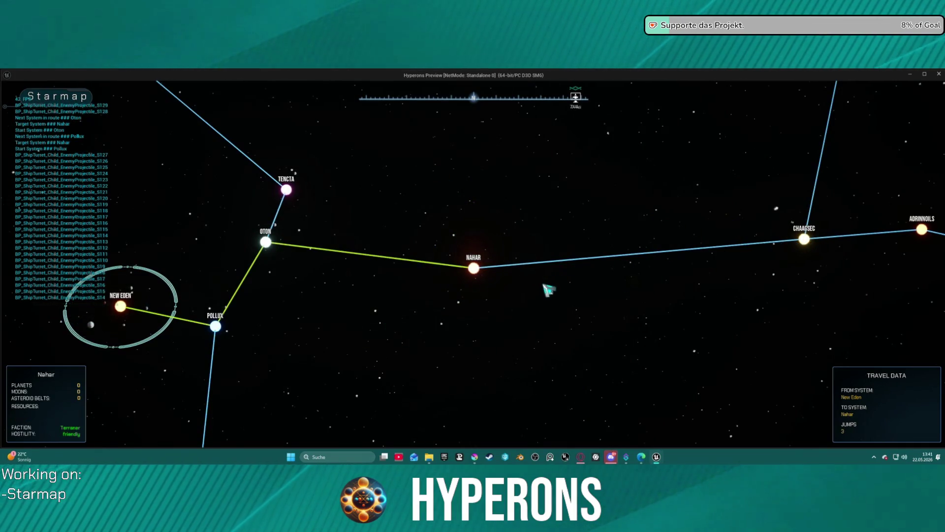
scroll(502, 289, "down", 3)
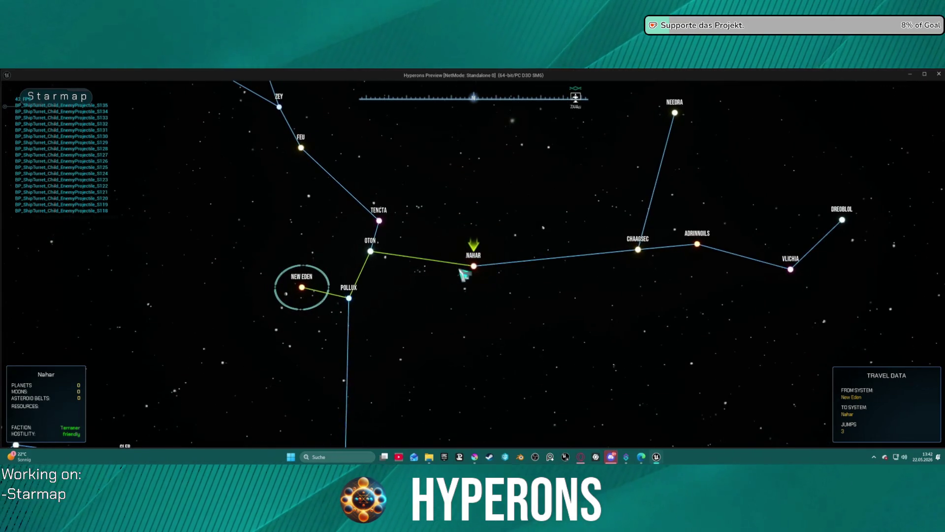
scroll(288, 293, "up", 2)
scroll(290, 295, "up", 5)
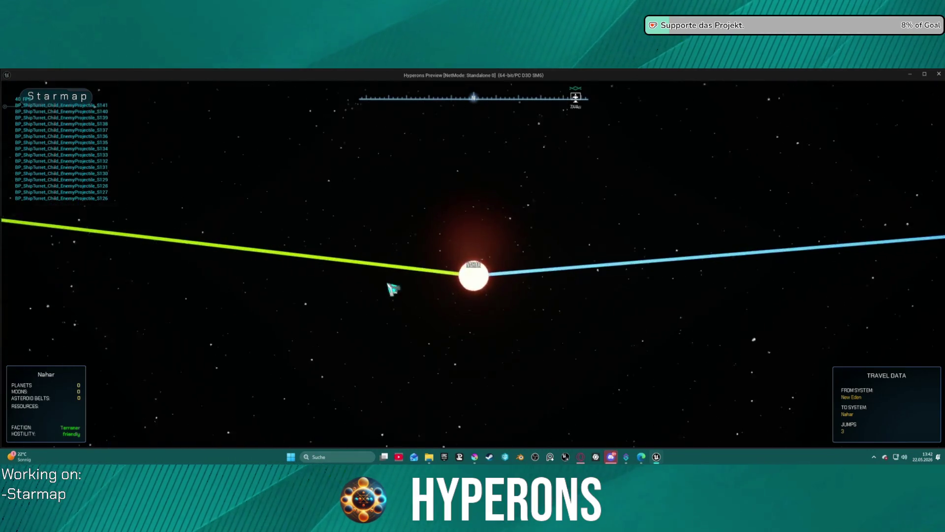
scroll(355, 285, "down", 6)
- Re-centre the starmap on New Eden, three jumps from Nahar
left_click(311, 294)
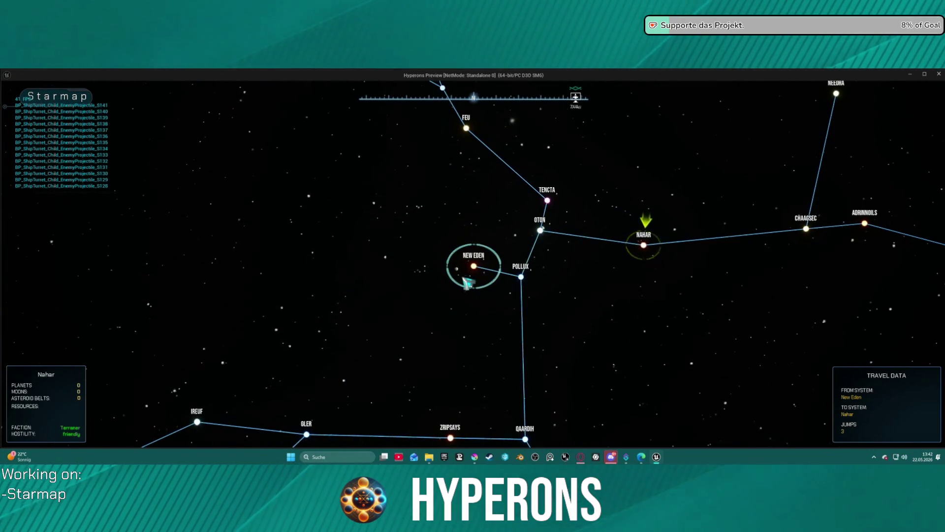
scroll(480, 270, "up", 2)
scroll(478, 270, "up", 4)
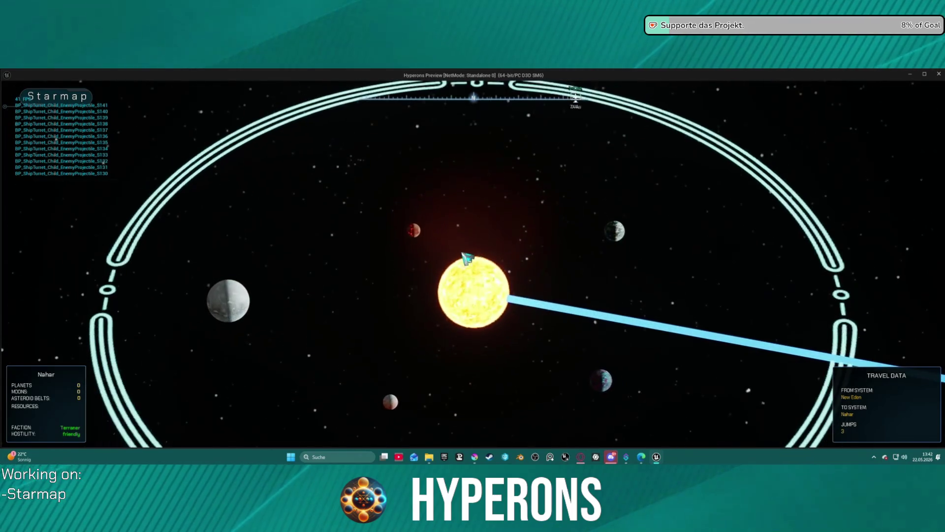
scroll(466, 258, "down", 2)
mouse_move(236, 290)
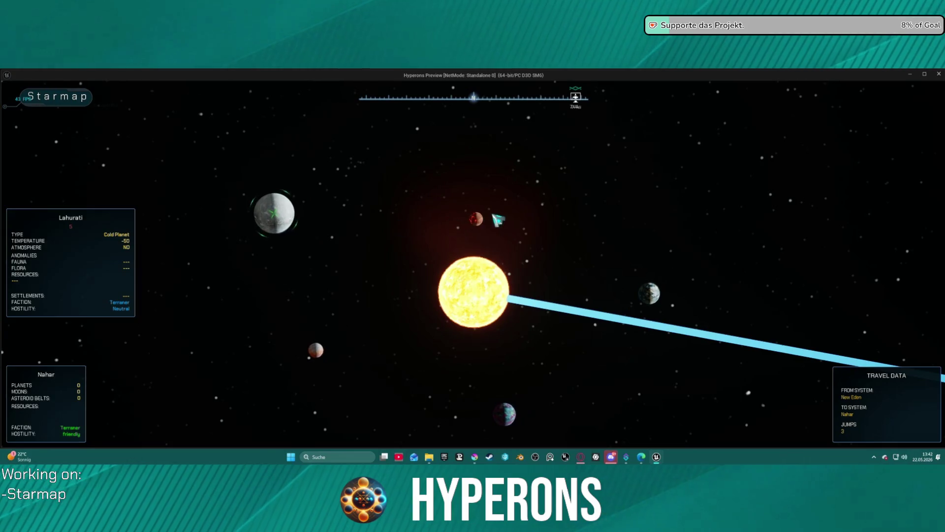
- Select the planet Castalia and make New Eden the travel destination
left_click(488, 222)
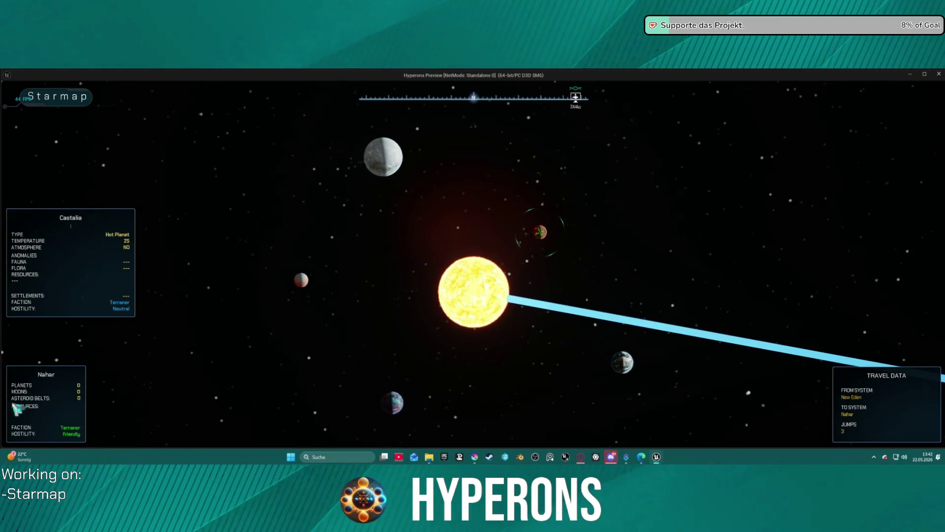
left_click(59, 416)
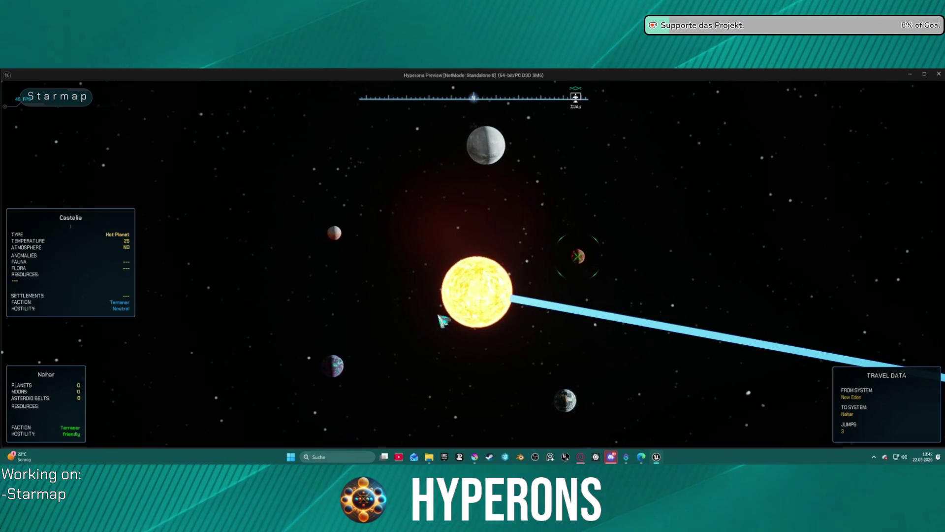
left_click(488, 299)
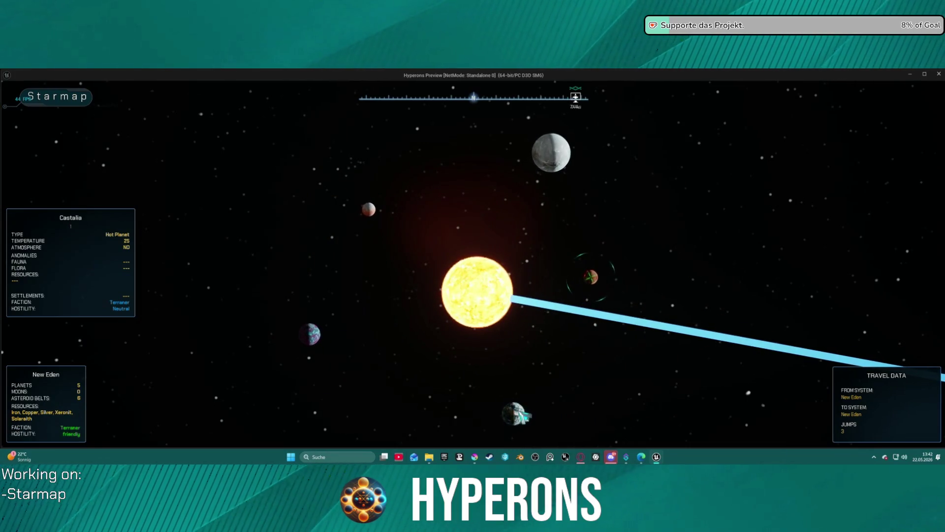
left_click(490, 417)
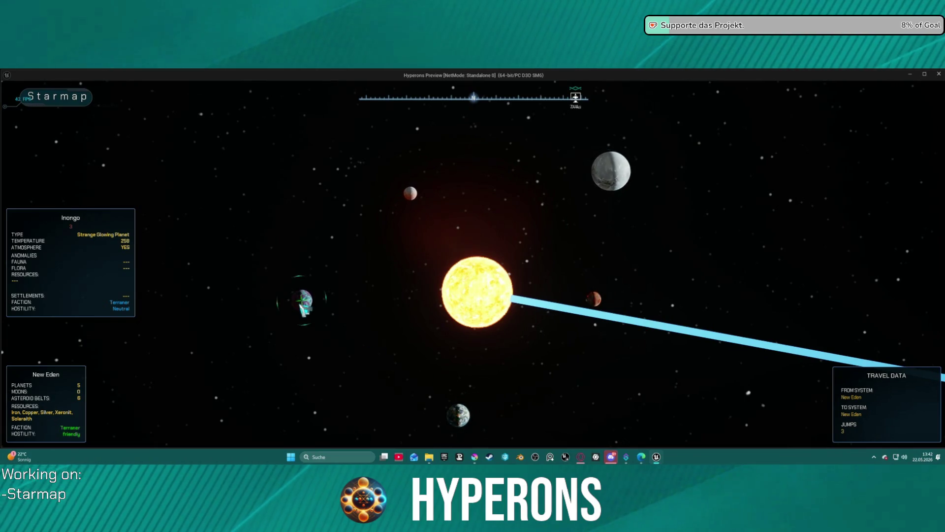
- Inspect the planets Babek and Lahurati, zoom the starmap out, and stop the preview
left_click(435, 191)
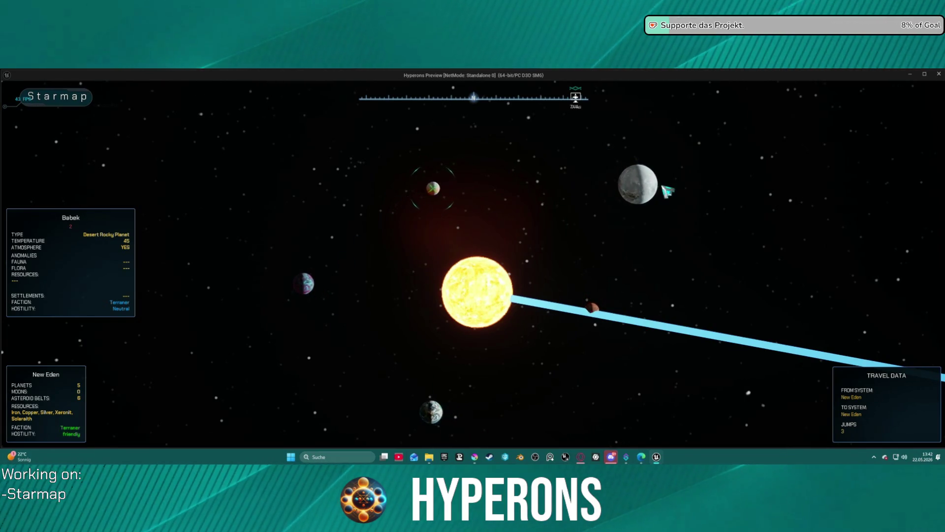
left_click(647, 187)
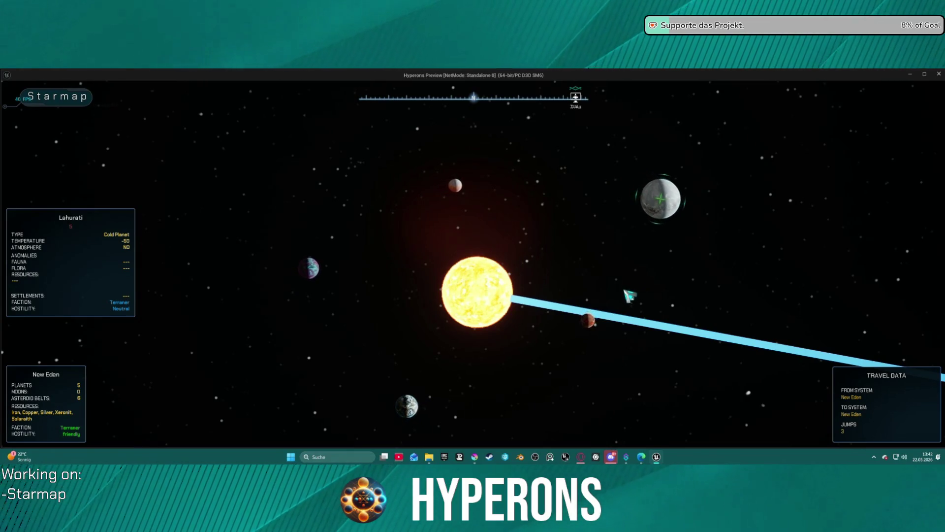
scroll(636, 280, "down", 2)
scroll(635, 279, "down", 3)
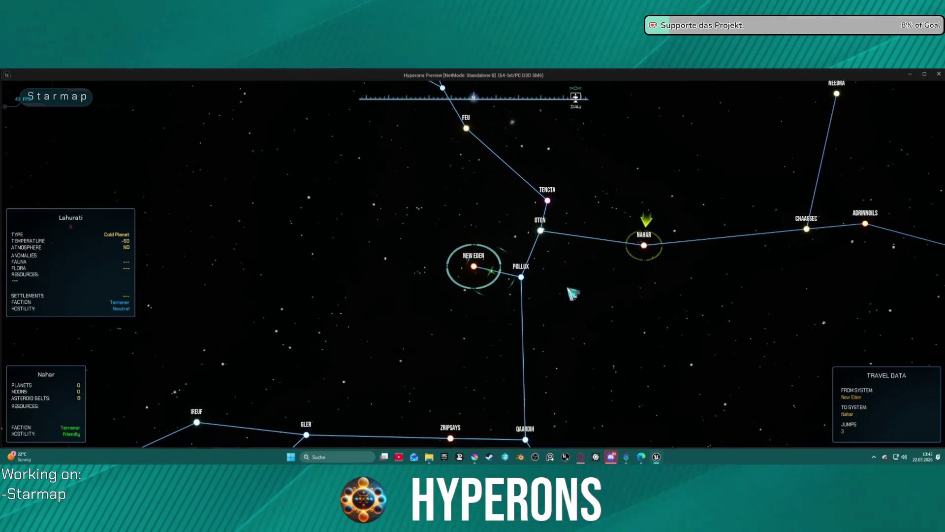
scroll(574, 284, "up", 2)
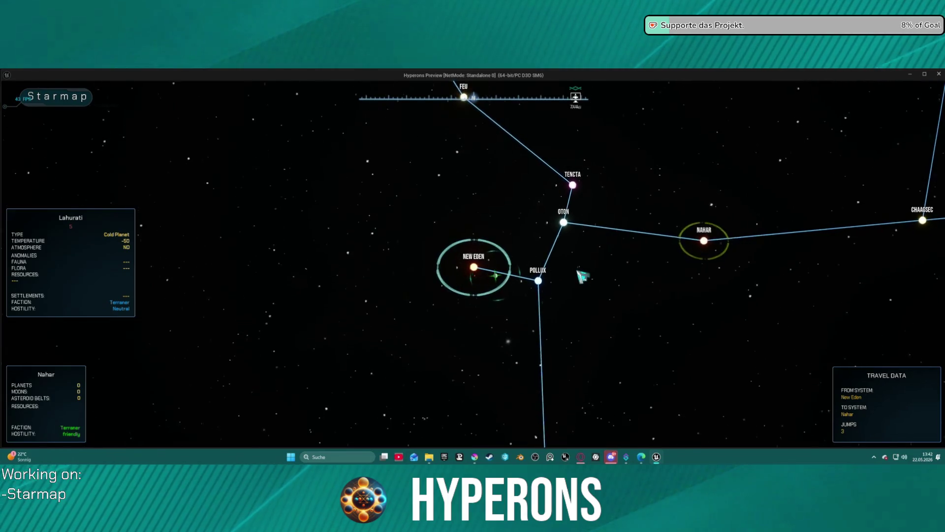
scroll(582, 276, "down", 2)
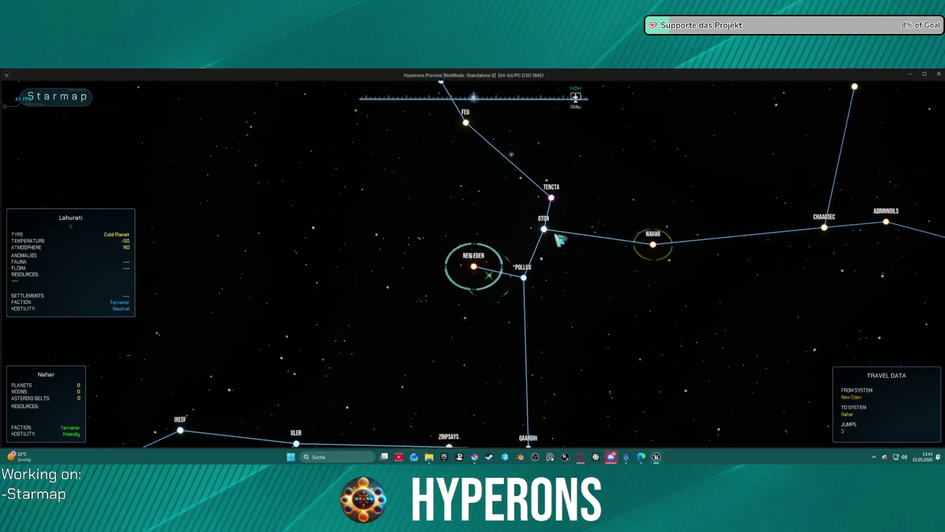
scroll(562, 236, "up", 3)
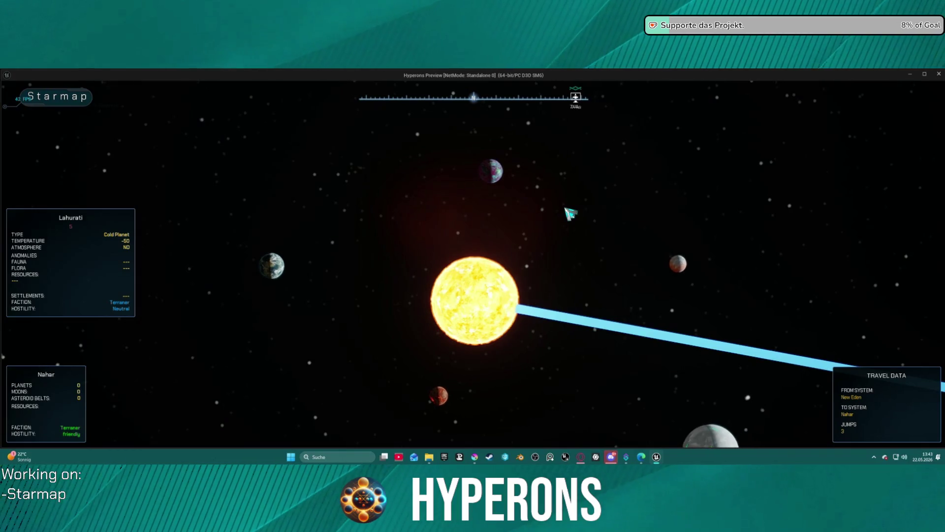
scroll(570, 214, "down", 2)
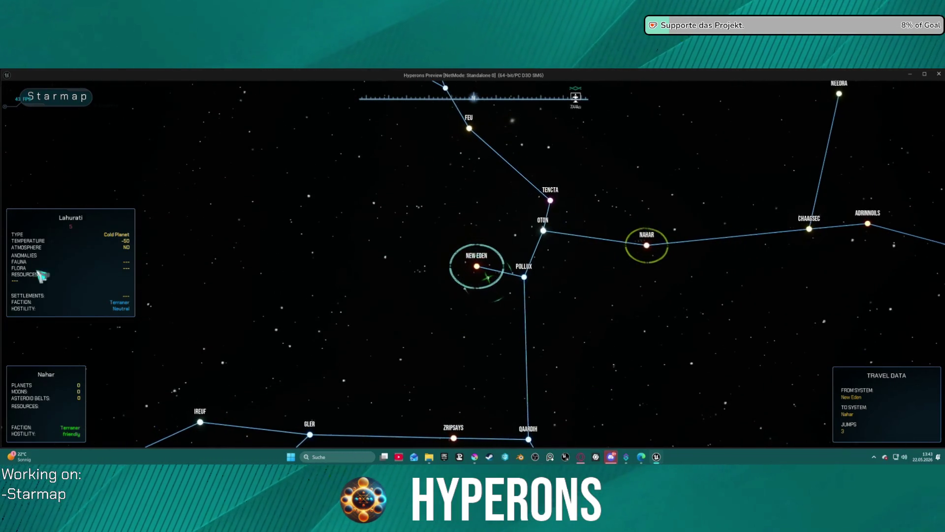
key("Escape")
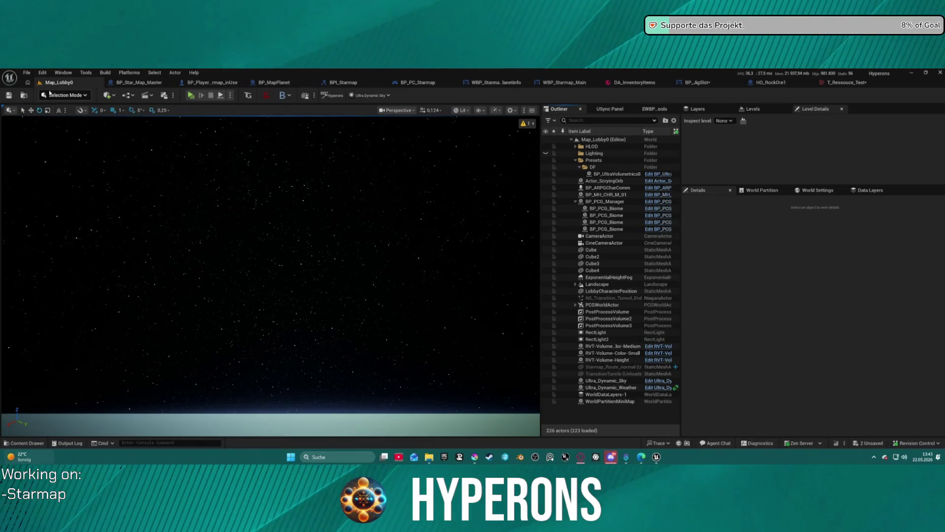
- Load DEV_Asteroids from Recent Levels, then switch to the Fe icon file in Krita
left_click(28, 73)
mouse_move(115, 124)
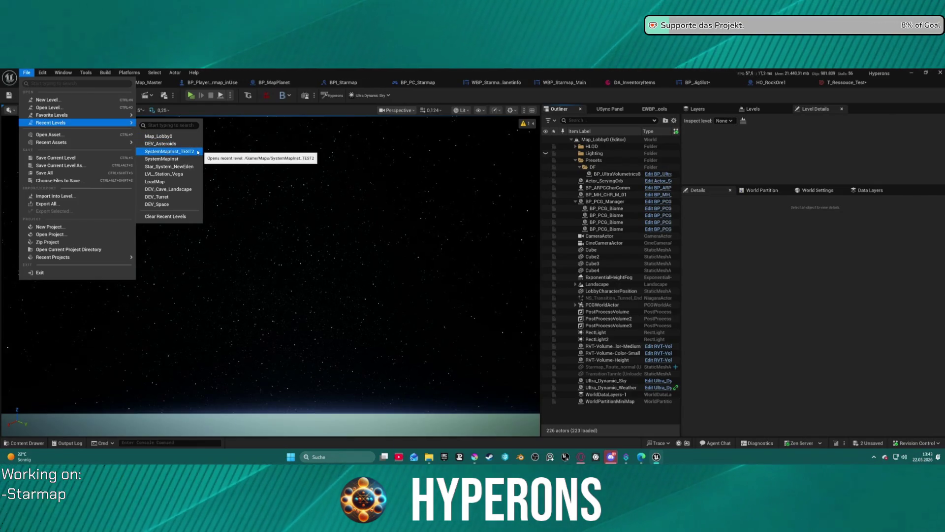
left_click(178, 145)
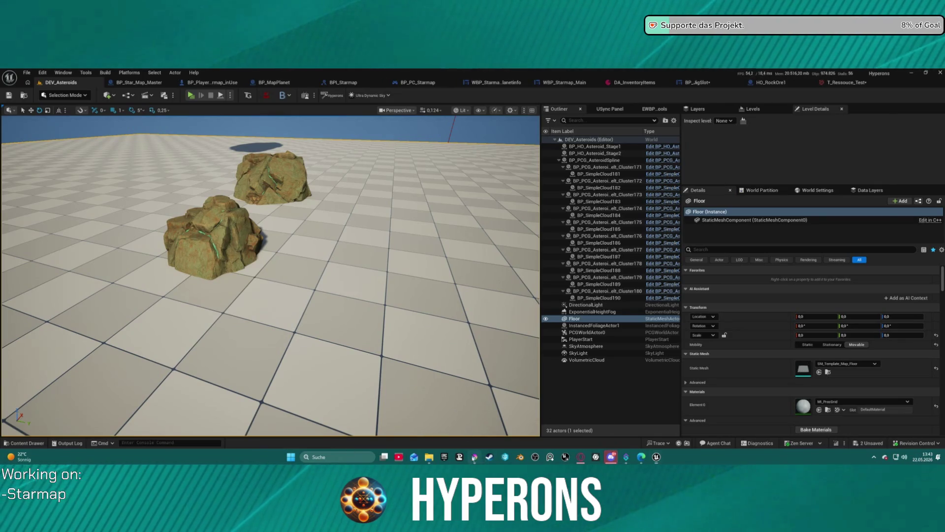
key("alt+Tab")
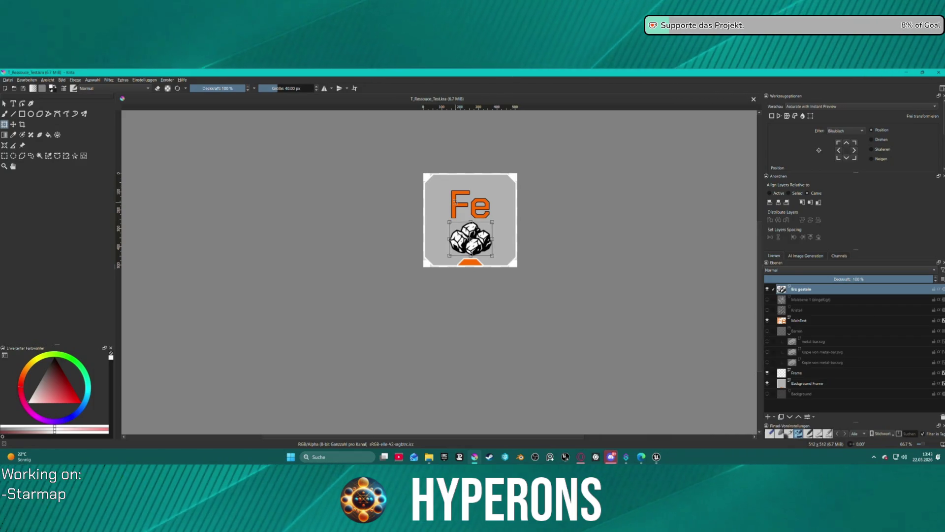
- Nudge the Fe text on the MainText layer, undo the tilt, and set X to 242 px
left_click(798, 323)
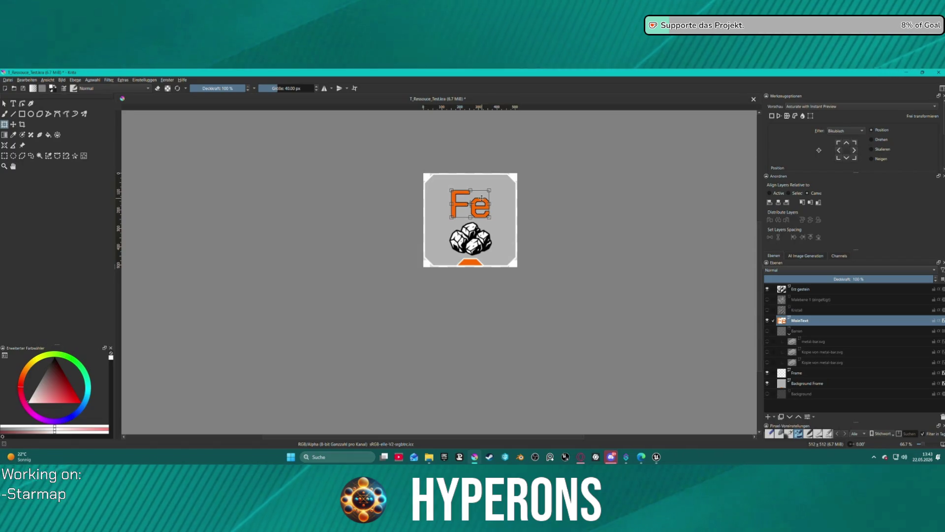
left_click_drag(482, 198, 482, 198)
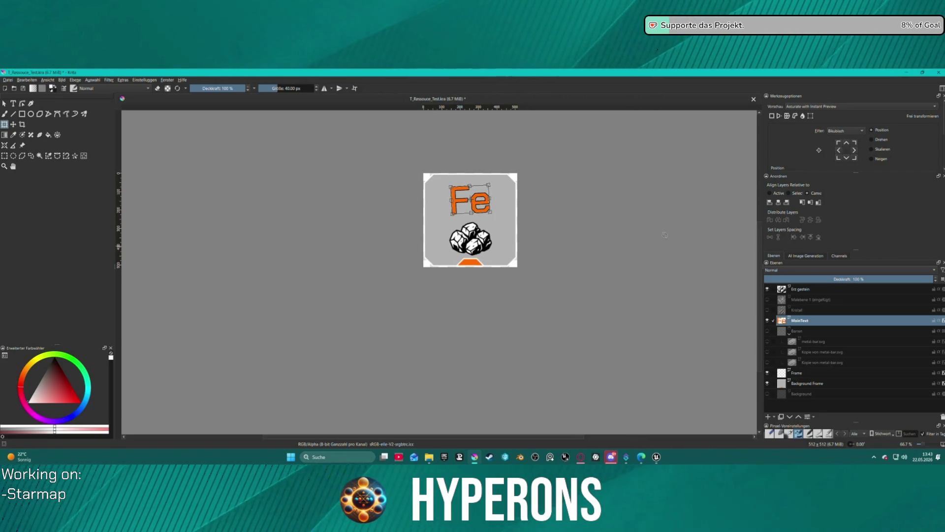
key("ctrl+z")
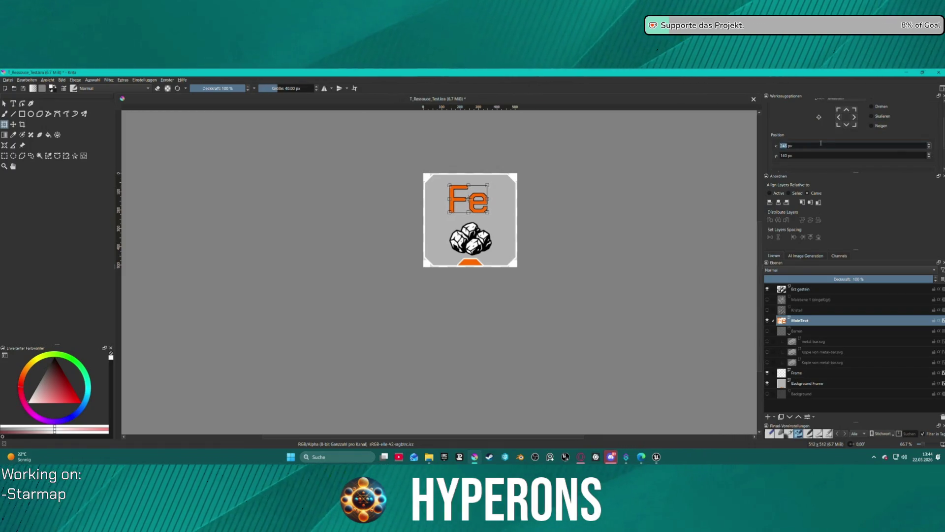
scroll(776, 144, "down", 3)
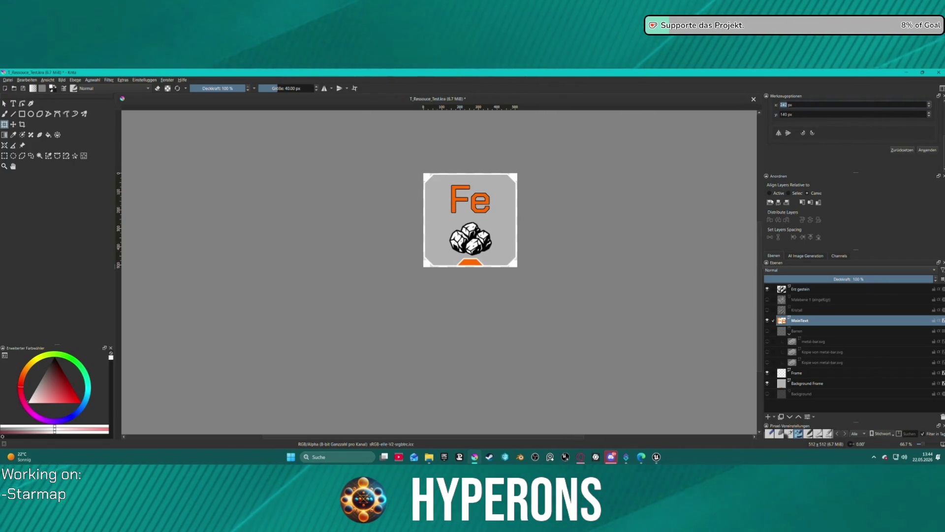
key("Return")
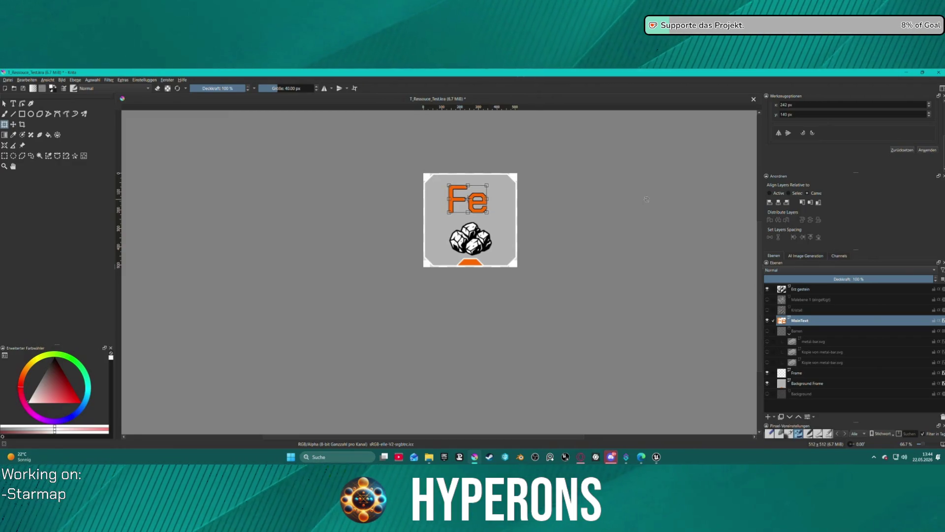
- Centre the Fe text horizontally on the icon with the Move tool
left_click(13, 124)
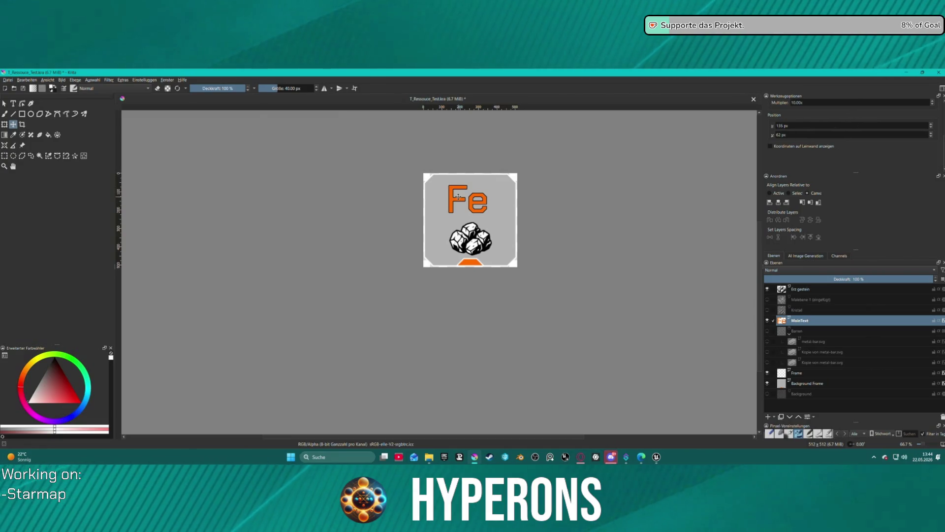
left_click(779, 202)
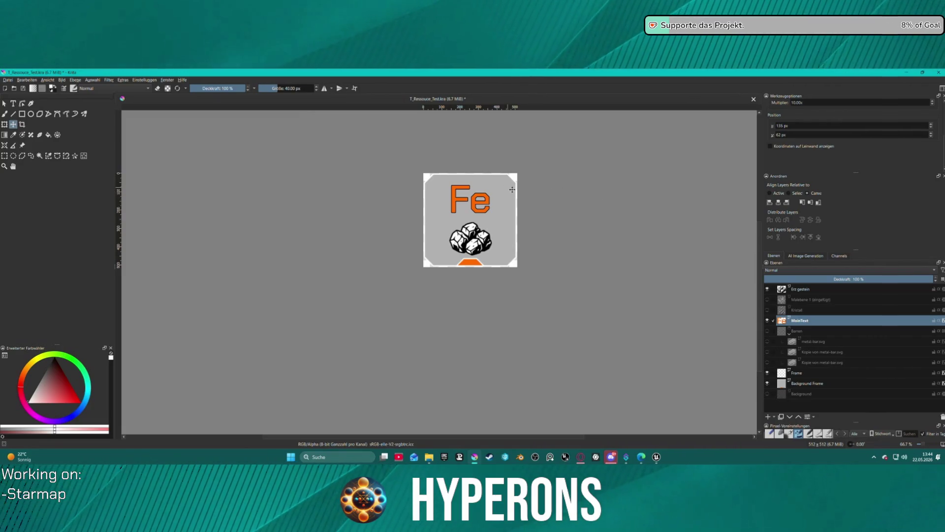
scroll(566, 211, "up", 3)
scroll(530, 193, "down", 4)
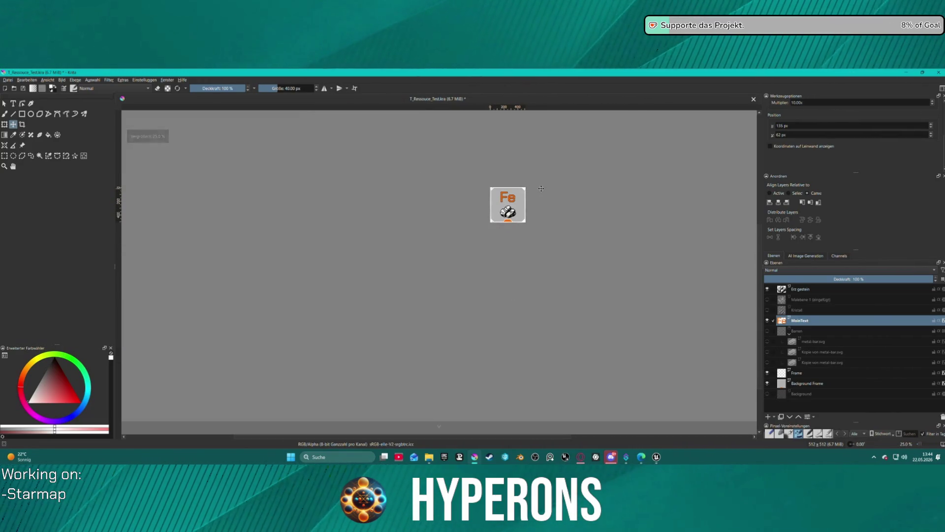
scroll(537, 195, "up", 3)
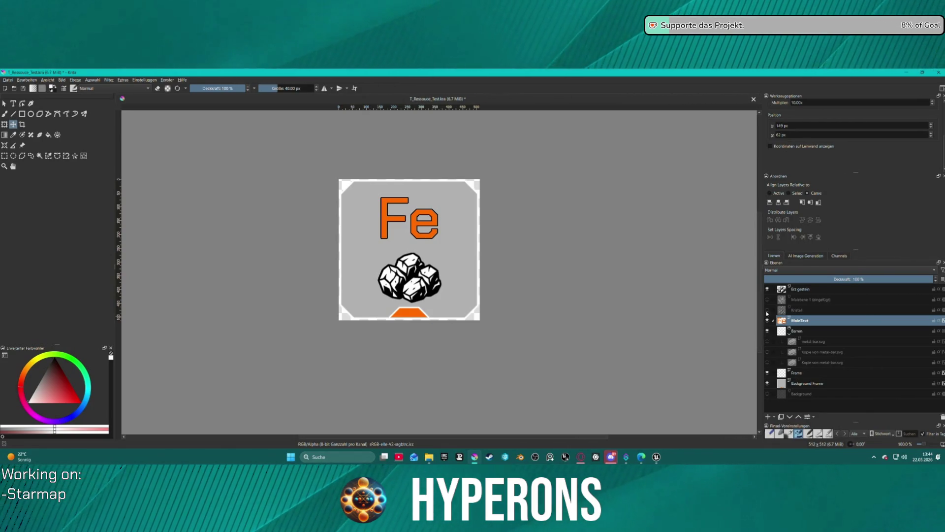
- Hide Erz gestein, move Barren above MainText, hide metal bar and Kristall, and show Malebene 1
left_click(768, 289)
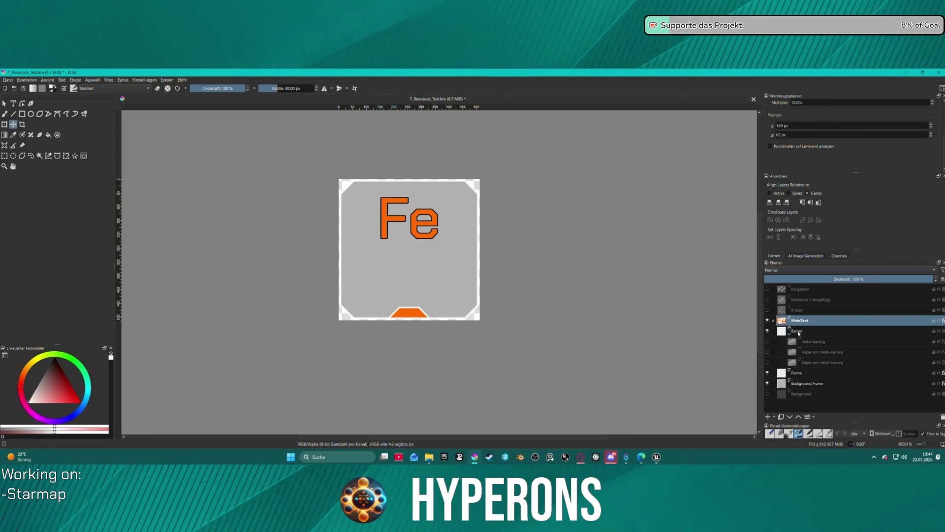
left_click_drag(798, 332, 816, 316)
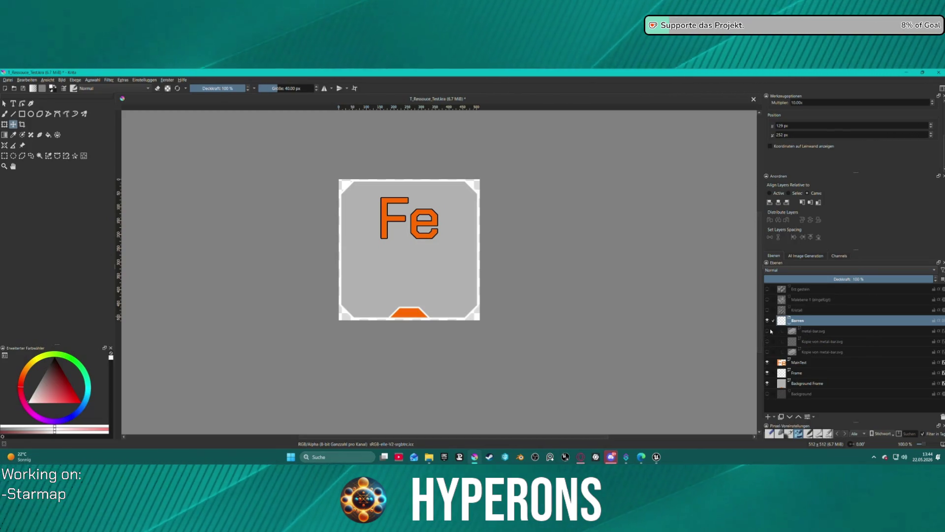
left_click(771, 332)
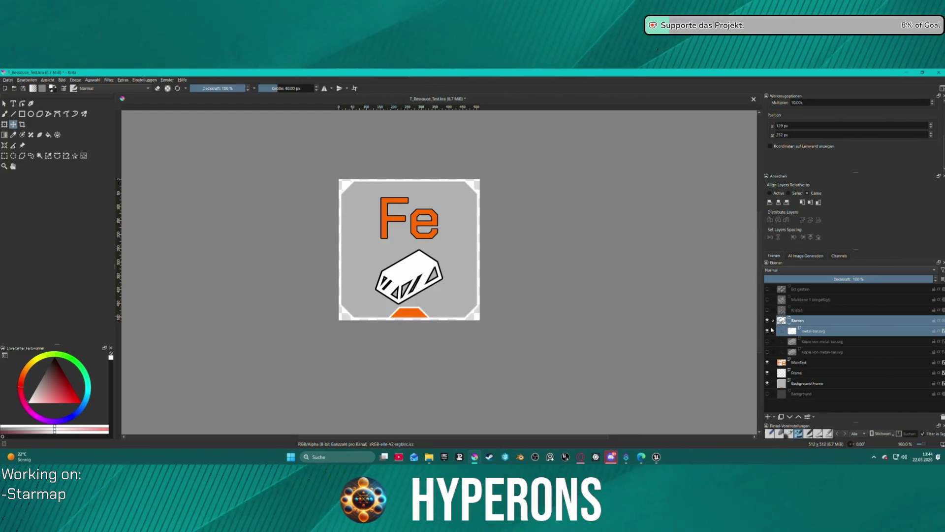
left_click(769, 321)
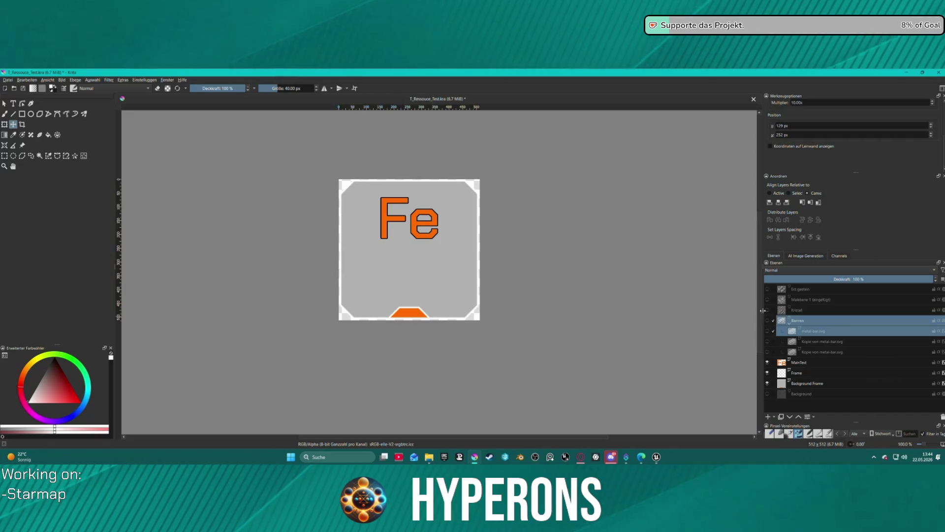
left_click(767, 310)
key("plus")
key("plus")
key("plus")
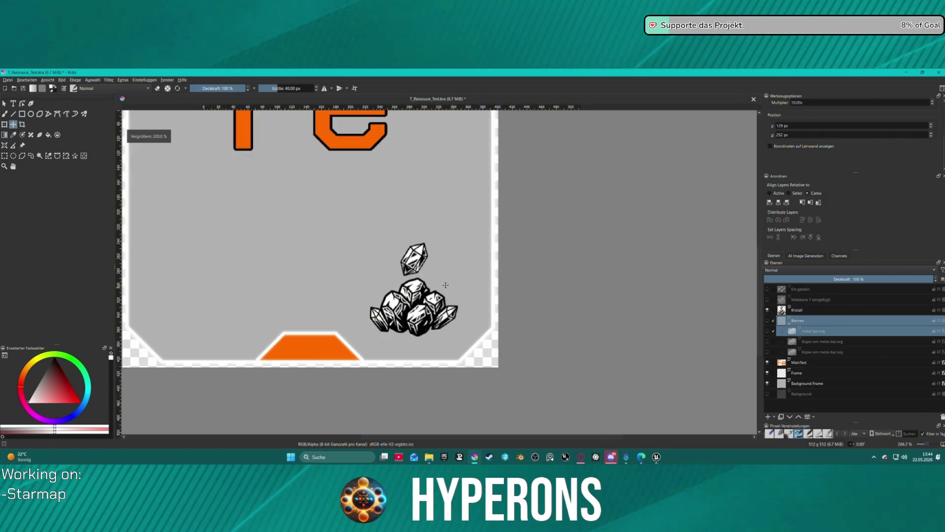
left_click(767, 310)
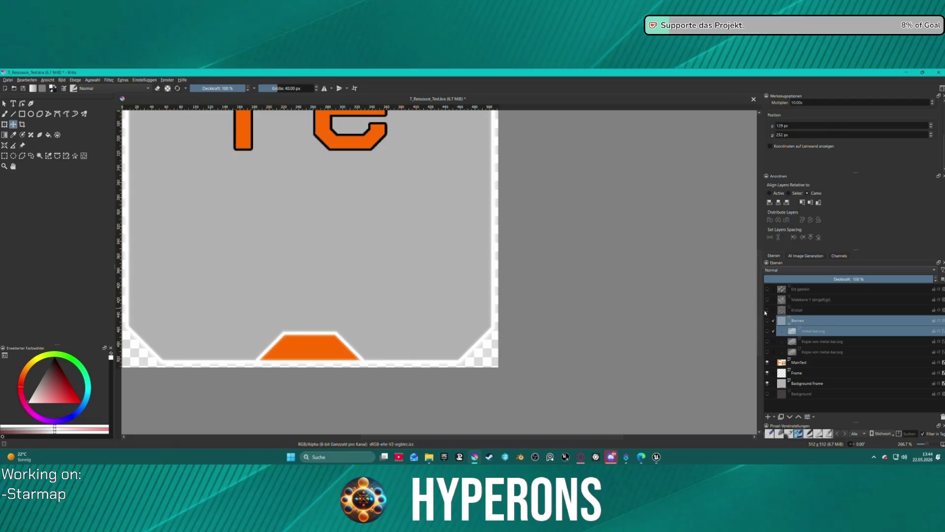
left_click(767, 300)
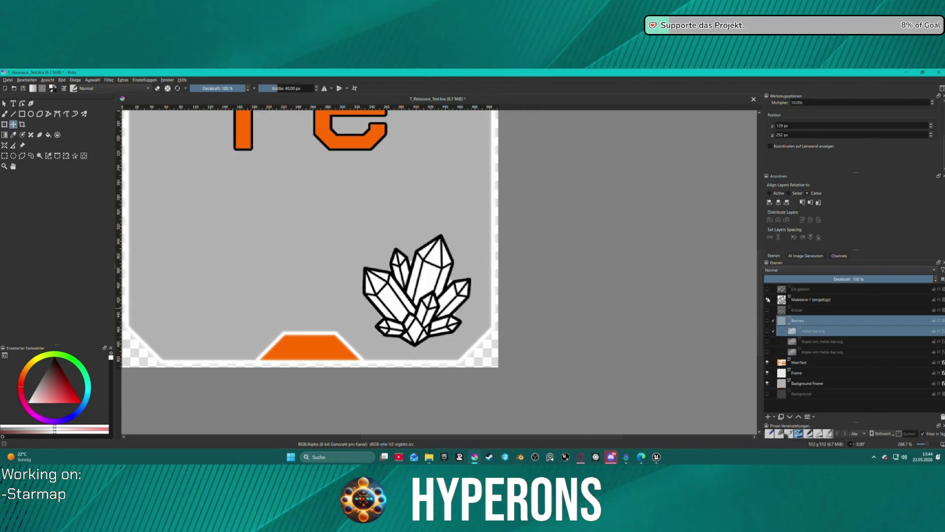
key("minus")
key("minus")
key("minus")
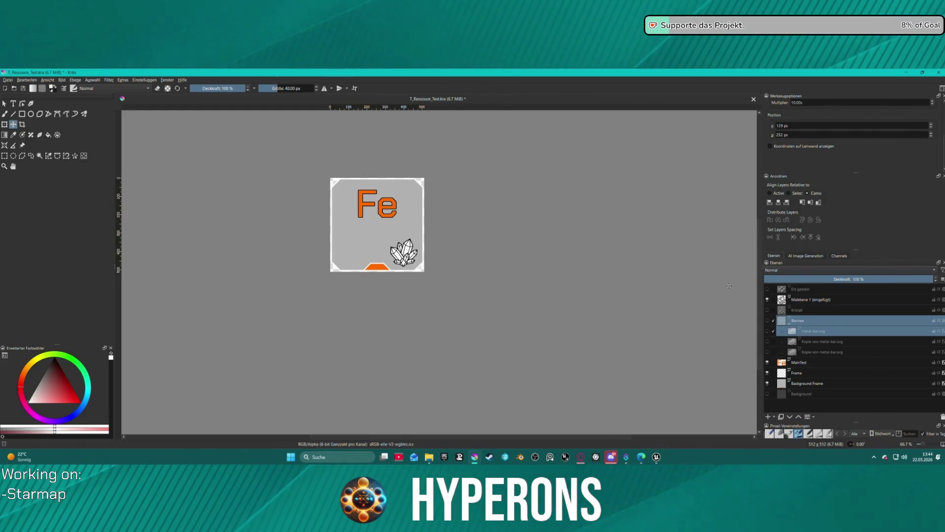
- Try the Malebene 1 crystal at the icon centre, keep it lower right, and return to Unreal
left_click(813, 301)
mouse_move(404, 252)
left_mouse_down()
mouse_move(386, 236)
mouse_move(378, 242)
left_mouse_up()
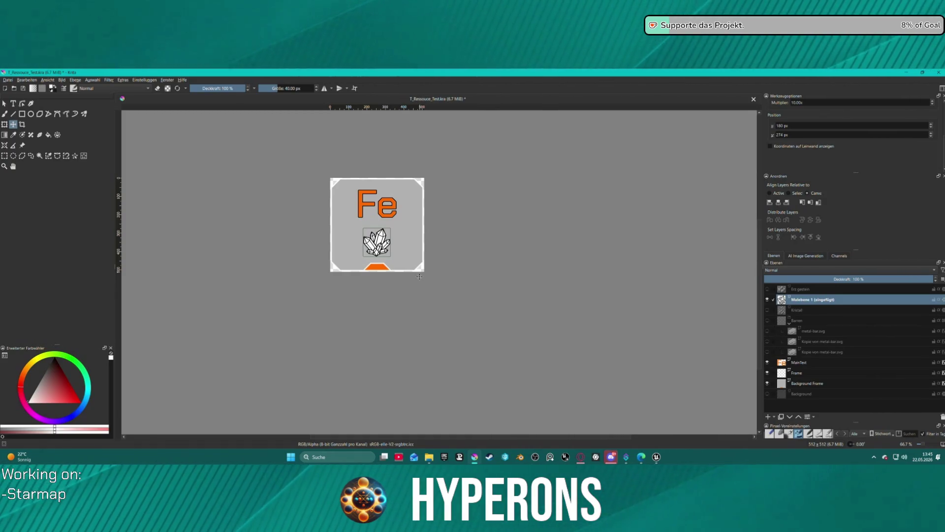
left_click_drag(325, 219, 352, 229)
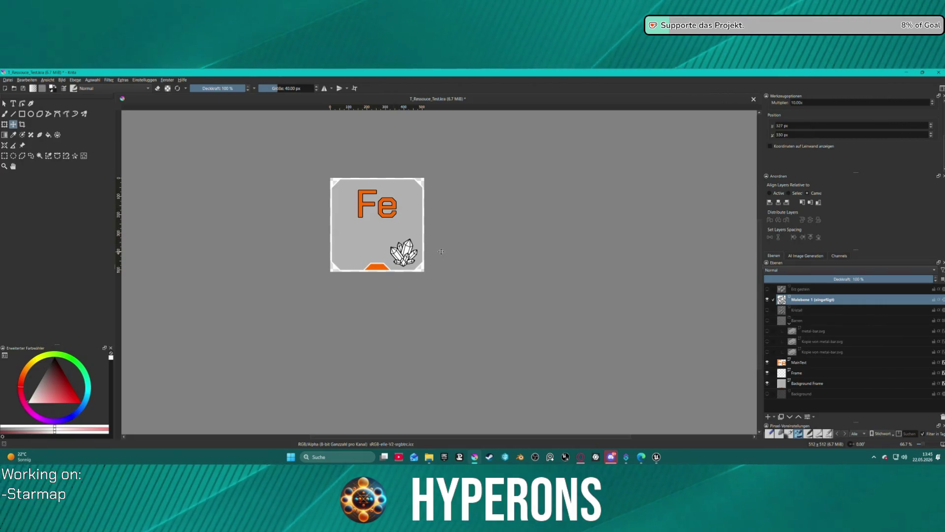
key("h")
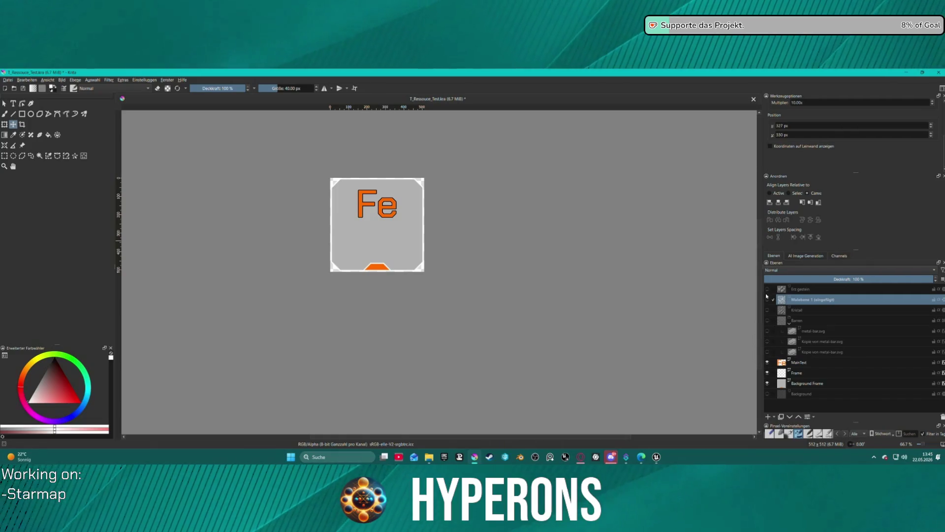
left_click(767, 299)
left_click(656, 457)
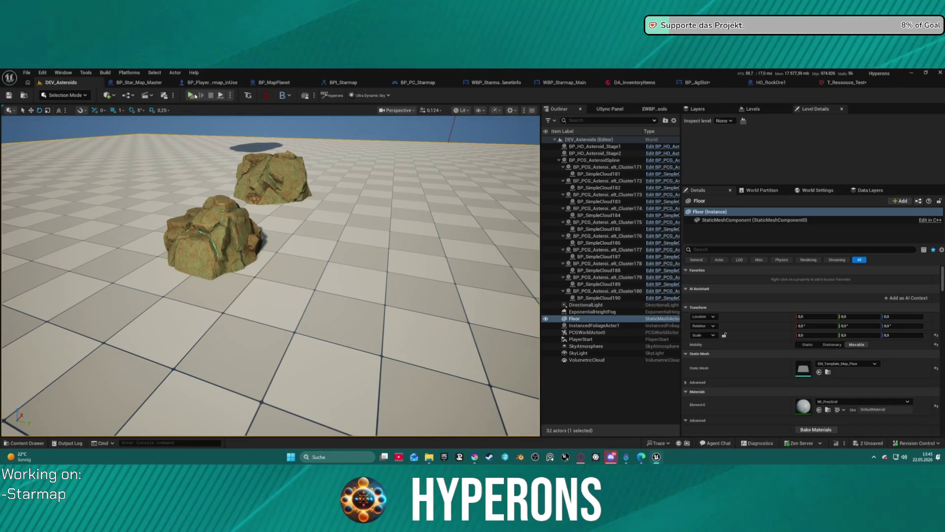
- Reopen Map_Lobby0 from Recent Levels and dismiss the map check warnings log
left_click(26, 72)
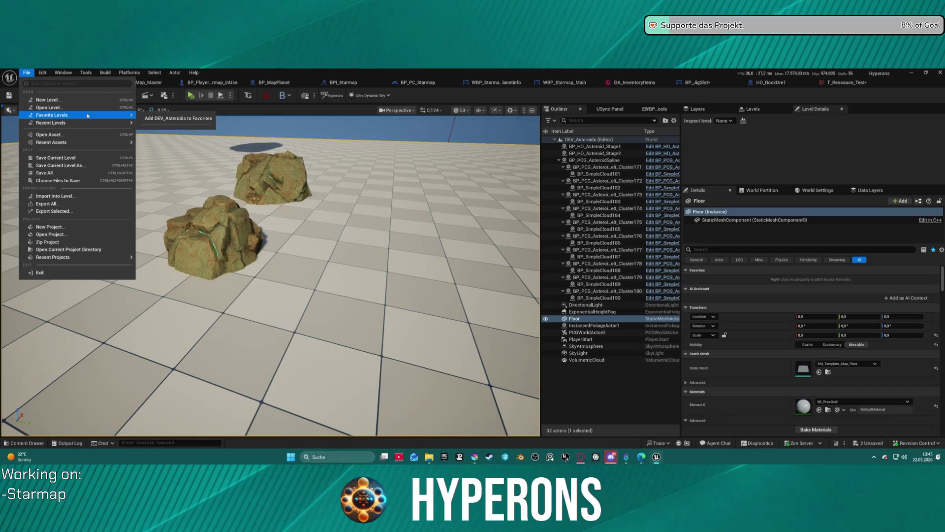
mouse_move(98, 123)
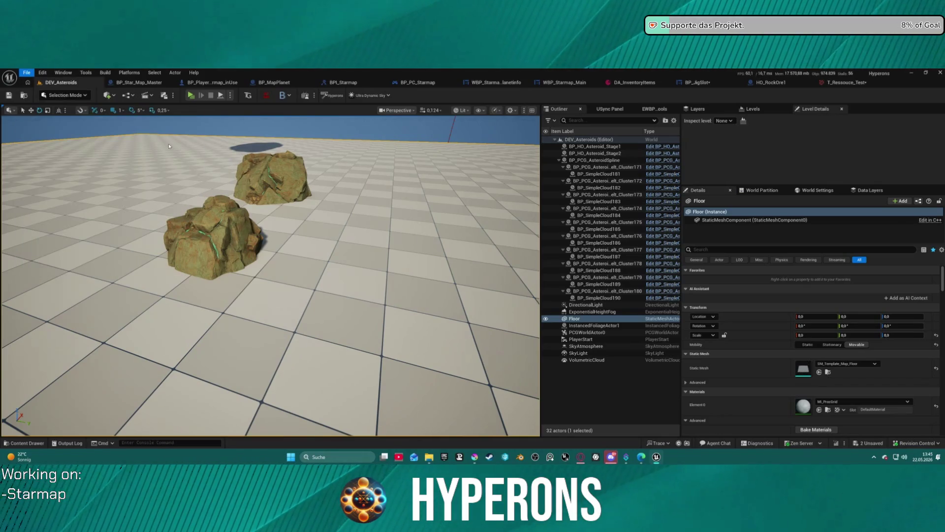
left_click(512, 179)
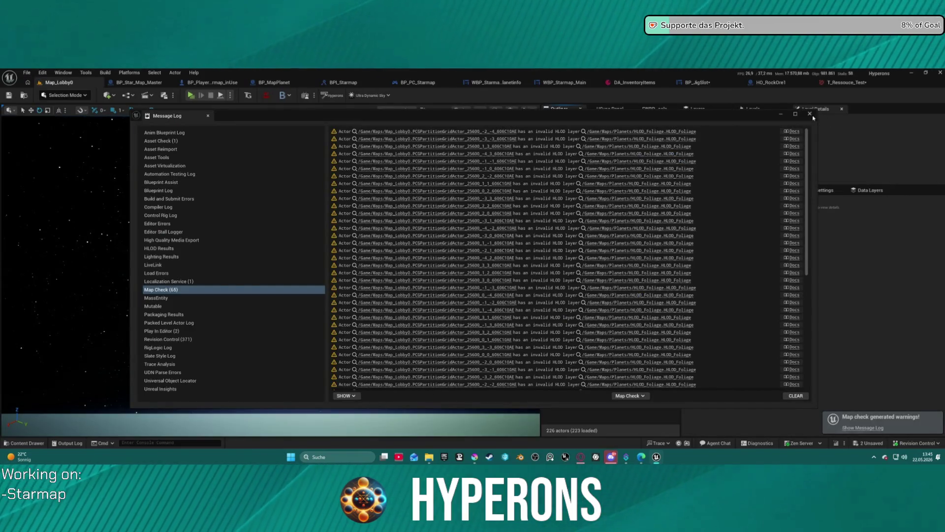
left_click(810, 115)
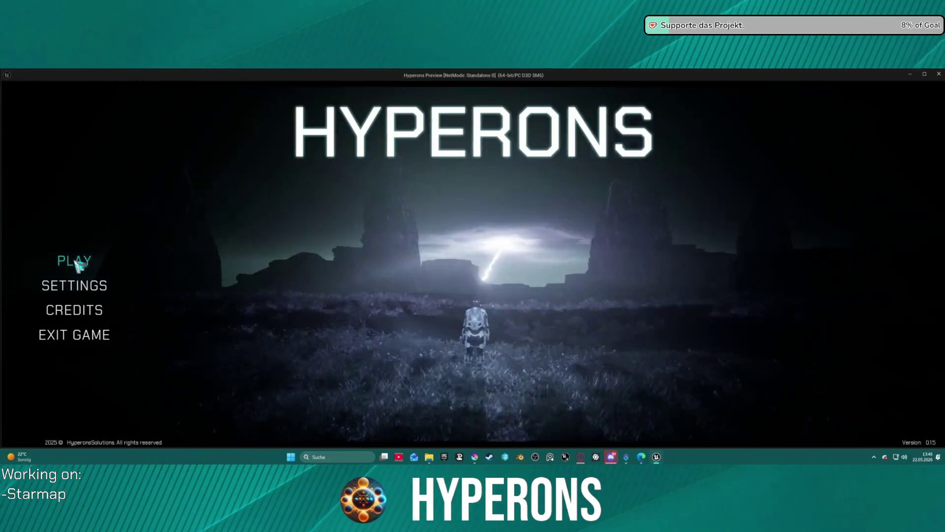
left_click(97, 261)
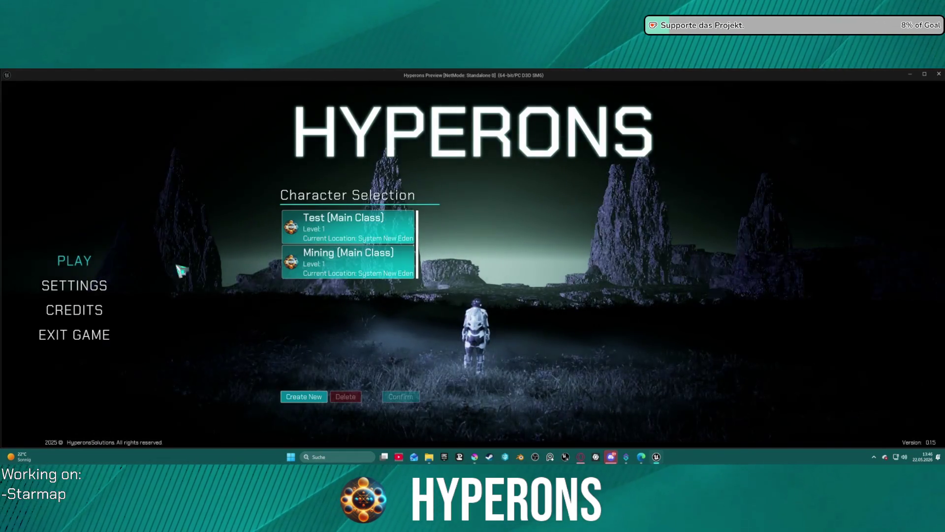
left_click(394, 256)
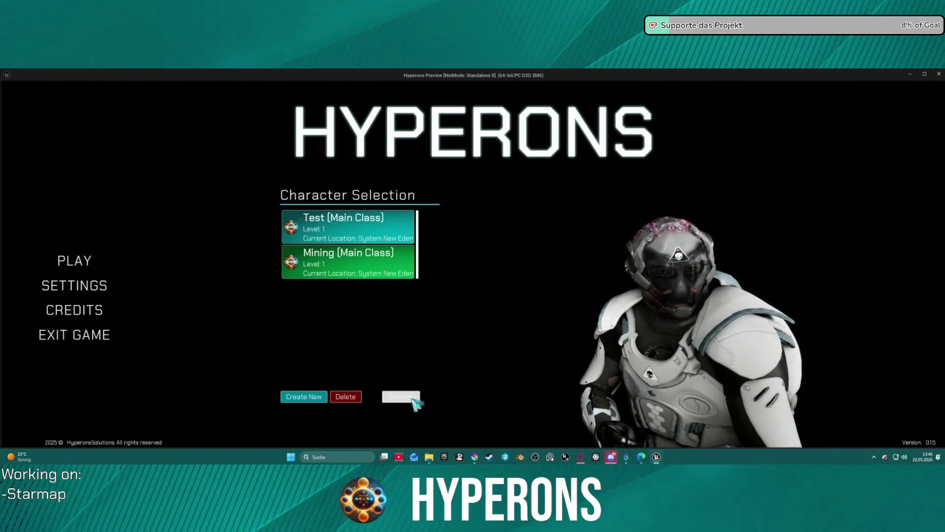
left_click(413, 400)
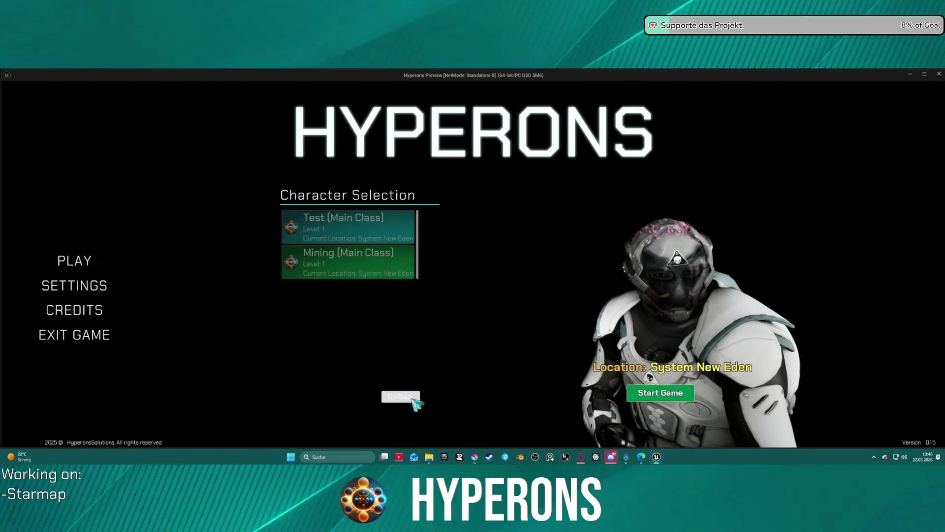
left_click(659, 392)
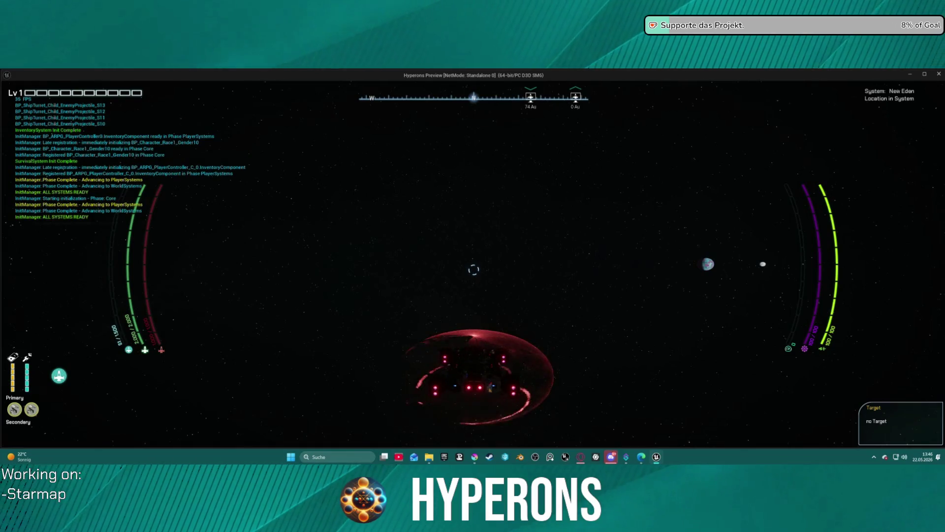
key("Escape")
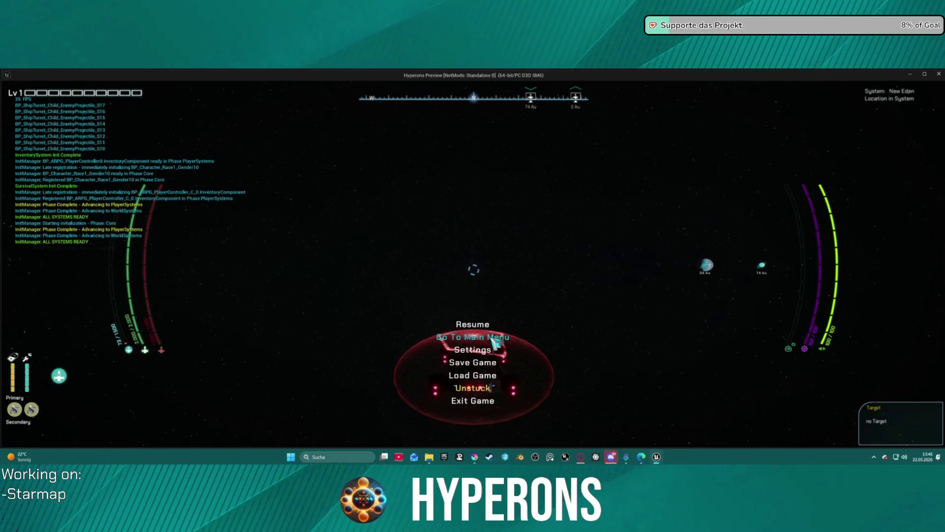
left_click(446, 338)
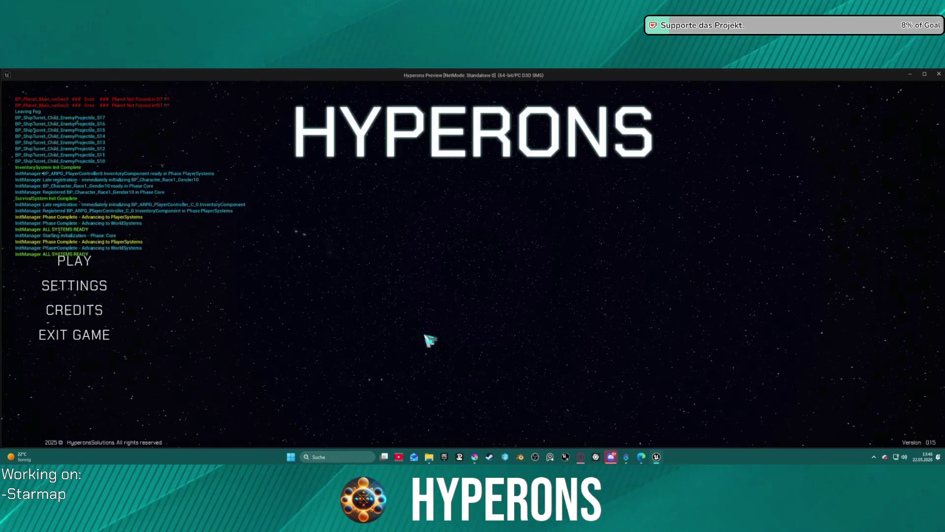
- Create a character named 'station' with a short haircut and full beard, and select it to play
left_click(82, 265)
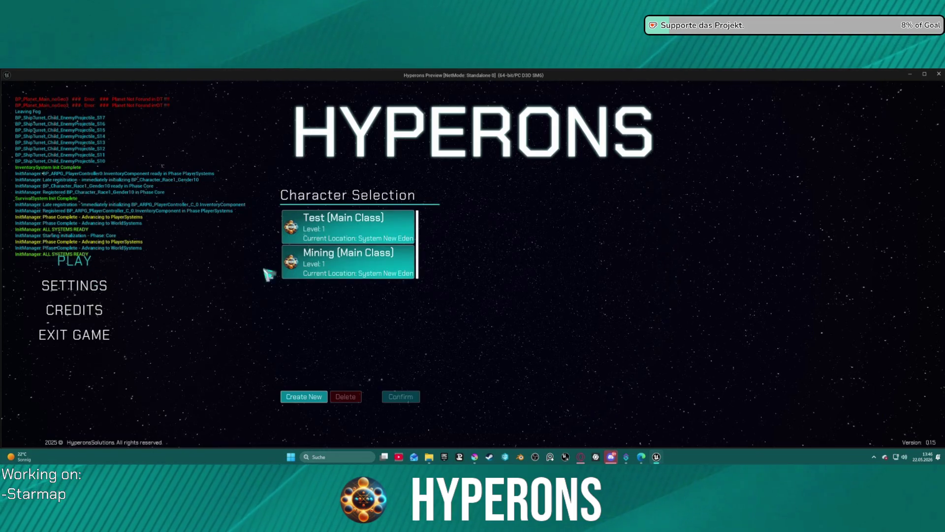
left_click(319, 396)
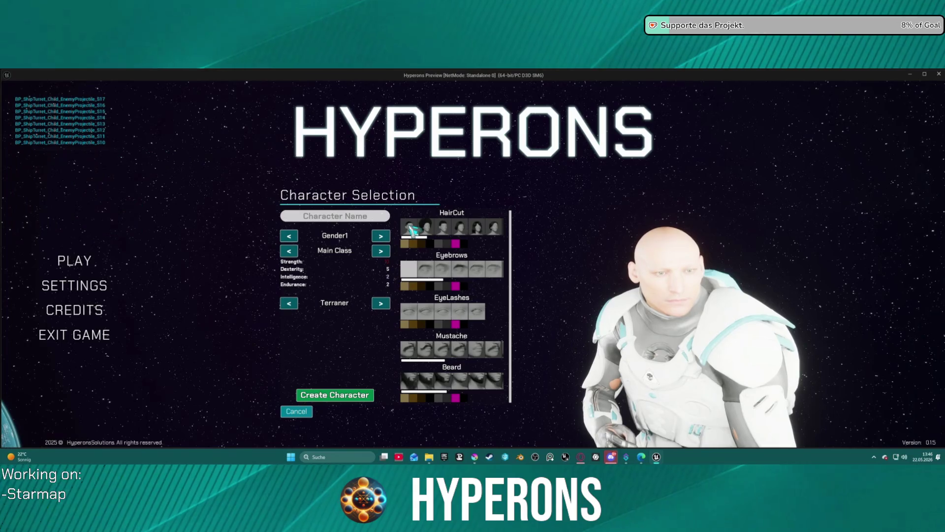
left_click(494, 230)
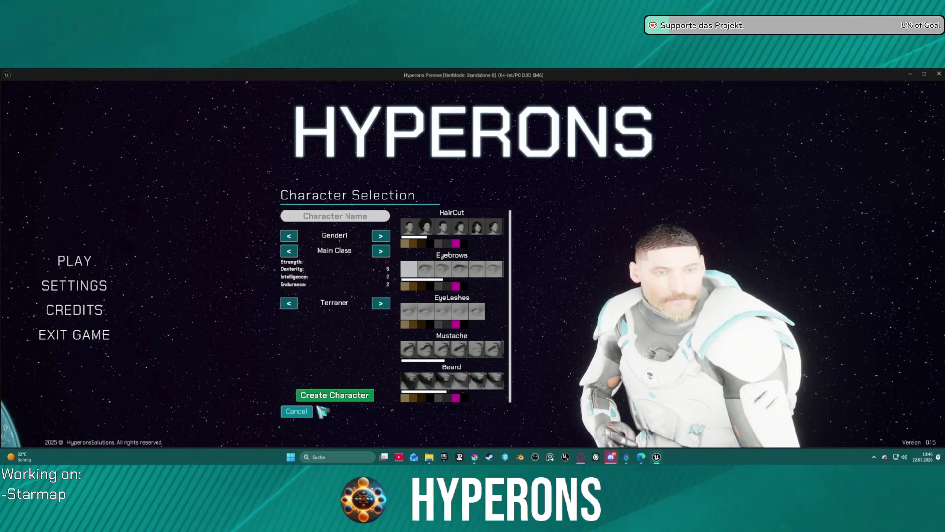
left_click(359, 396)
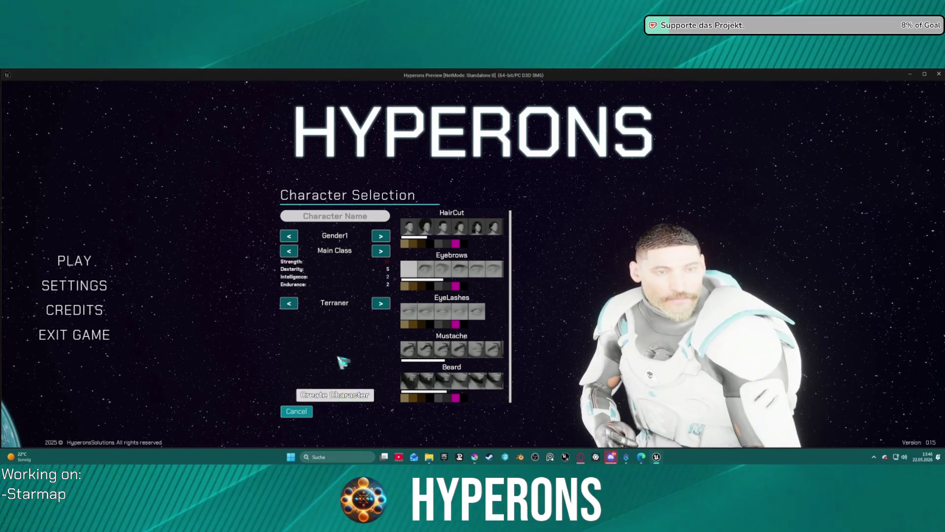
left_click(333, 215)
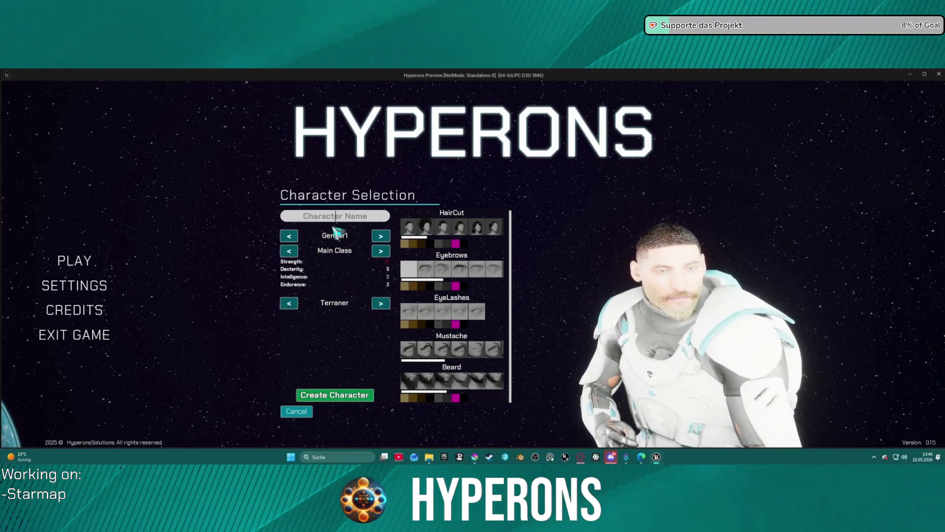
type("te")
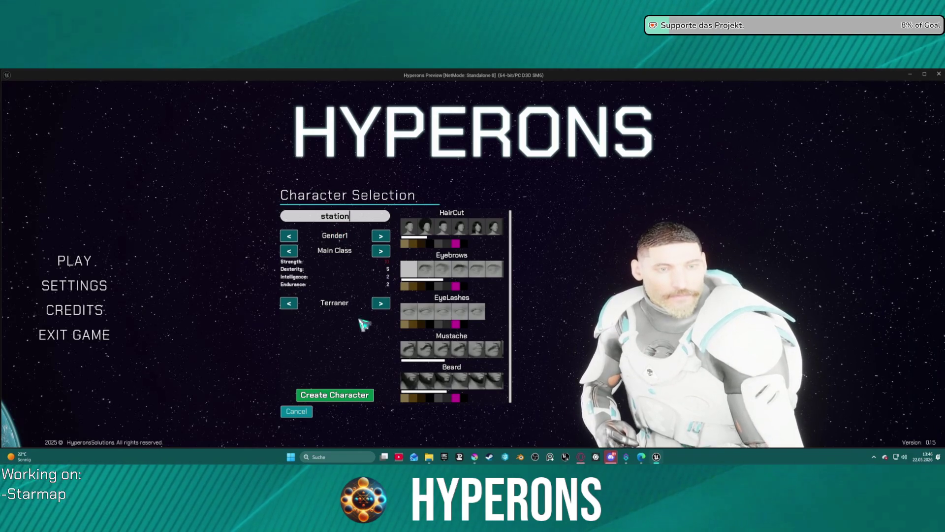
left_click(347, 397)
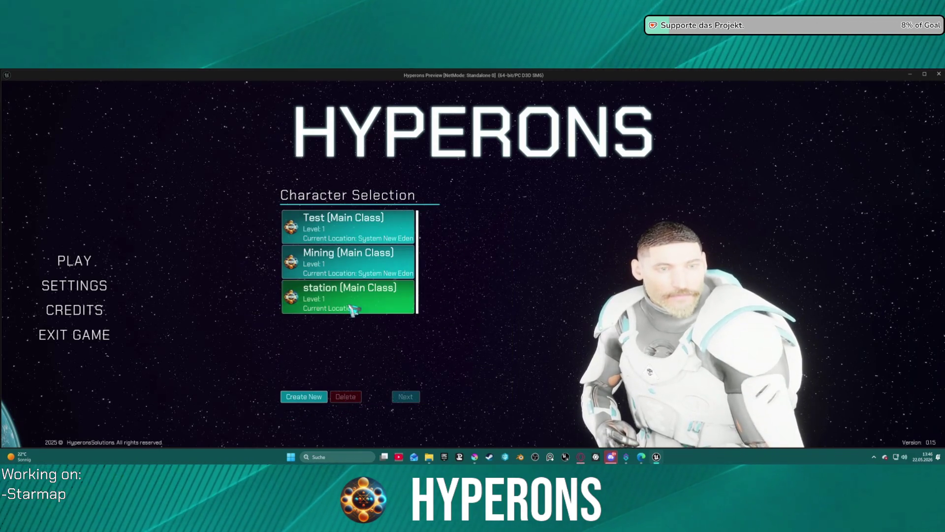
double_click(353, 309)
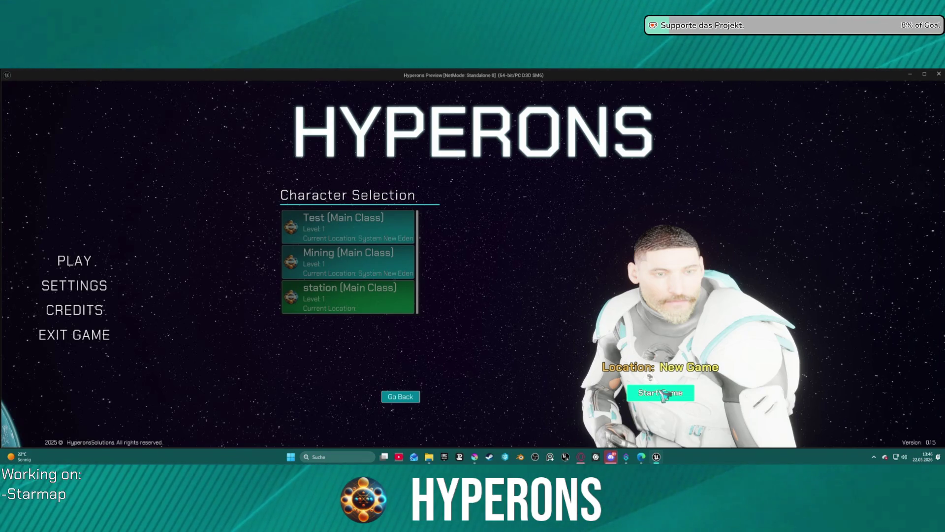
- Start a new game as station and open the Ship Equipment container with the inventory
left_click(664, 394)
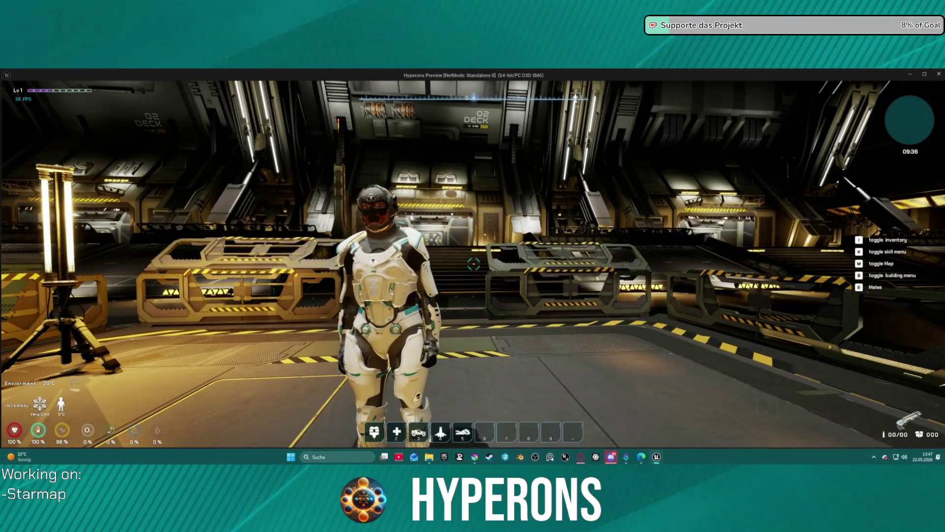
key("w")
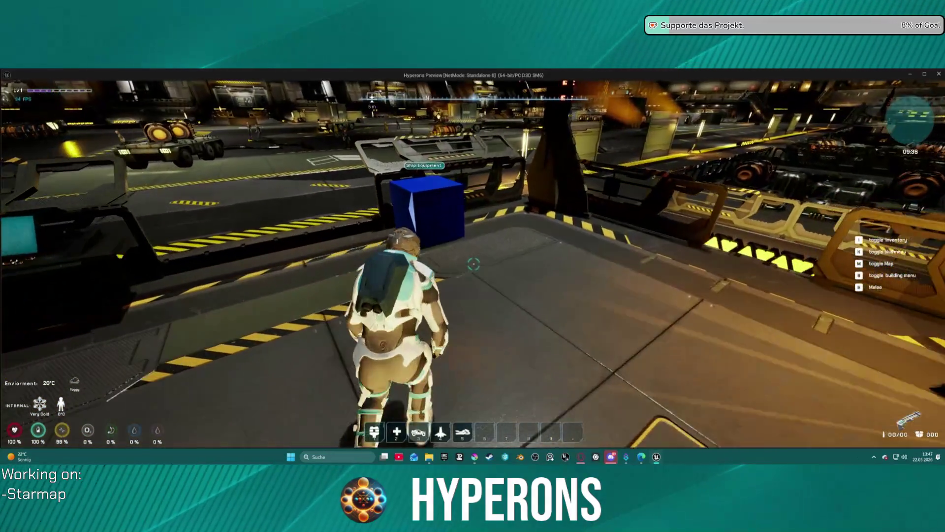
key("f")
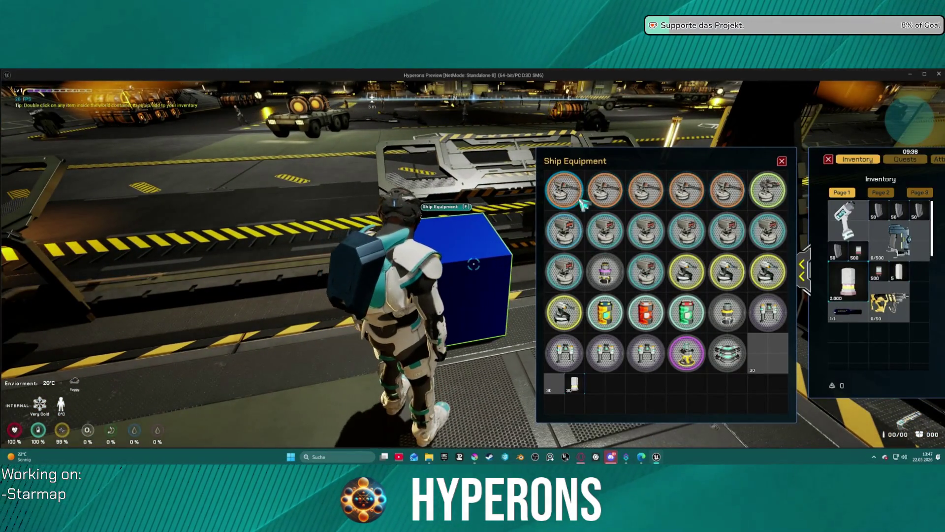
- Move the orange and yellow turrets and other ship equipment into the inventory
double_click(580, 200)
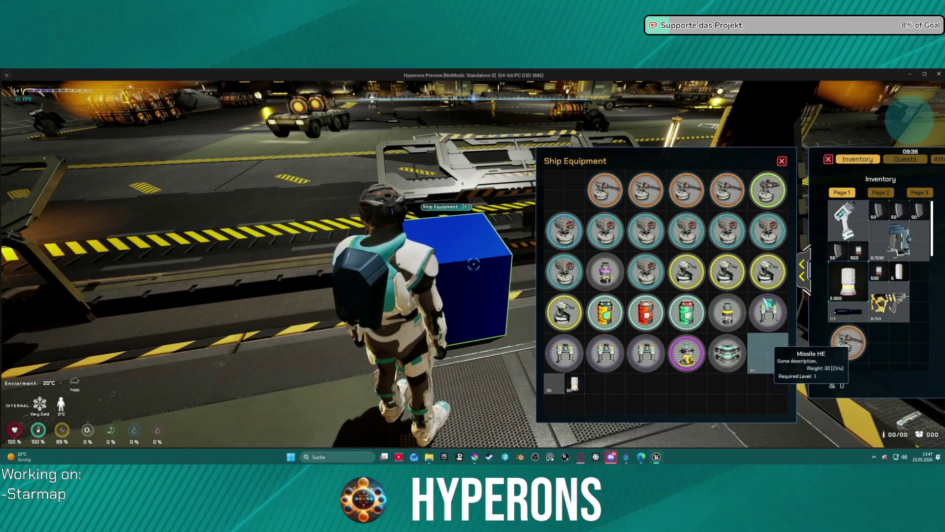
double_click(727, 272)
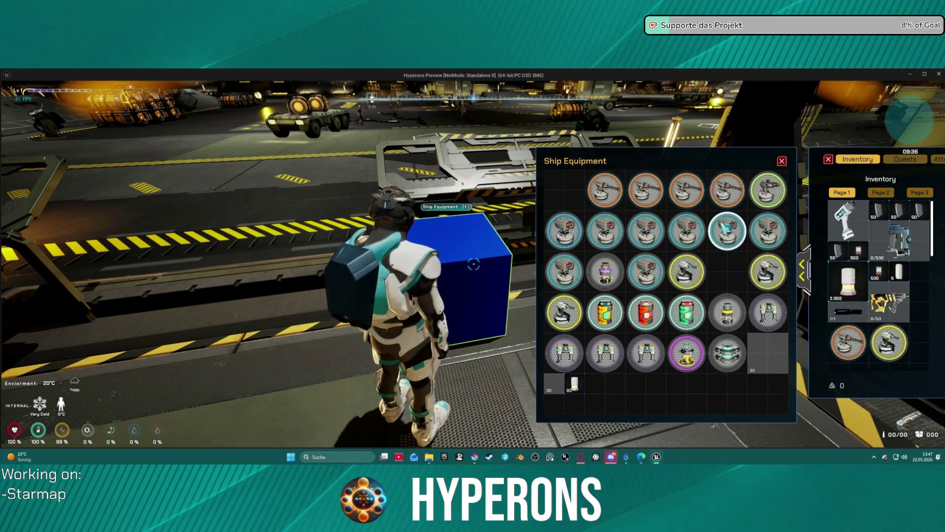
right_click(728, 231)
right_click(690, 234)
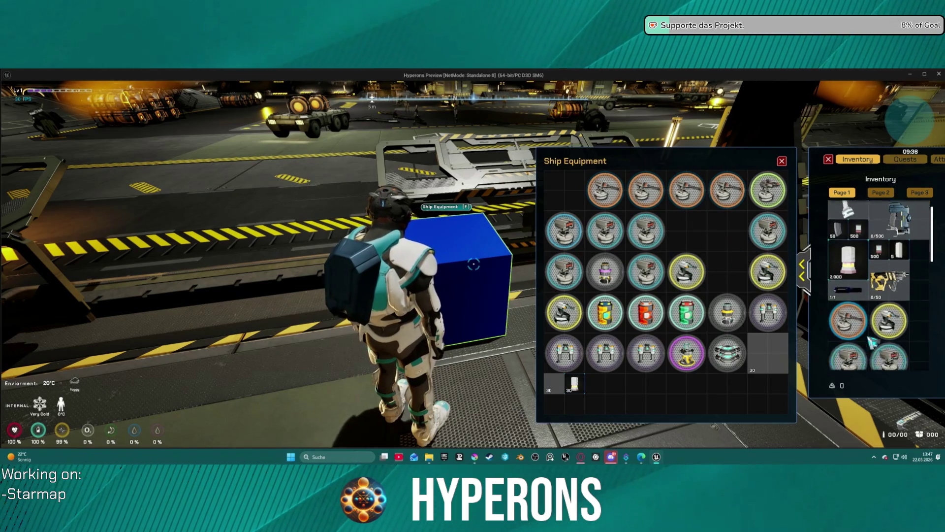
scroll(868, 339, "down", 2)
scroll(876, 334, "down", 1)
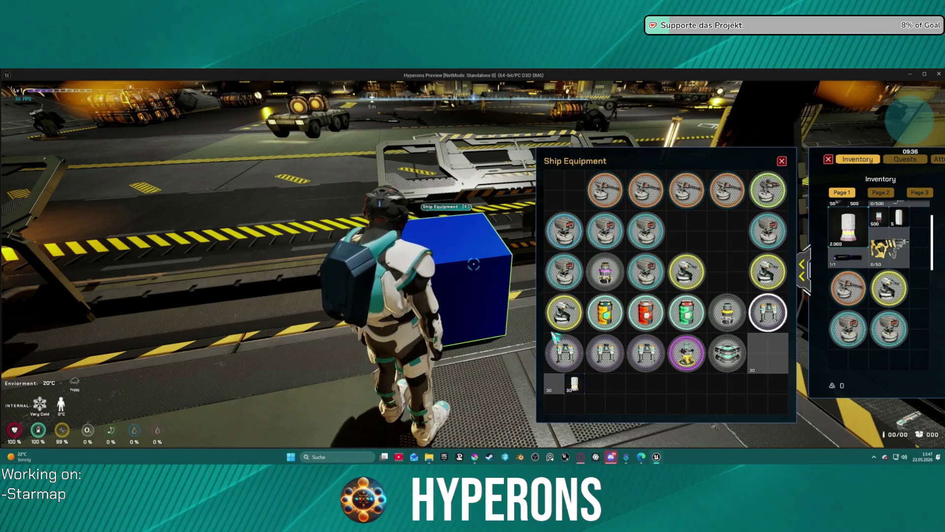
- Close the panels, go to the ship terminal and equip a weapon in the primary slot
key("Escape")
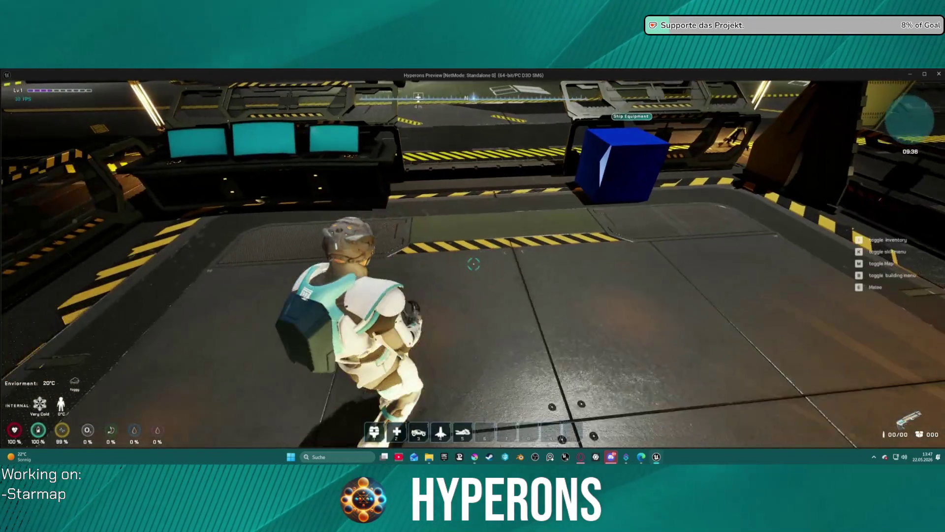
key("s")
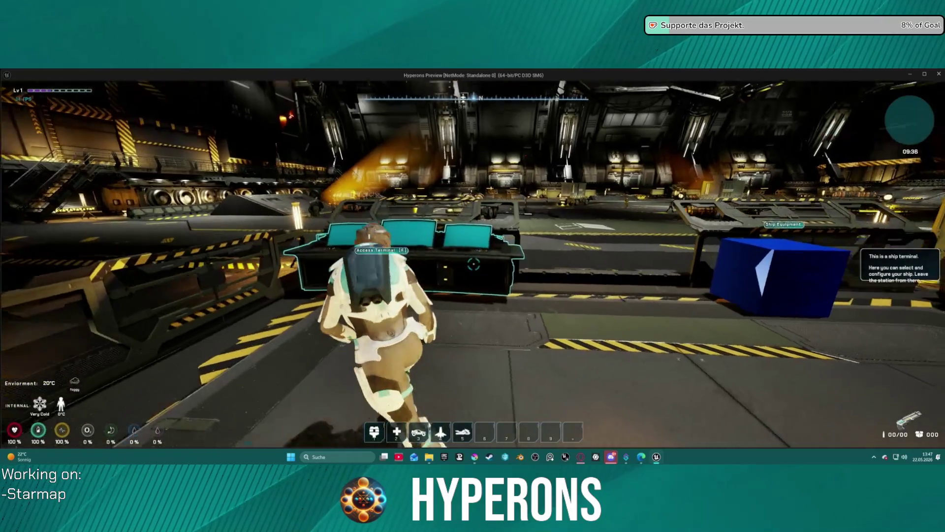
key("w")
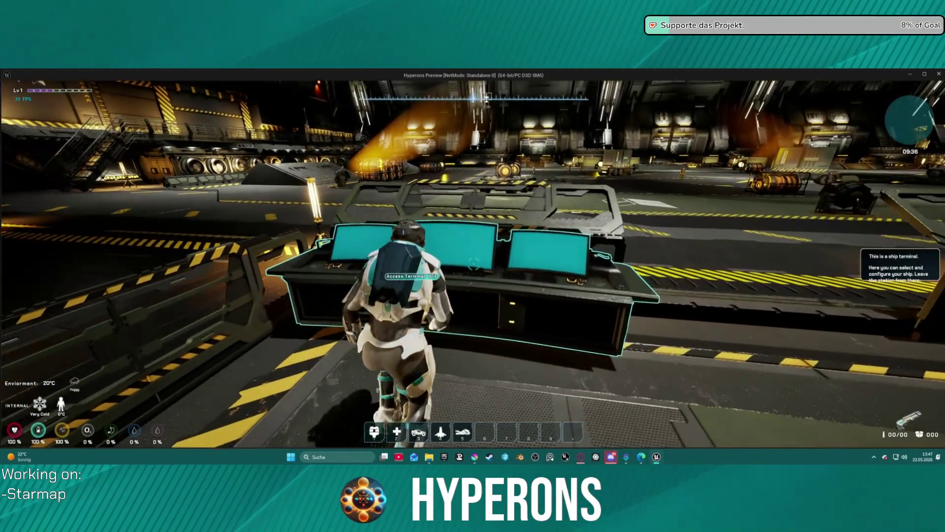
key("f")
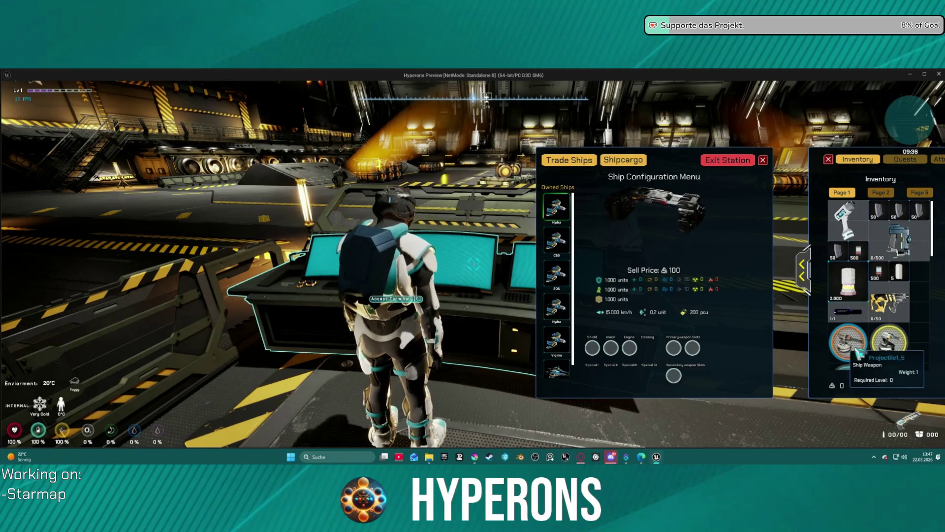
right_click(857, 351)
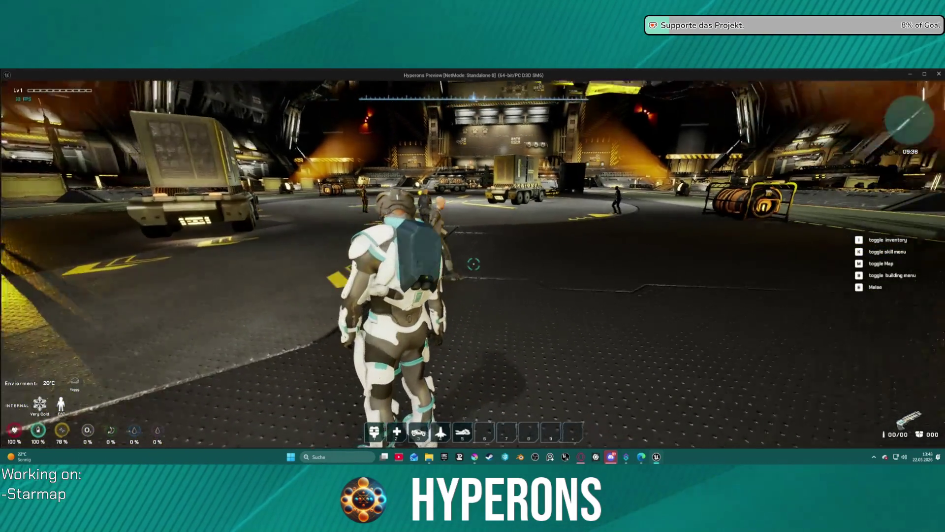
- Walk across the hangar, then quit the game preview back to the editor
key("w")
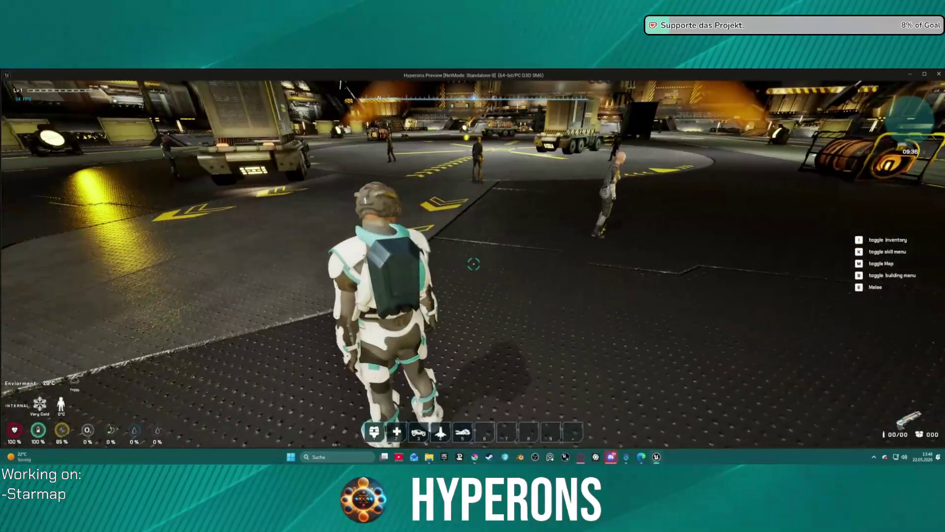
key("w")
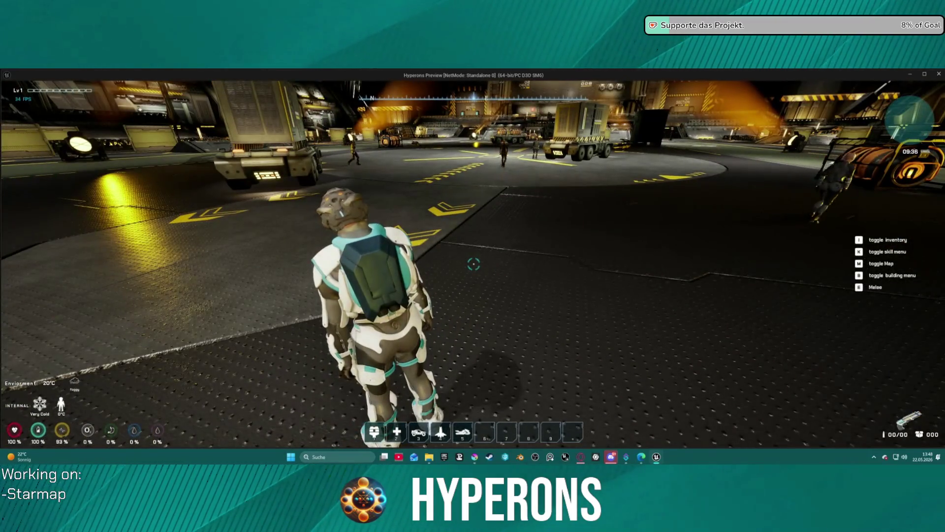
key("Escape")
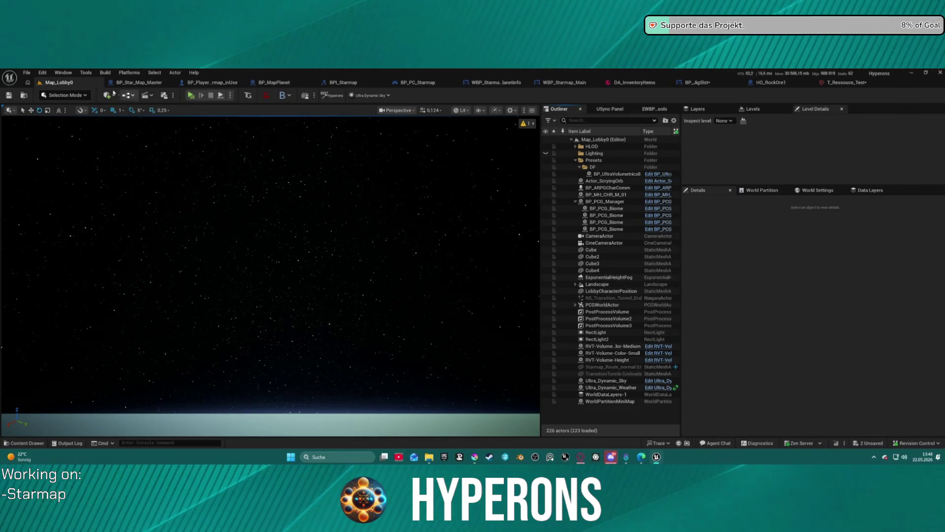
- Bring DA_InventoryItems forward and edit the Copper Ore entry's Name value
left_click(27, 72)
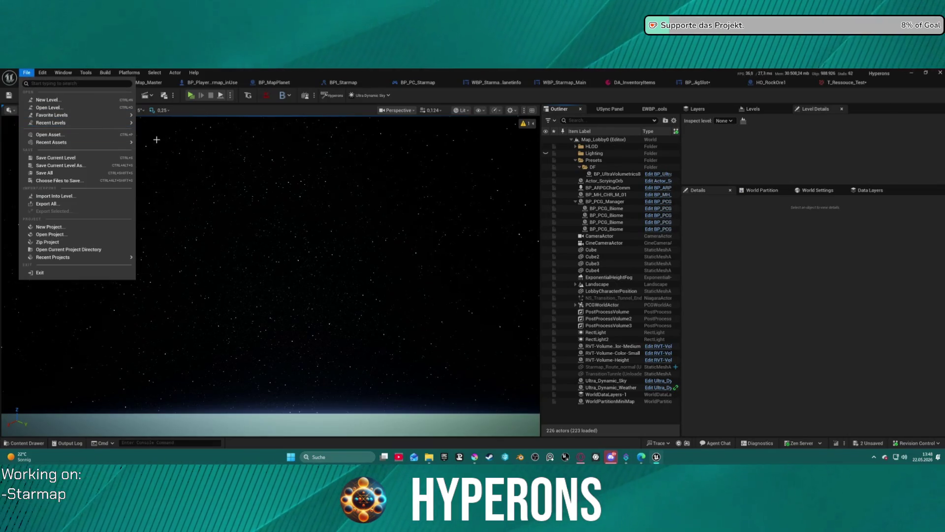
mouse_move(122, 122)
left_click(169, 144)
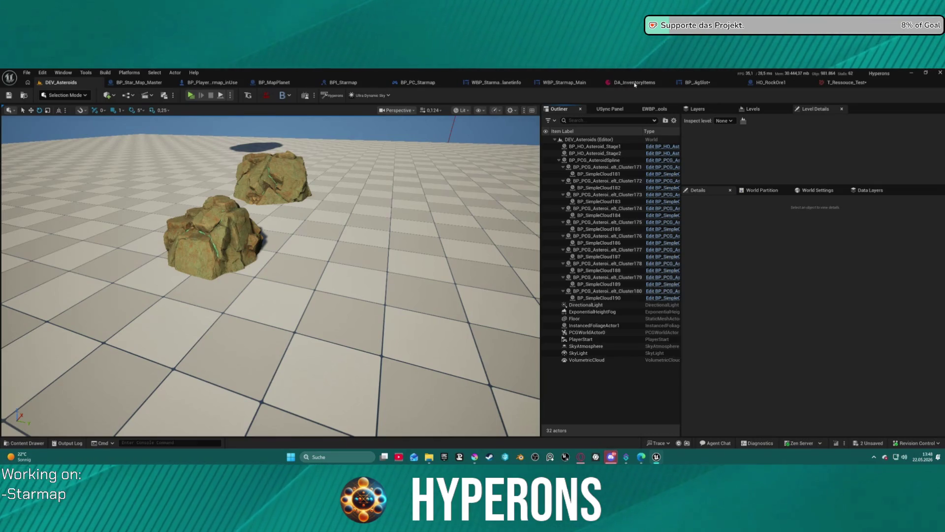
left_click(633, 84)
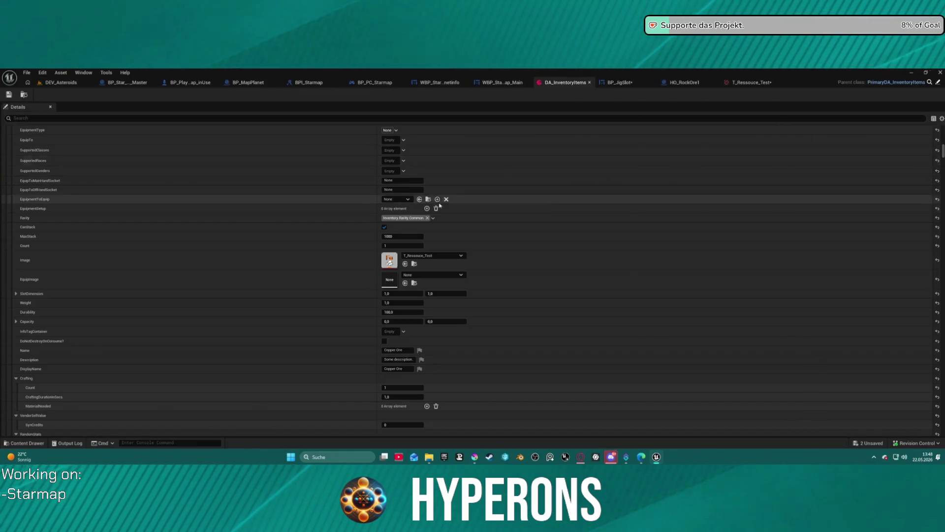
left_click(405, 351)
left_click(394, 351)
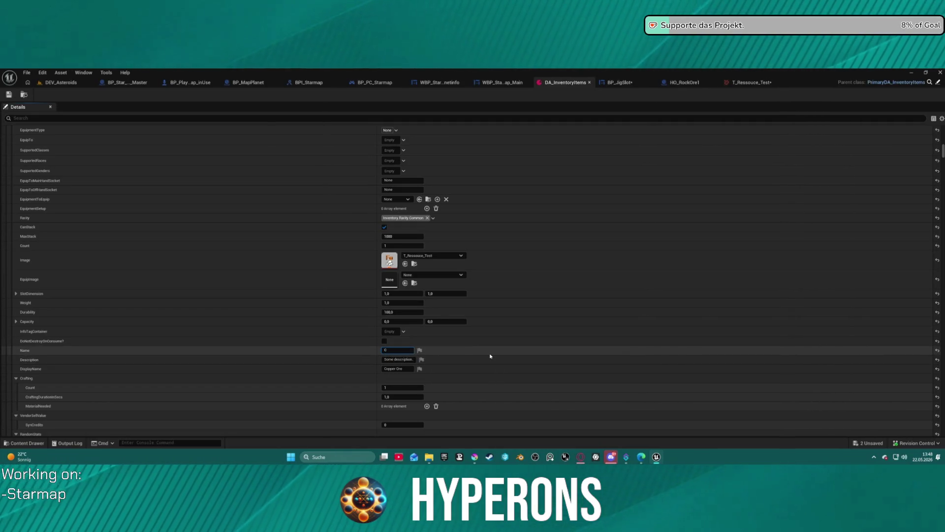
key("Return")
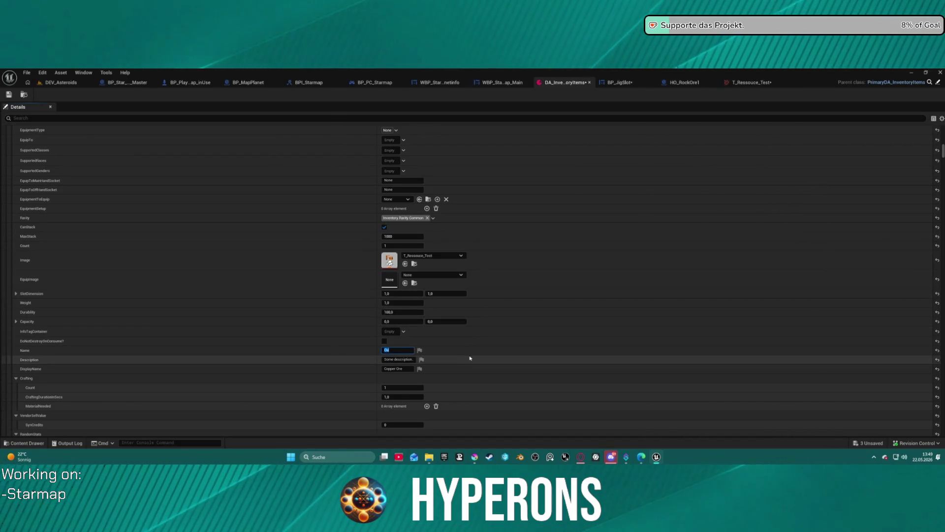
- Collapse the Index [7] entry and scroll back up the items list
scroll(249, 257, "down", 10)
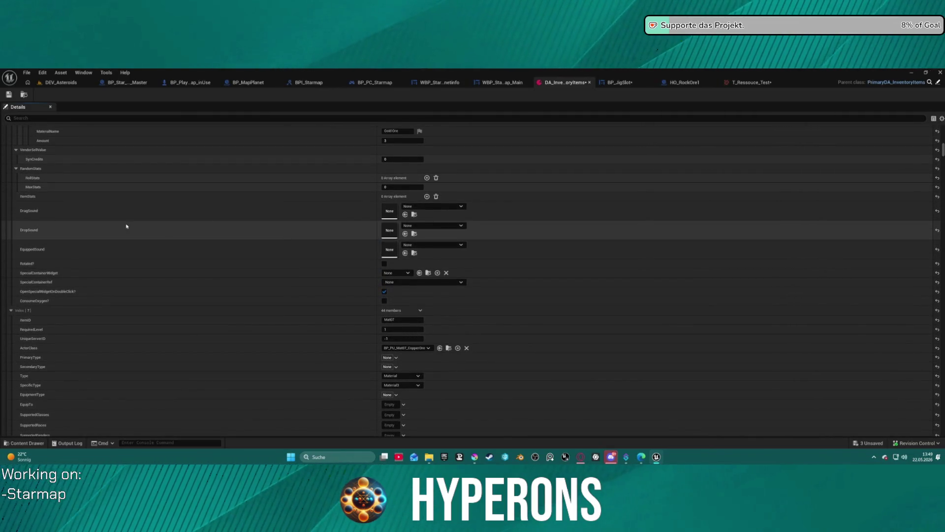
scroll(126, 226, "up", 1)
left_click(11, 333)
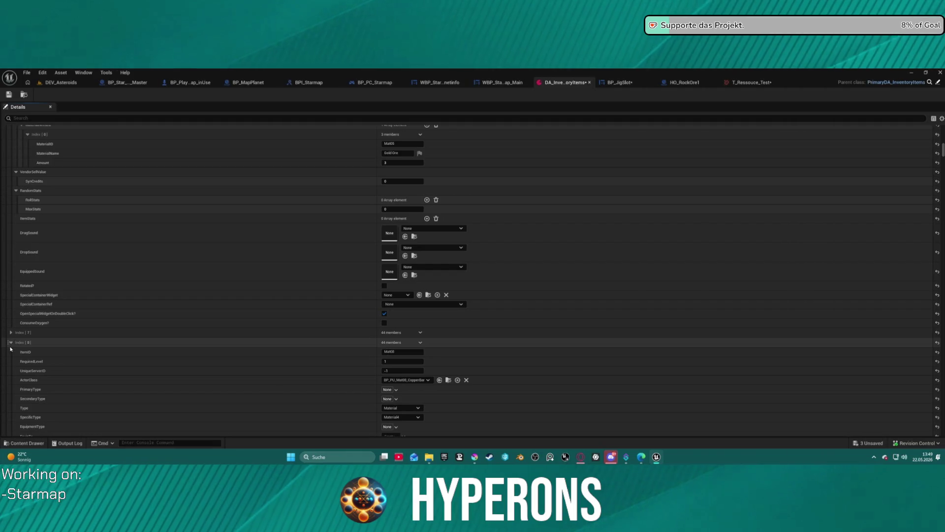
scroll(169, 288, "up", 10)
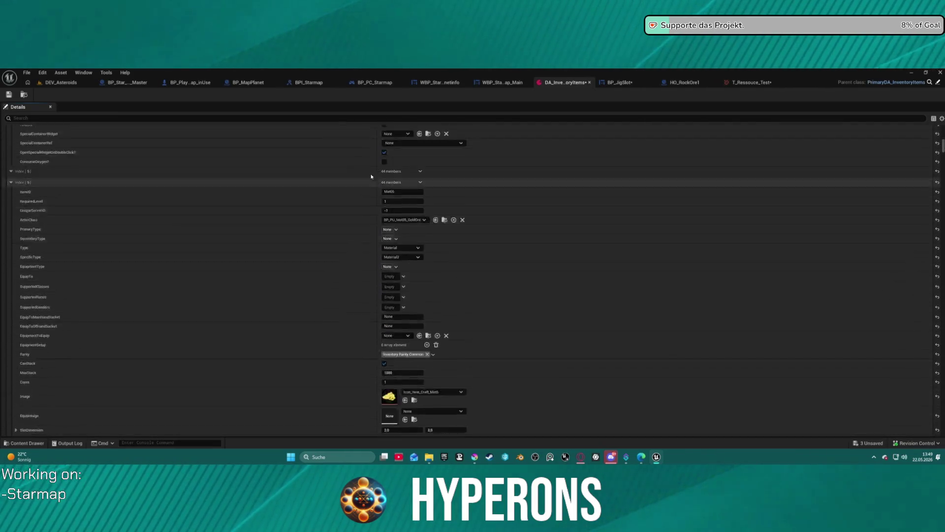
scroll(405, 172, "up", 10)
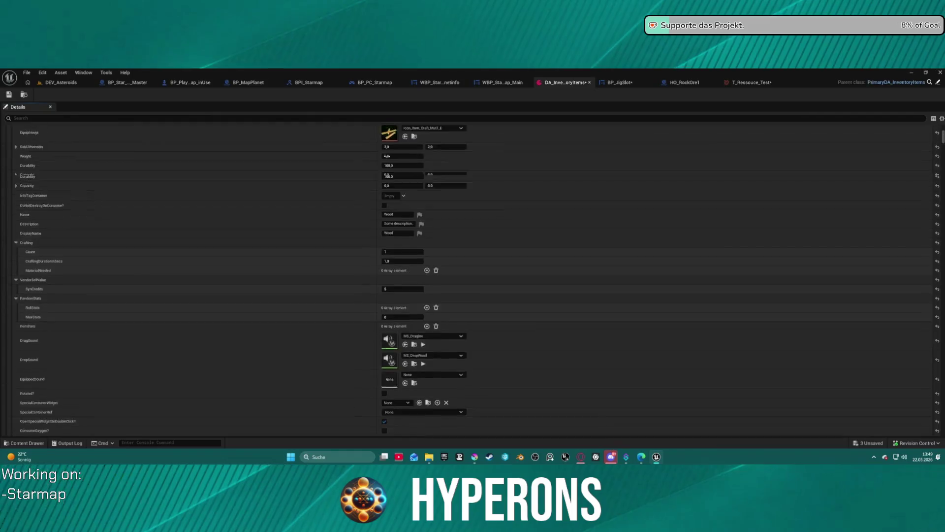
scroll(384, 144, "up", 10)
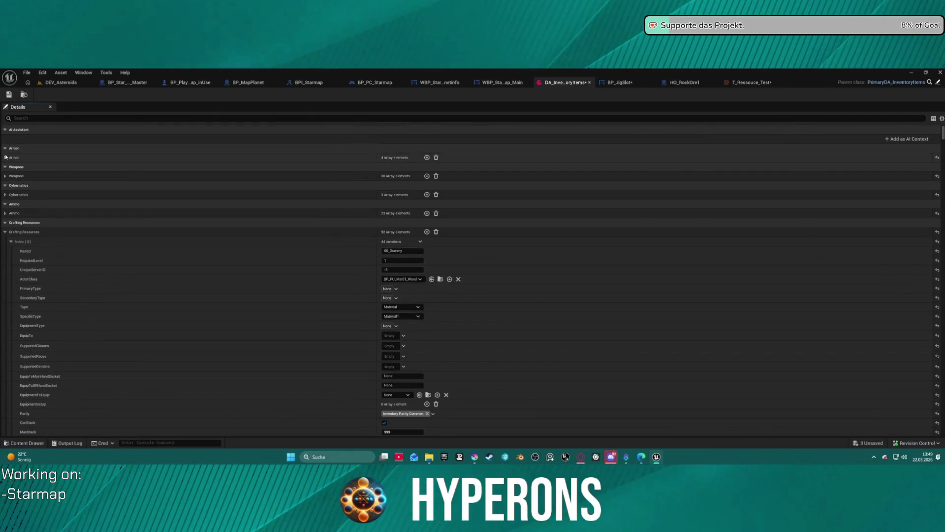
- Expand the Weapons array to the Harvester entry, clear its Name, and save the asset
left_click(5, 175)
left_click(11, 186)
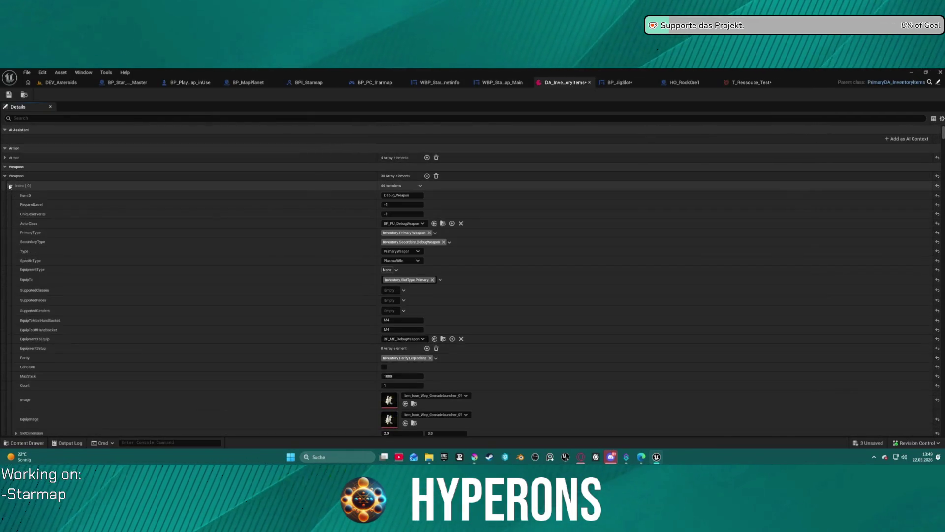
left_click(10, 186)
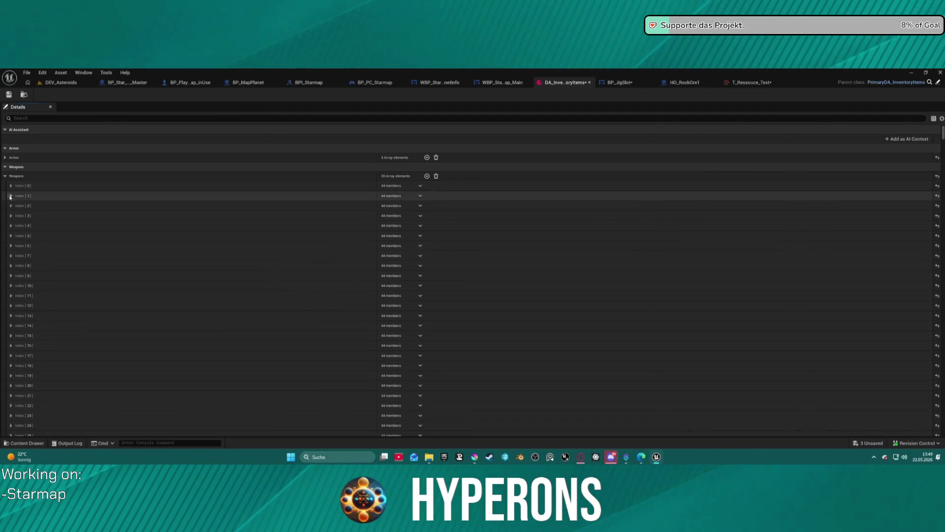
left_click(11, 196)
left_click(11, 196)
left_click(10, 206)
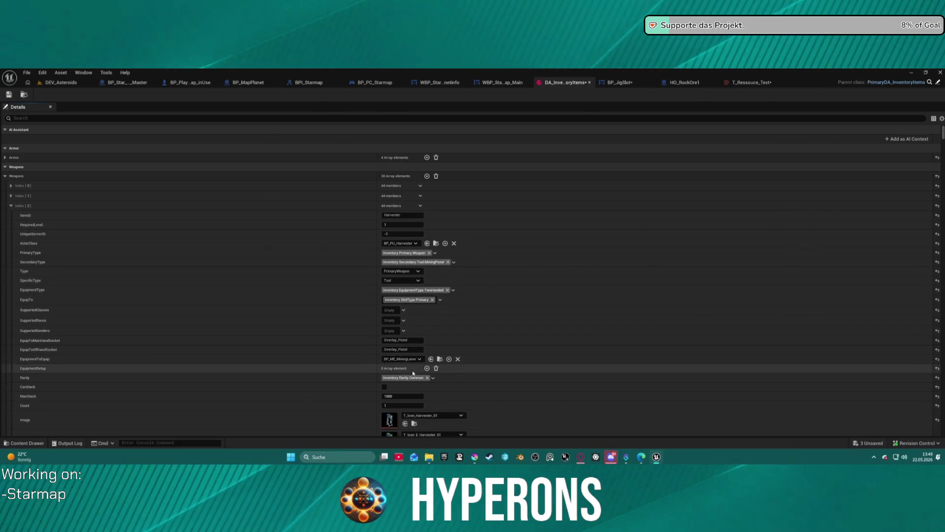
scroll(413, 373, "down", 6)
left_click(391, 311)
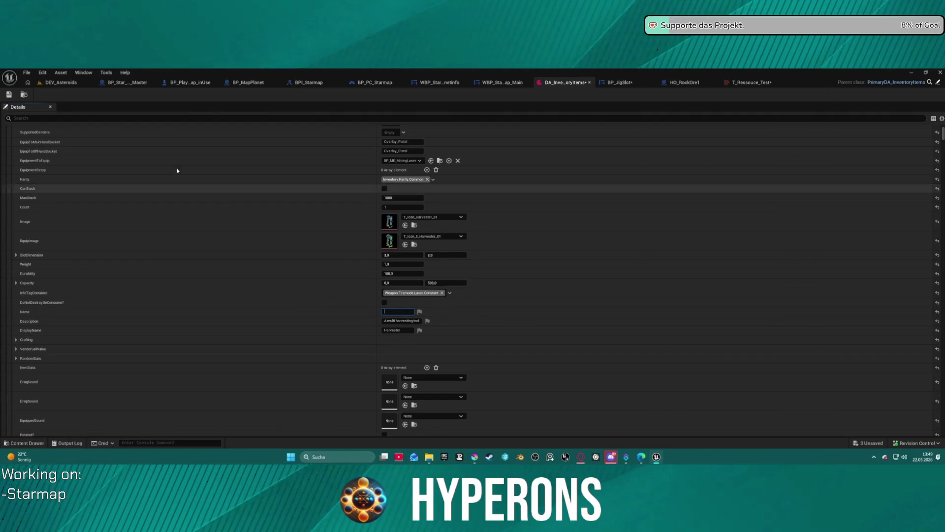
key("ctrl+s")
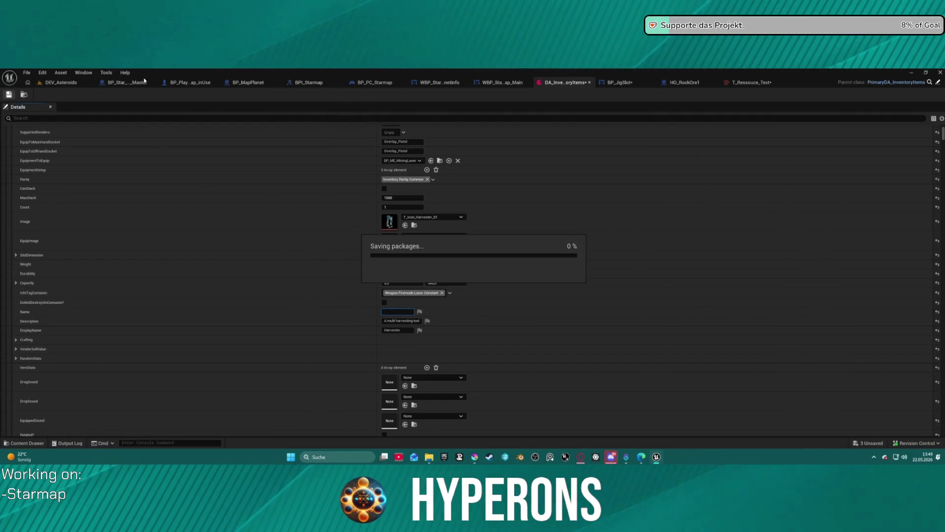
- In BP_JigSlot, set ObjItemName's Visibility to Not Hit-Testable (Self & All Children)
left_click(629, 83)
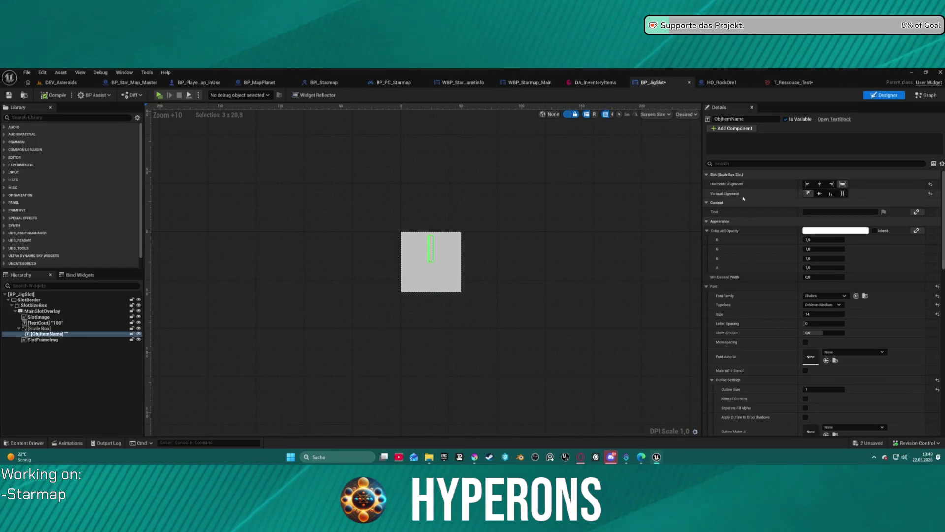
scroll(862, 348, "down", 10)
scroll(862, 348, "down", 5)
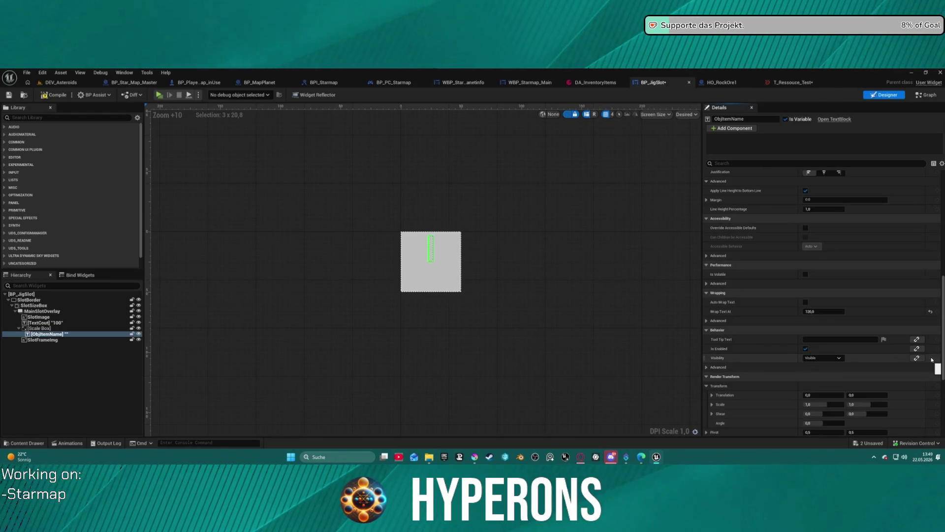
left_click(823, 358)
left_click(832, 387)
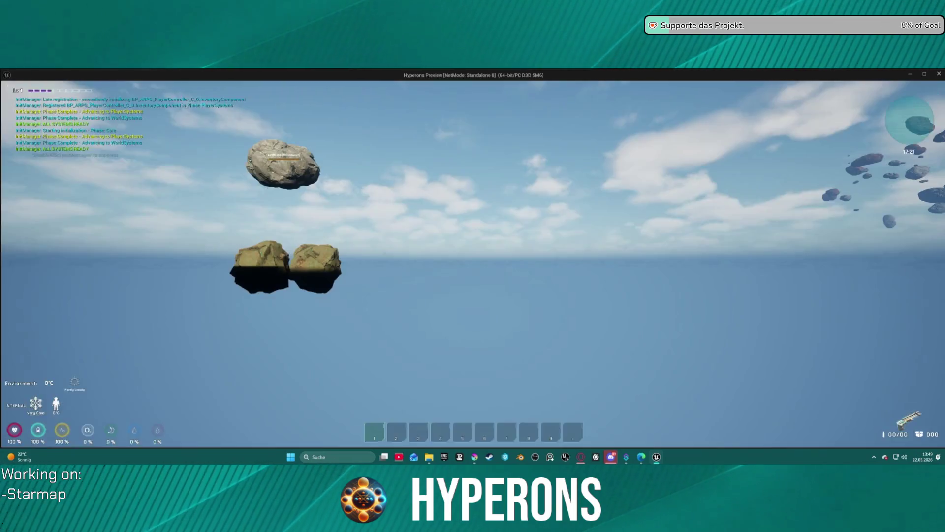
- Check the MG 01 and Harvester info cards in the in-game inventory, then stop the preview
key("i")
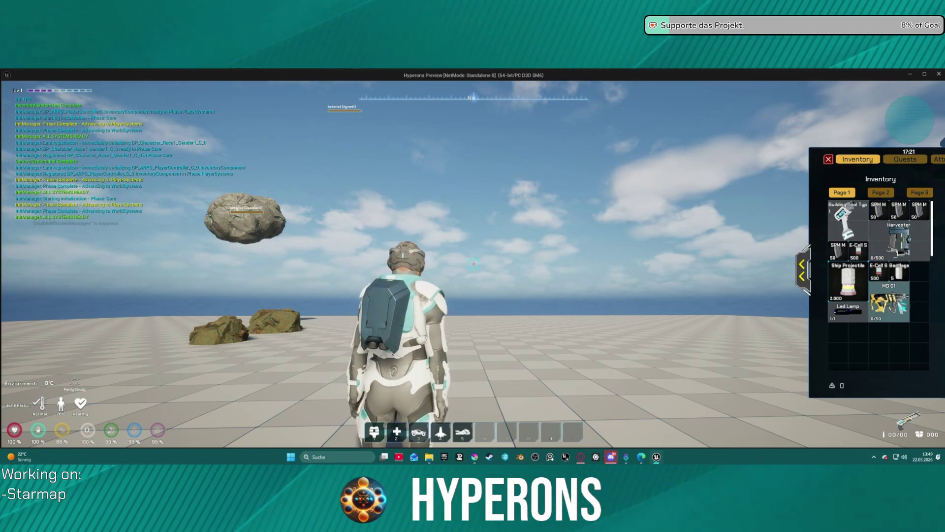
mouse_move(891, 298)
mouse_move(906, 228)
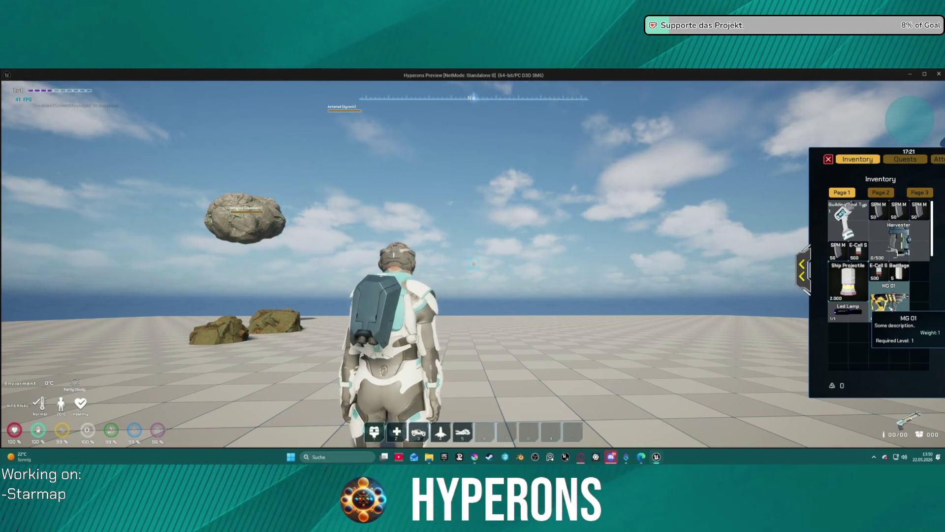
key("Escape")
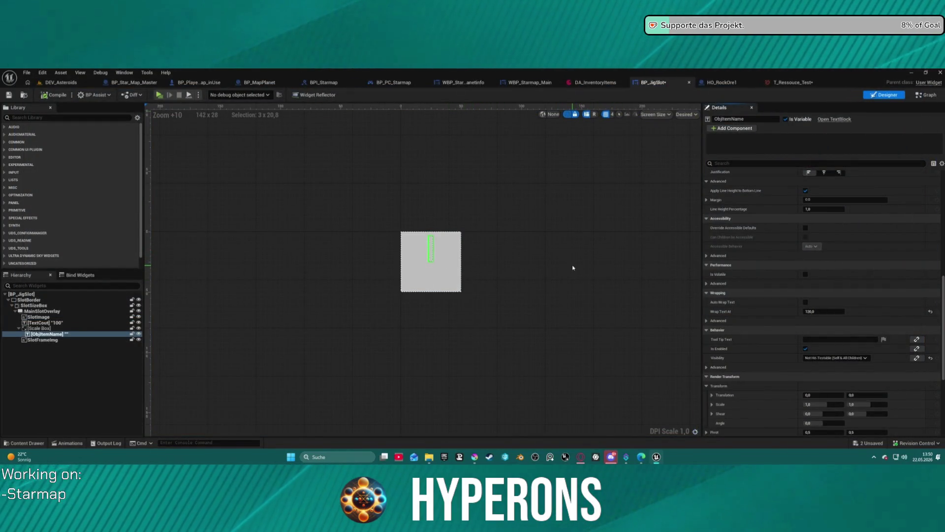
- Switch to BP_JigSlot's graph and look over the SetReserved and UpdateCount functions
left_click(926, 95)
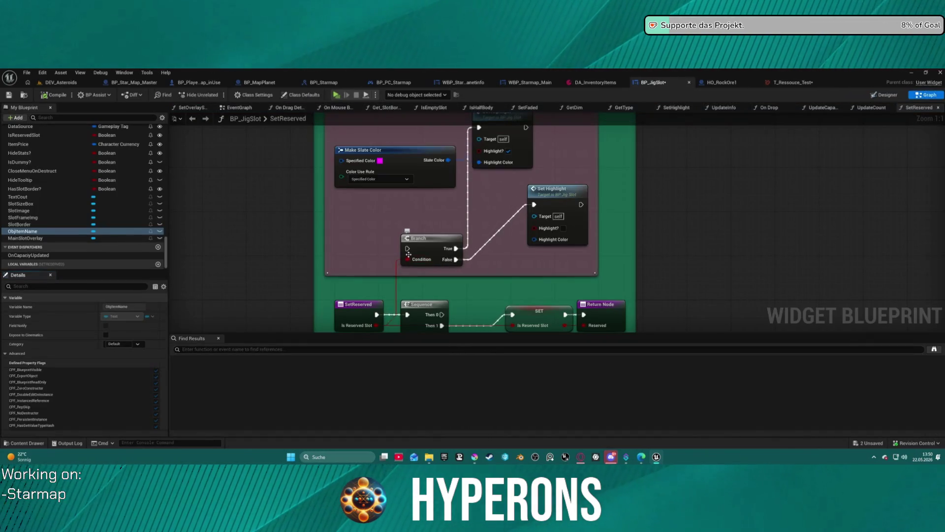
scroll(502, 213, "down", 3)
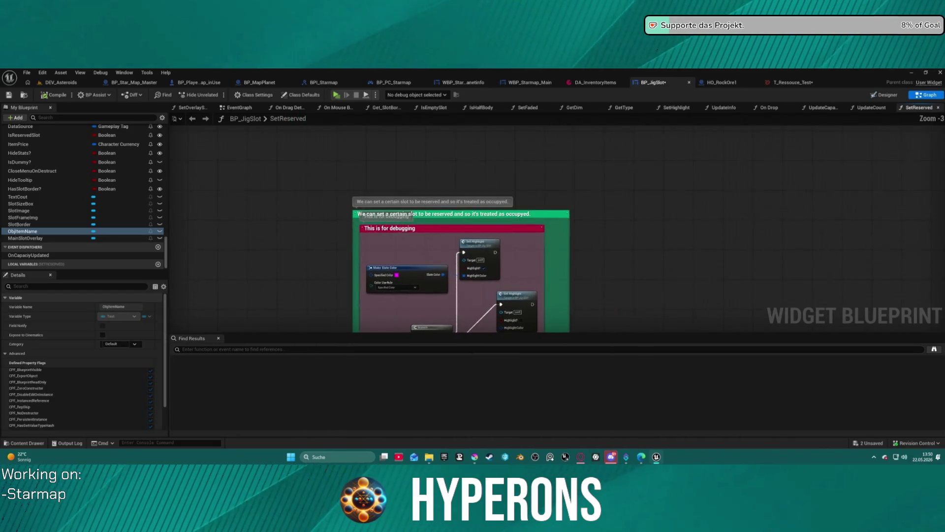
left_click_drag(437, 241, 384, 443)
left_click(866, 108)
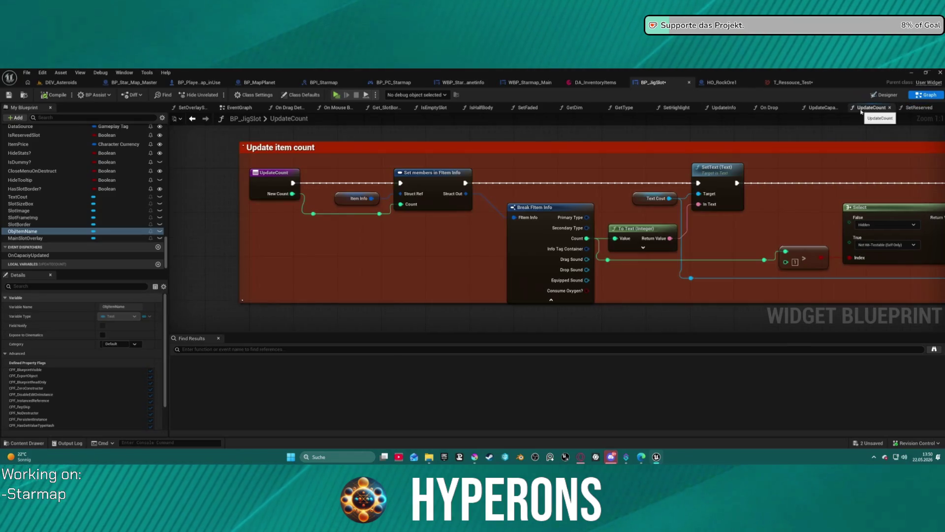
mouse_move(599, 203)
left_mouse_down()
mouse_move(199, 204)
mouse_move(253, 241)
mouse_move(433, 244)
left_mouse_up()
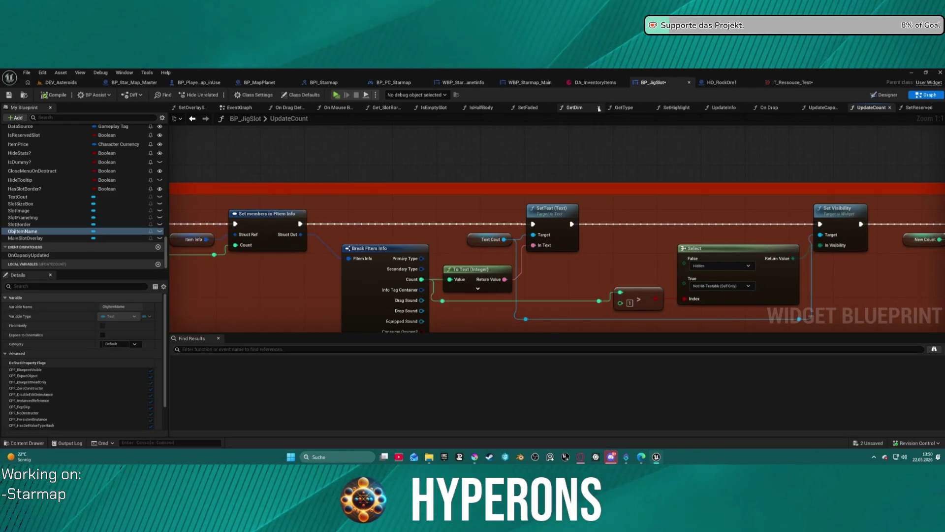
- Review the UpdateInfo function, then open the ClearDisplayName function graph
left_click(726, 107)
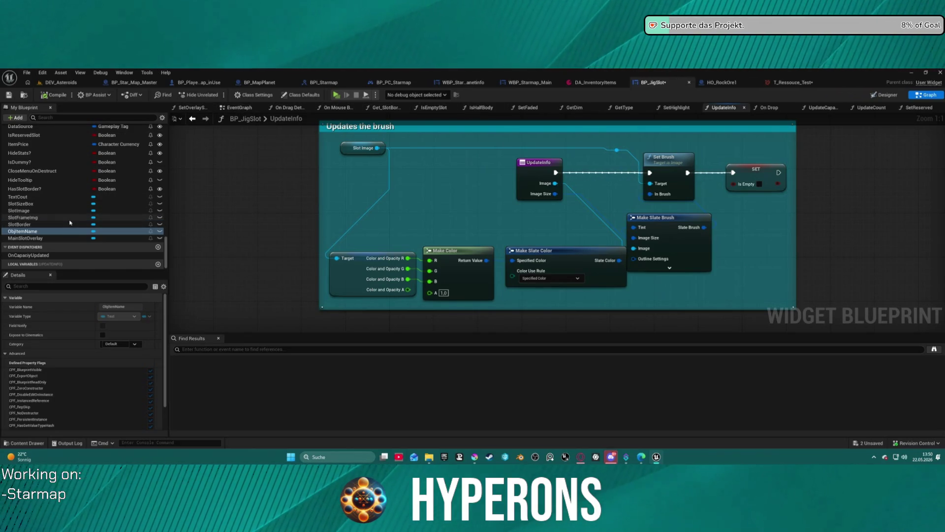
scroll(84, 207, "up", 10)
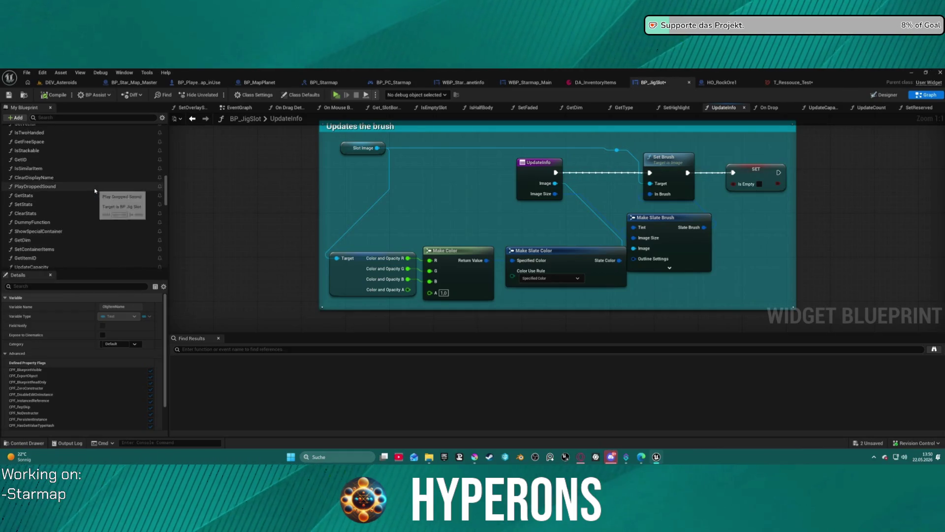
scroll(93, 211, "down", 5)
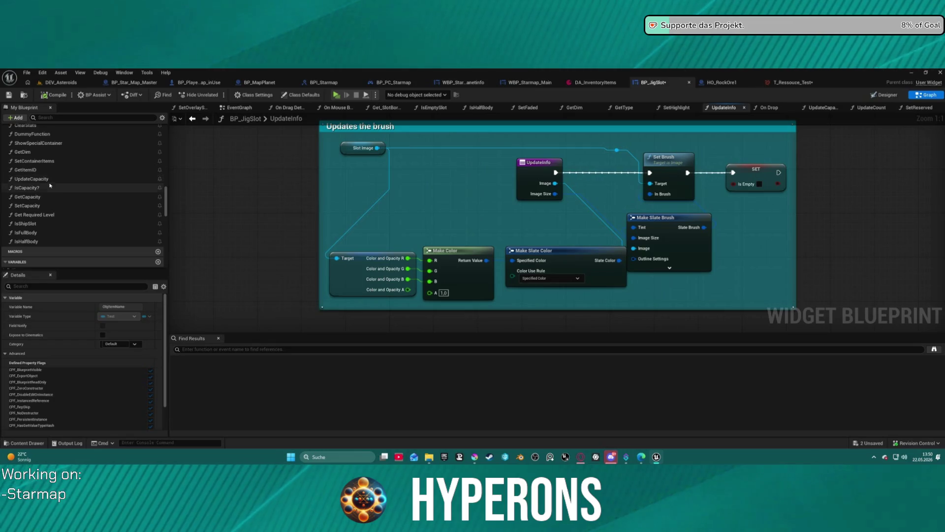
scroll(51, 183, "up", 3)
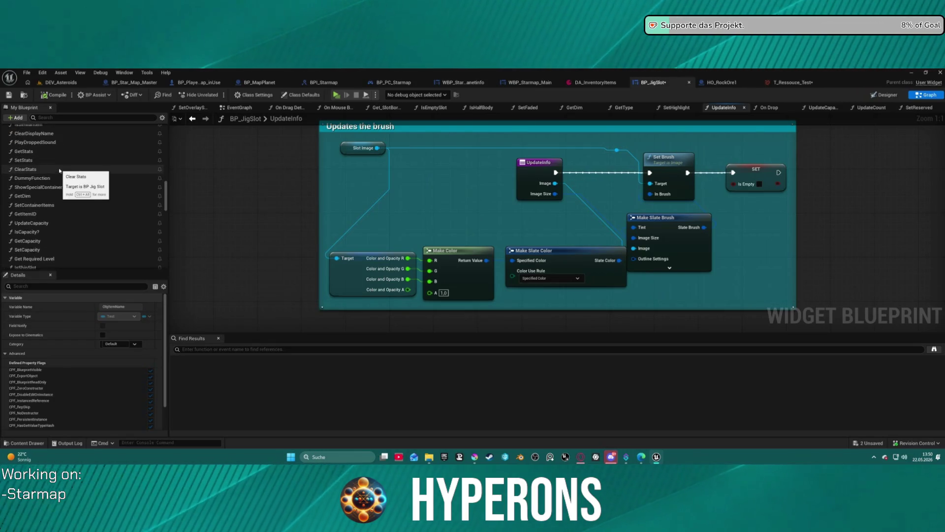
scroll(44, 140, "up", 2)
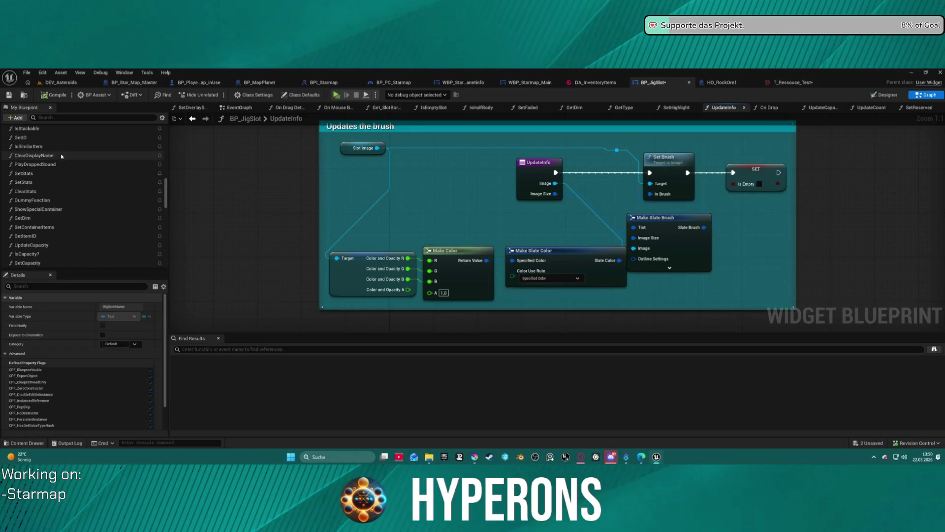
double_click(45, 156)
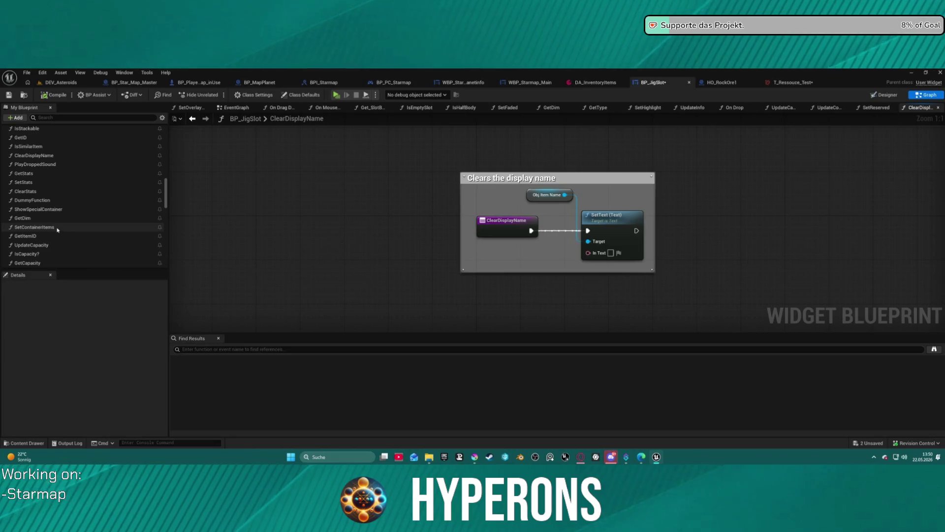
- Filter My Blueprint for 'name', inspect GetItemName, then return to DA_InventoryItems
scroll(52, 197, "up", 4)
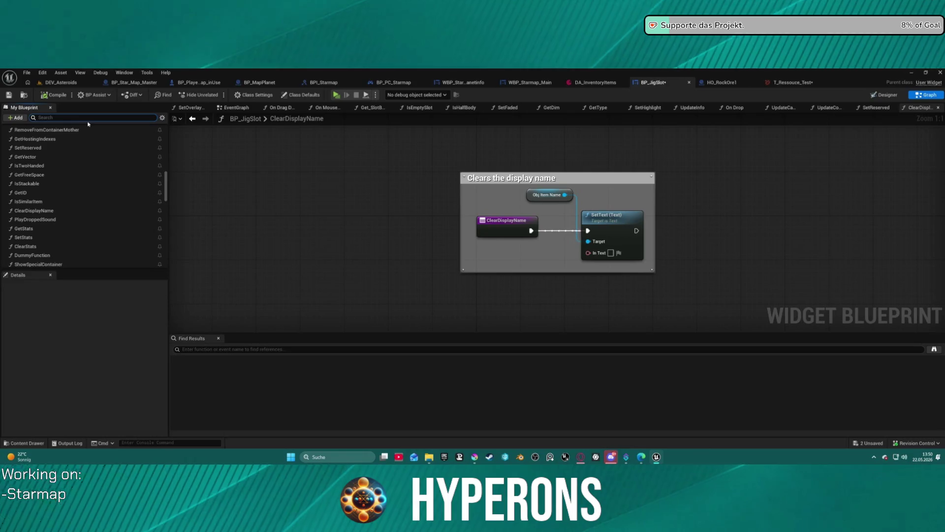
type("name")
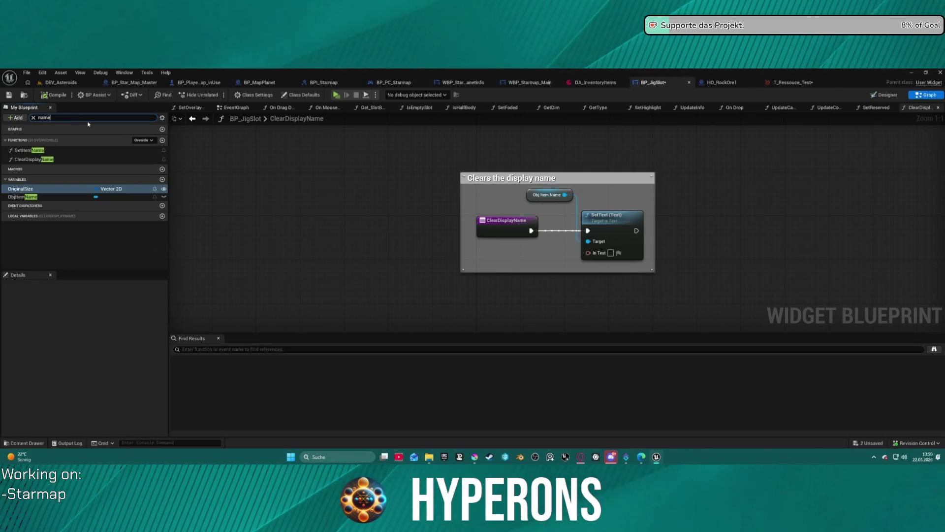
double_click(21, 151)
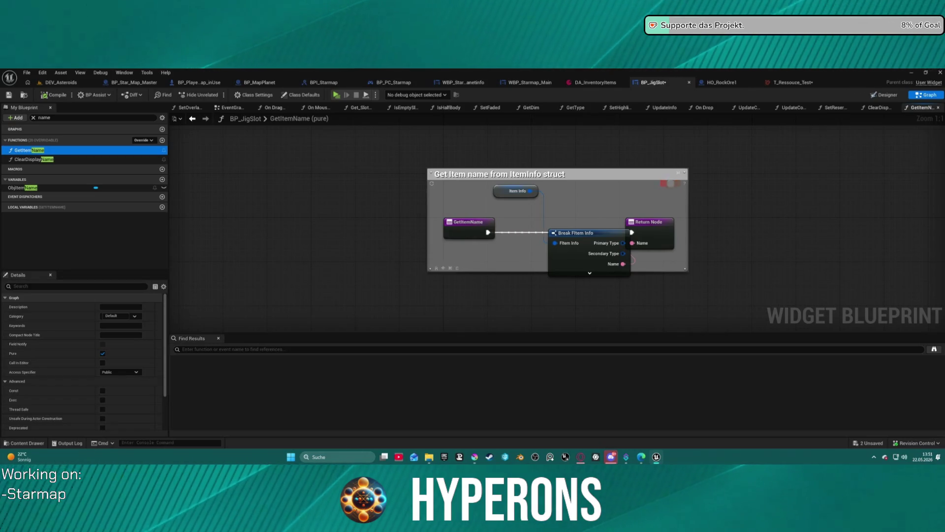
left_click(598, 84)
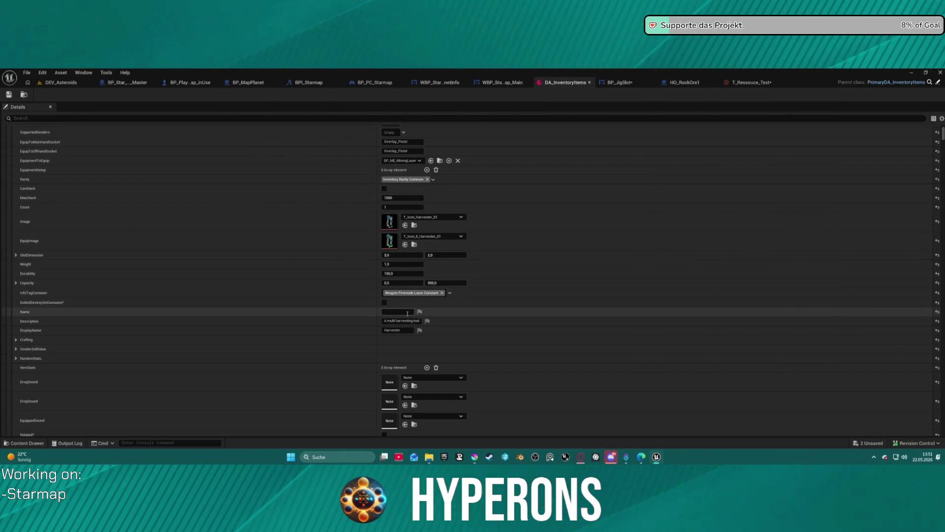
- Save DA_InventoryItems, view the T_Ressouce_Test Fe ore icon, and return to BP_JigSlot
left_click(9, 94)
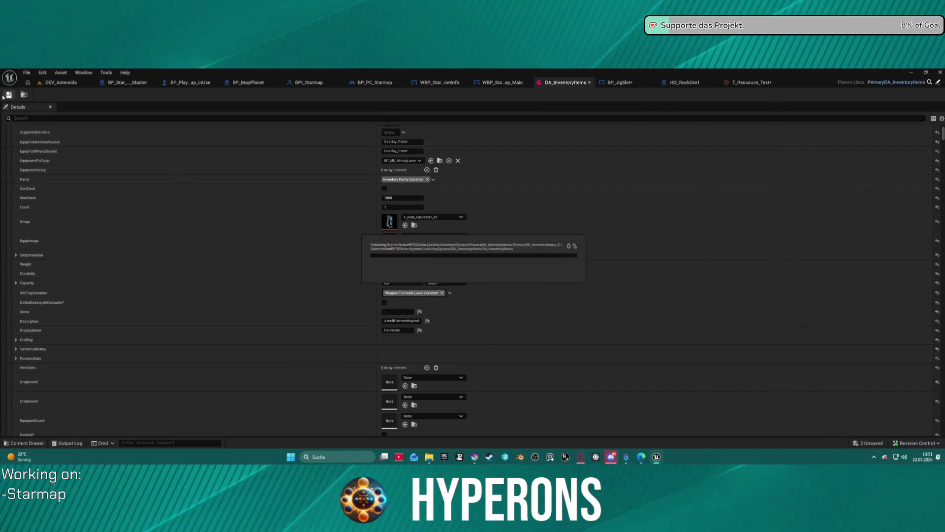
left_click(741, 83)
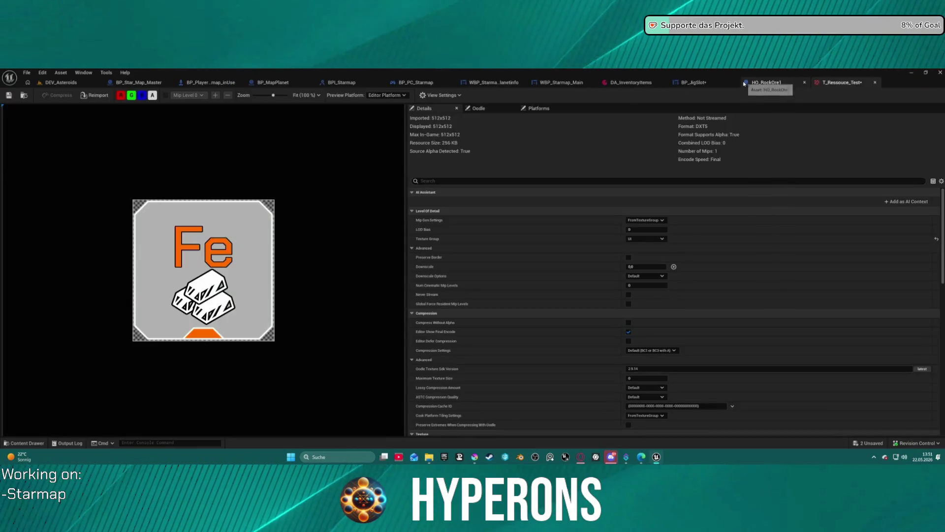
left_click(697, 84)
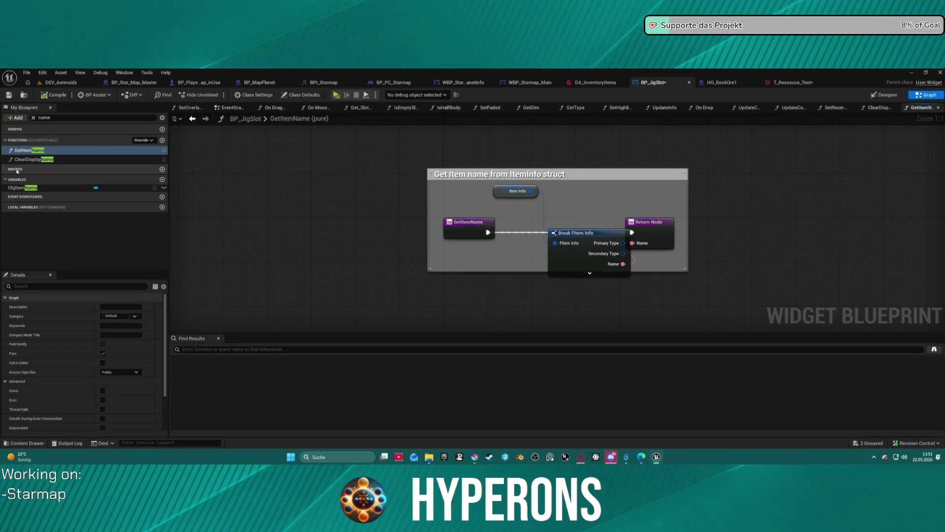
- Clear the My Blueprint search so all BP_JigSlot functions are listed
double_click(33, 159)
left_click(23, 151)
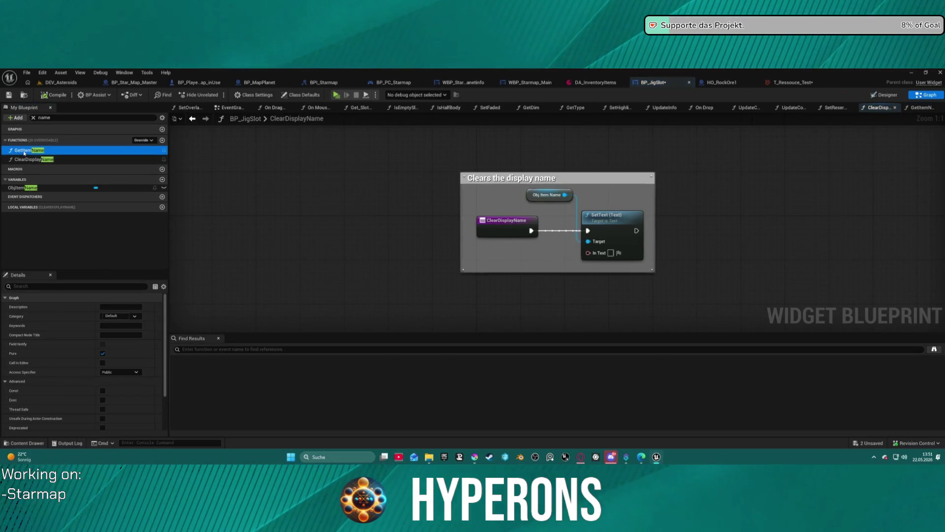
left_click(59, 117)
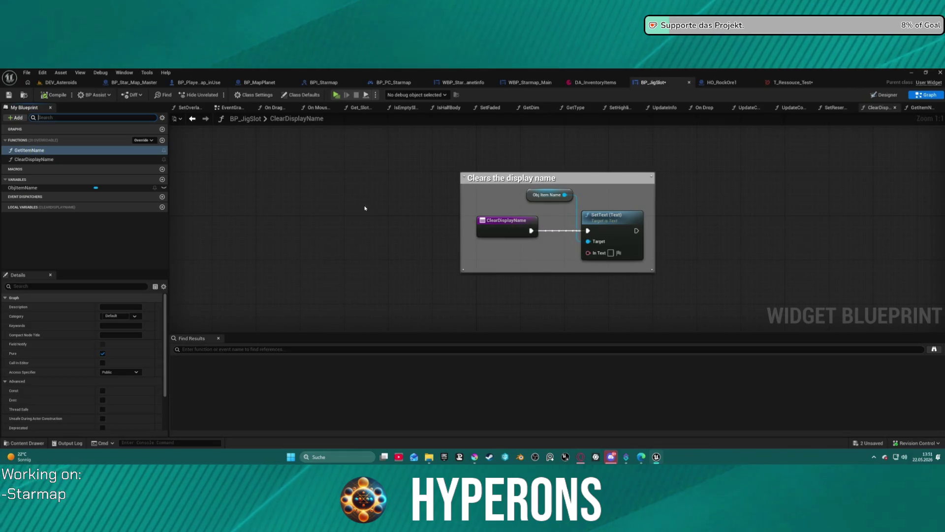
scroll(46, 197, "down", 3)
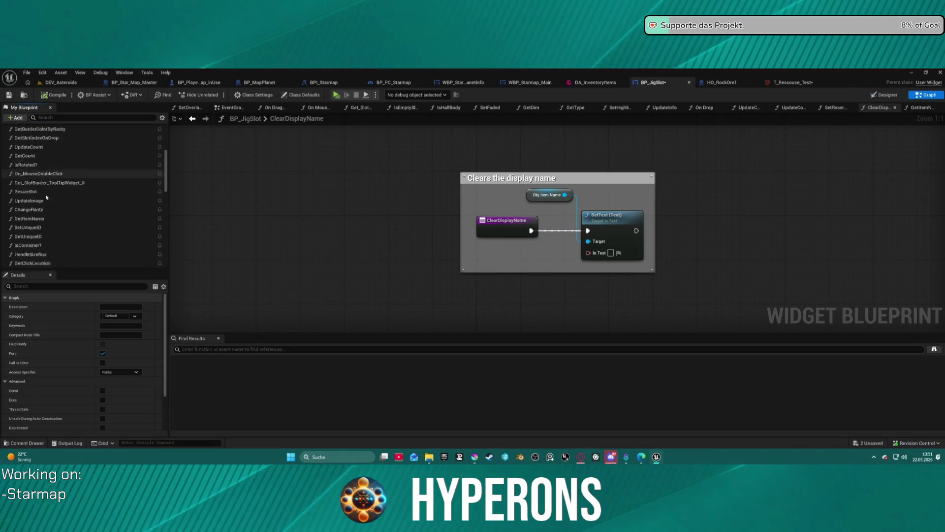
scroll(47, 197, "down", 10)
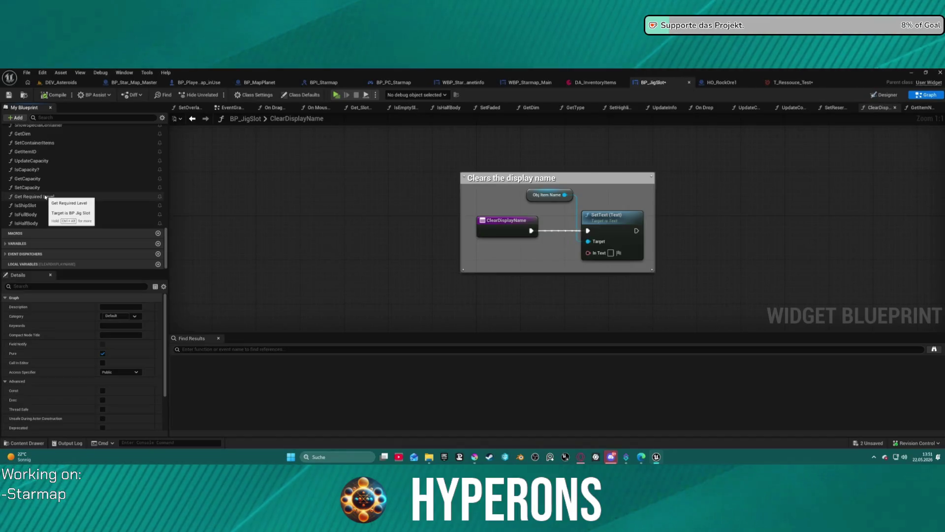
scroll(46, 198, "up", 2)
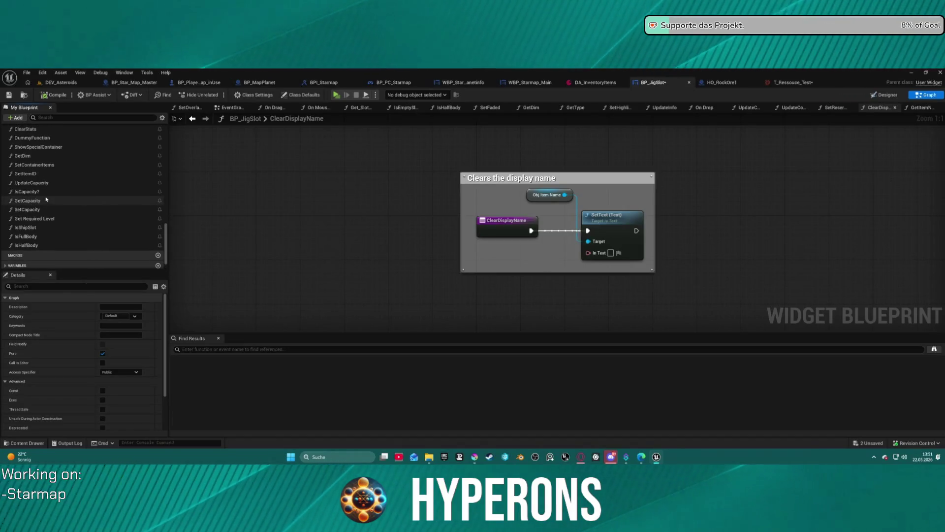
scroll(46, 199, "up", 1)
- Auto-arrange the nodes in the GetItemID and ShowSpecialContainer graphs
double_click(24, 186)
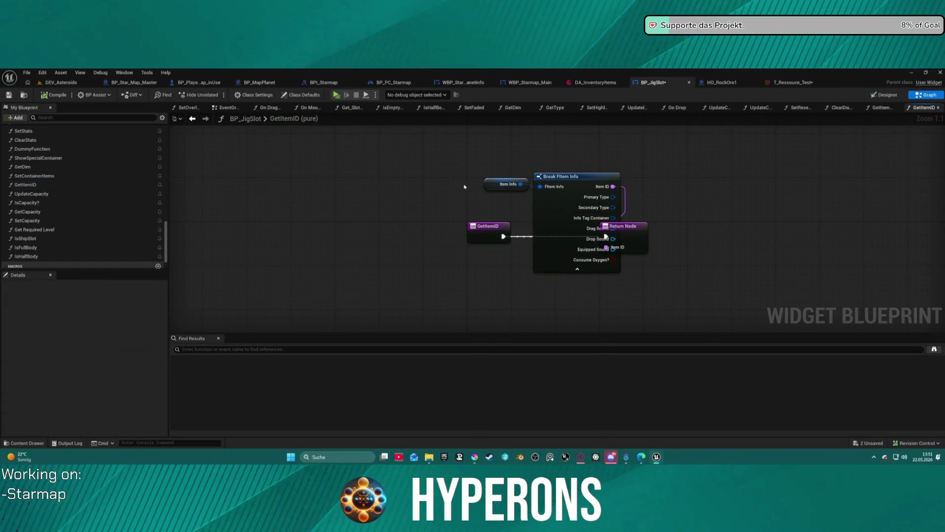
left_click(488, 231)
key("f")
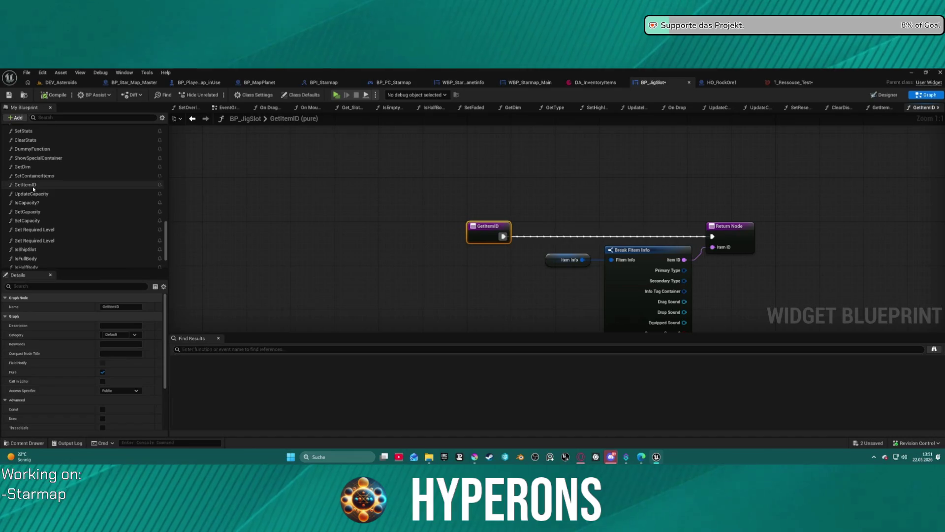
scroll(29, 183, "up", 1)
left_click(27, 179)
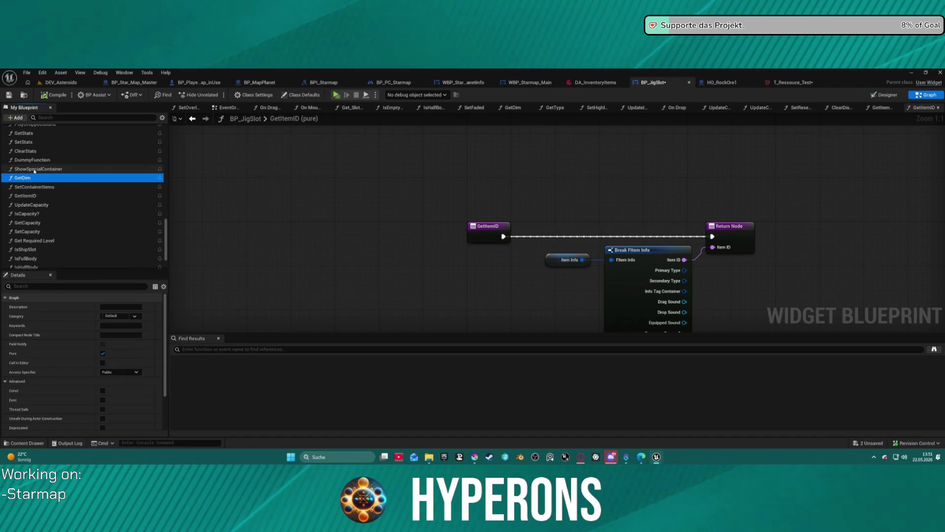
double_click(38, 170)
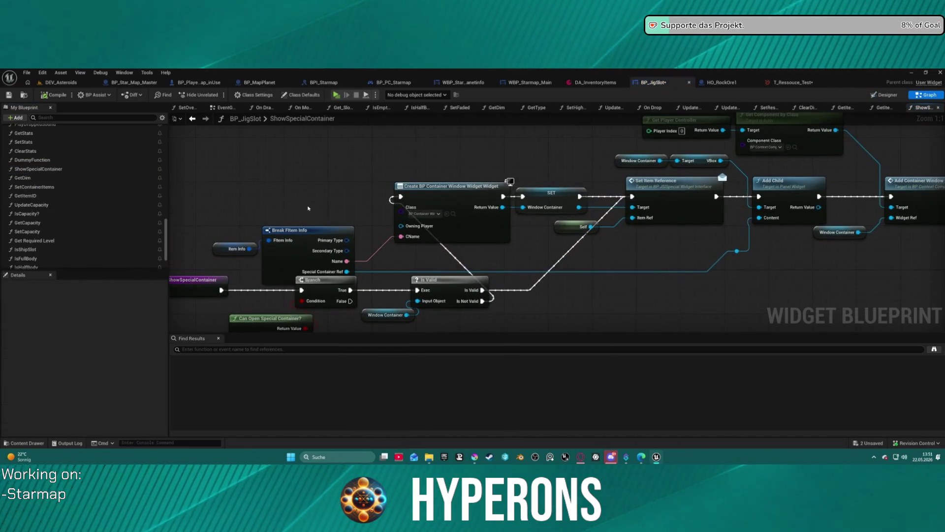
left_click(207, 284)
key("f")
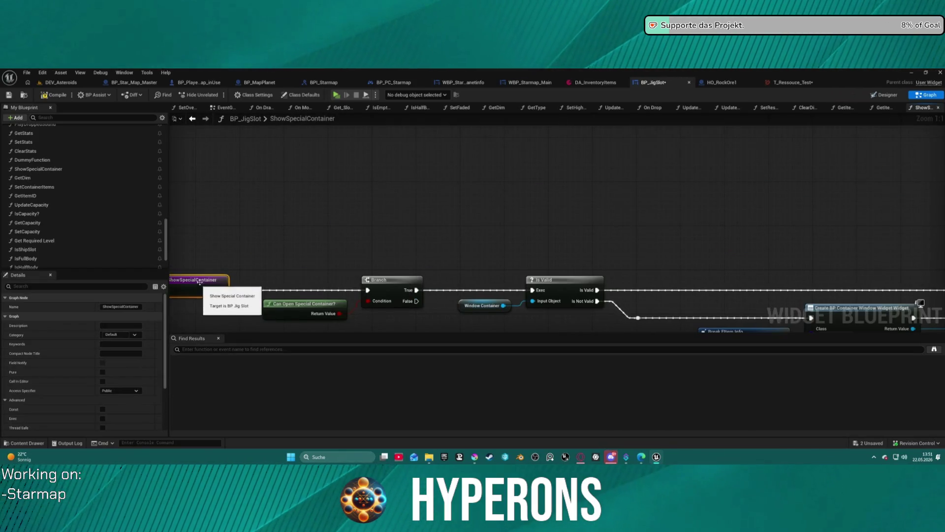
- Open GetStats and auto-arrange the nodes inside its comment
scroll(47, 190, "up", 3)
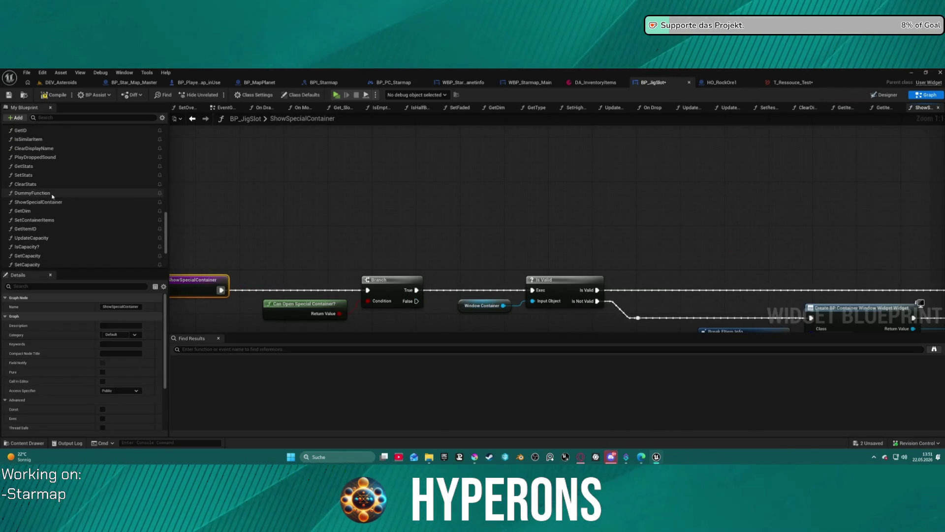
left_click(41, 174)
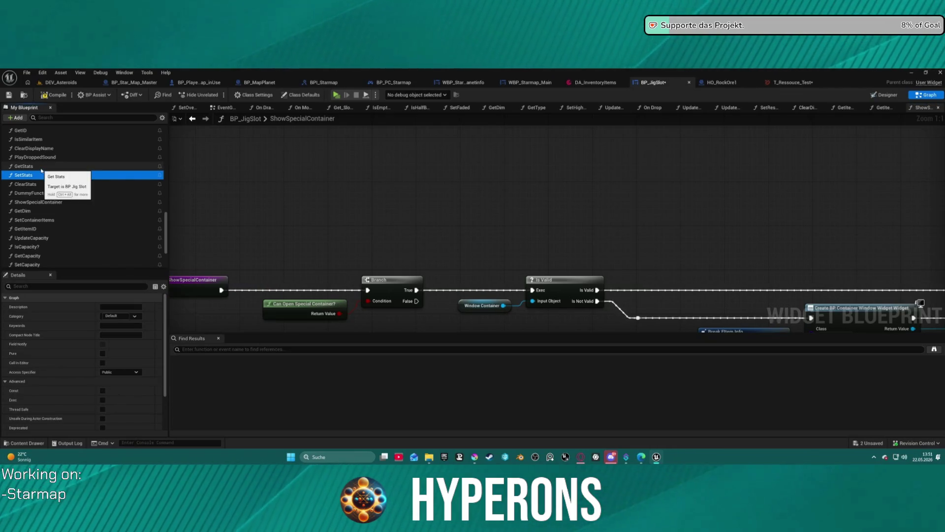
left_click(37, 168)
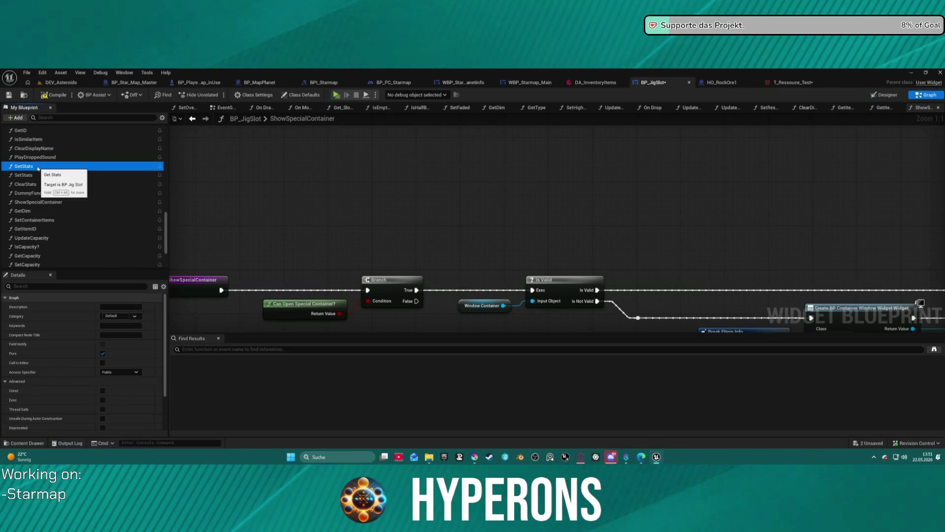
double_click(38, 167)
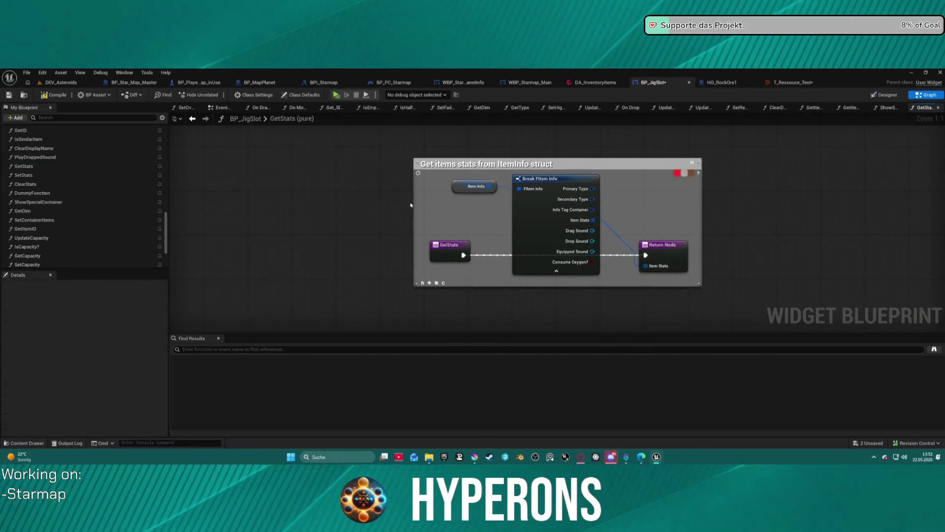
left_click(512, 271)
key("f")
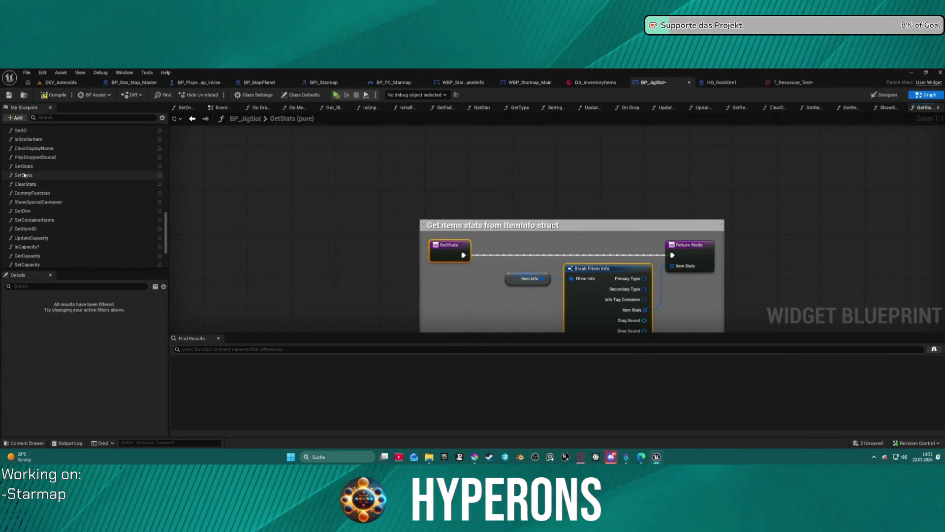
- Tidy the node layouts of the ClearDisplayName and GetID graphs
double_click(25, 149)
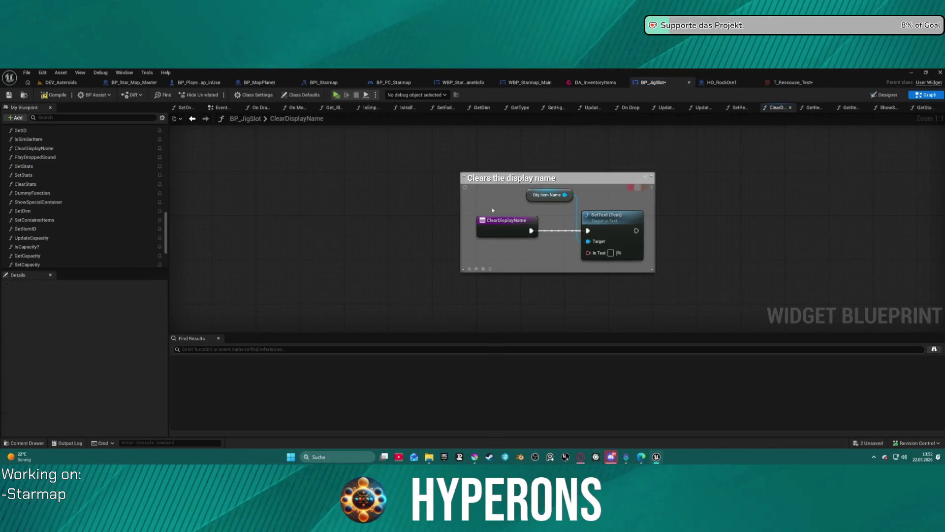
left_click(503, 232)
key("f")
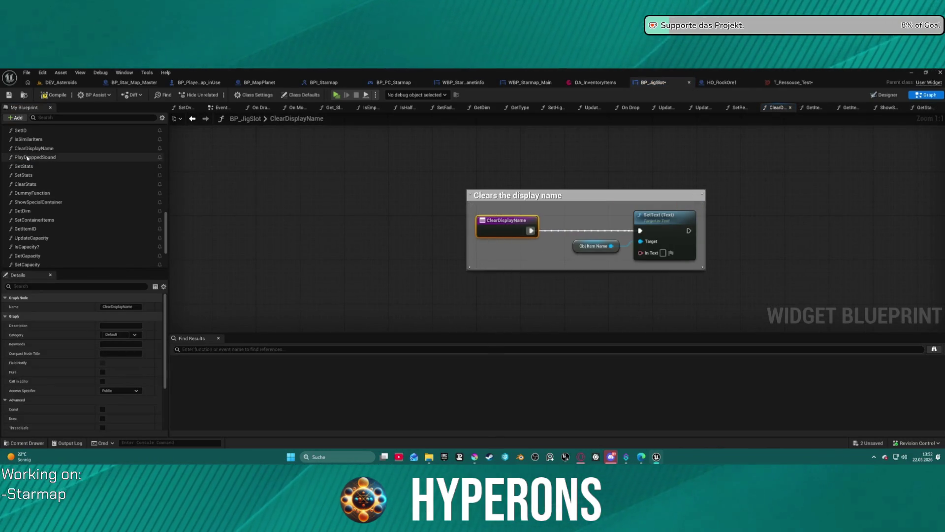
left_click(36, 149)
scroll(50, 158, "up", 2)
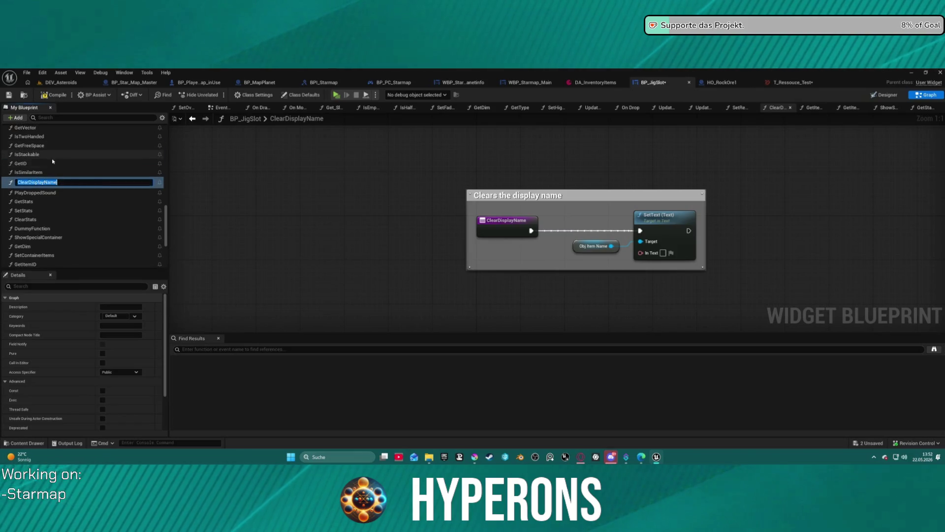
double_click(51, 164)
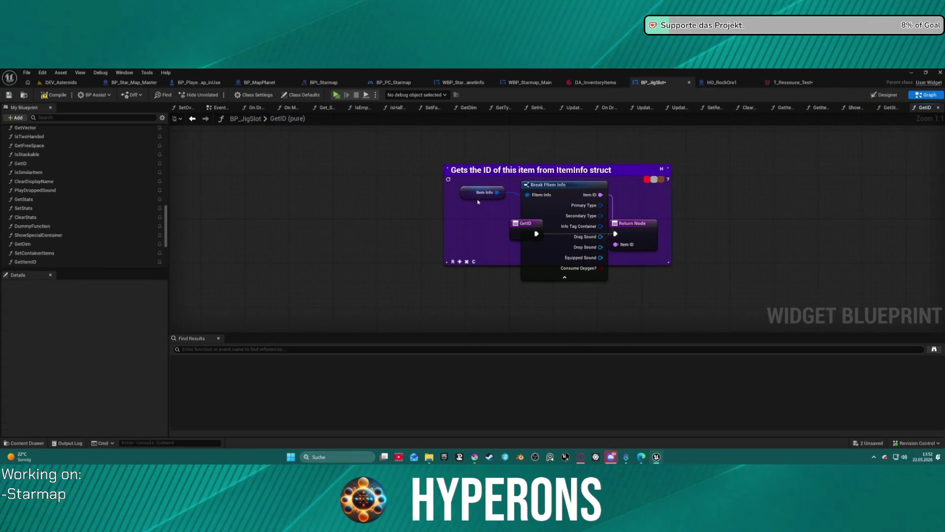
left_click(473, 190)
key("f")
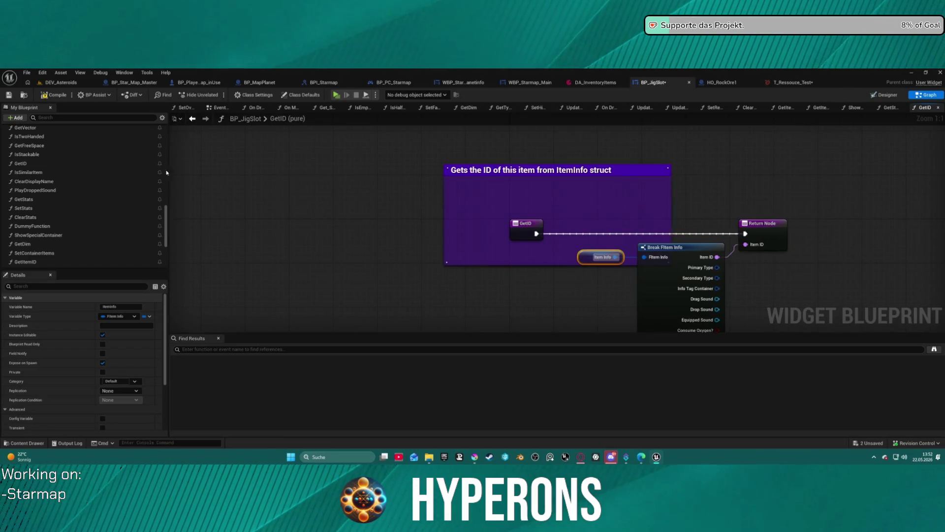
- Open the GetType function and straighten its node layout
scroll(113, 165, "up", 2)
scroll(104, 170, "up", 1)
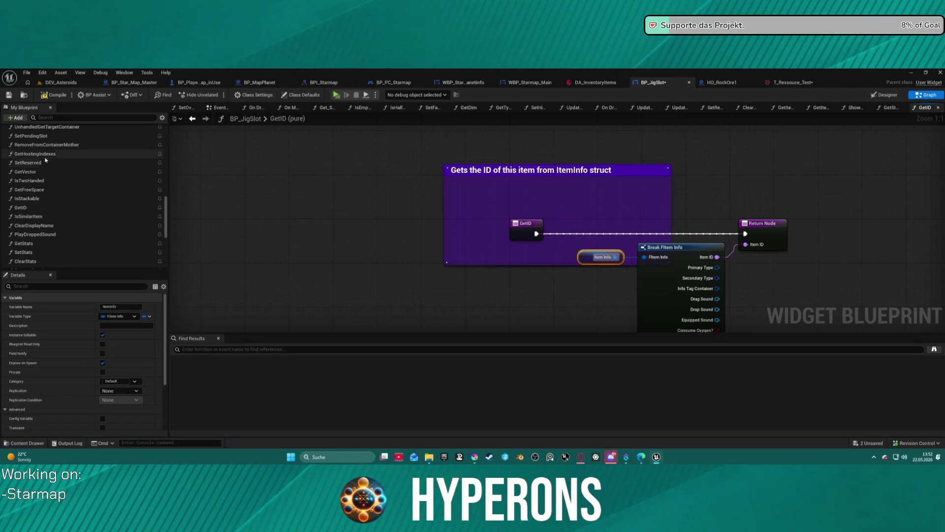
scroll(49, 158, "up", 1)
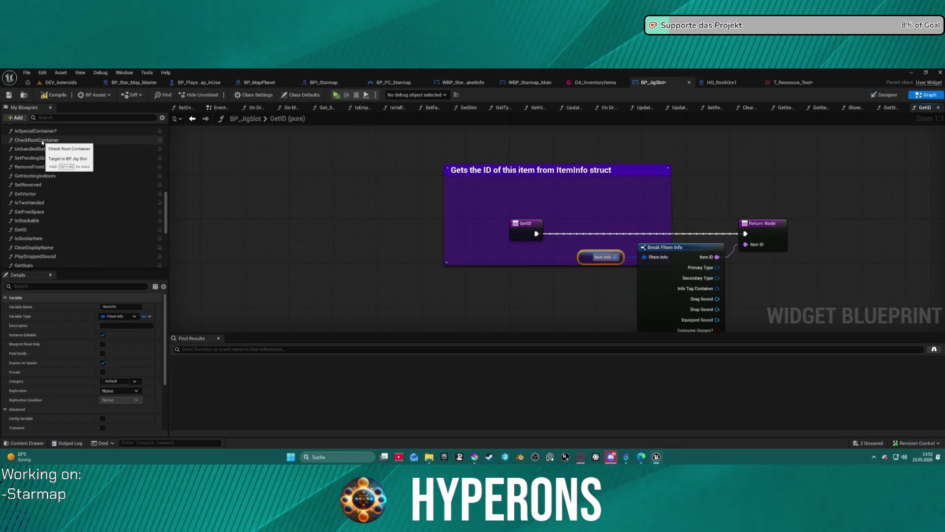
scroll(42, 143, "up", 1)
scroll(42, 143, "up", 4)
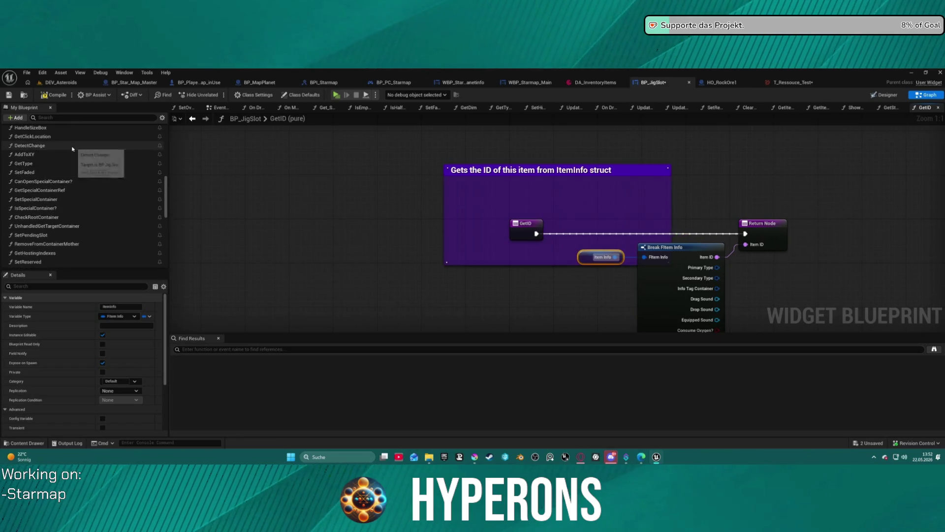
scroll(45, 178, "up", 2)
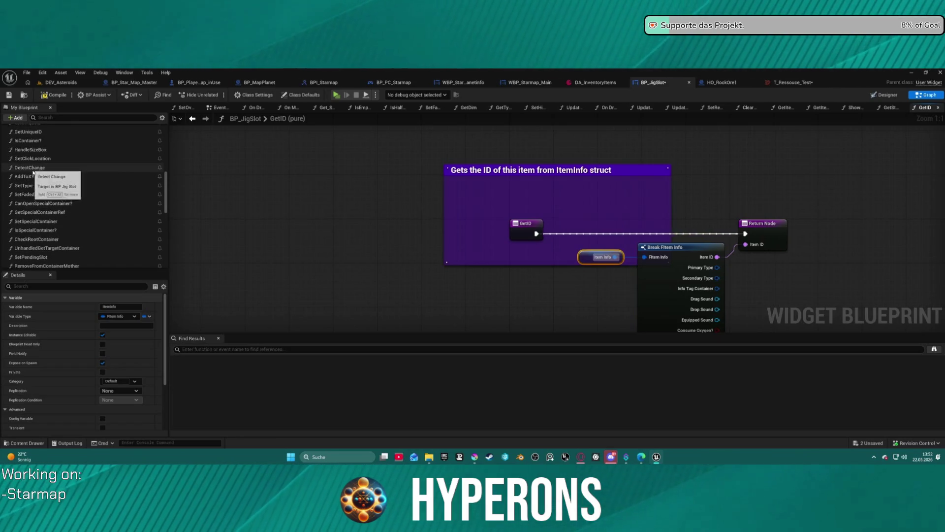
left_click(30, 186)
double_click(30, 186)
left_click(463, 242)
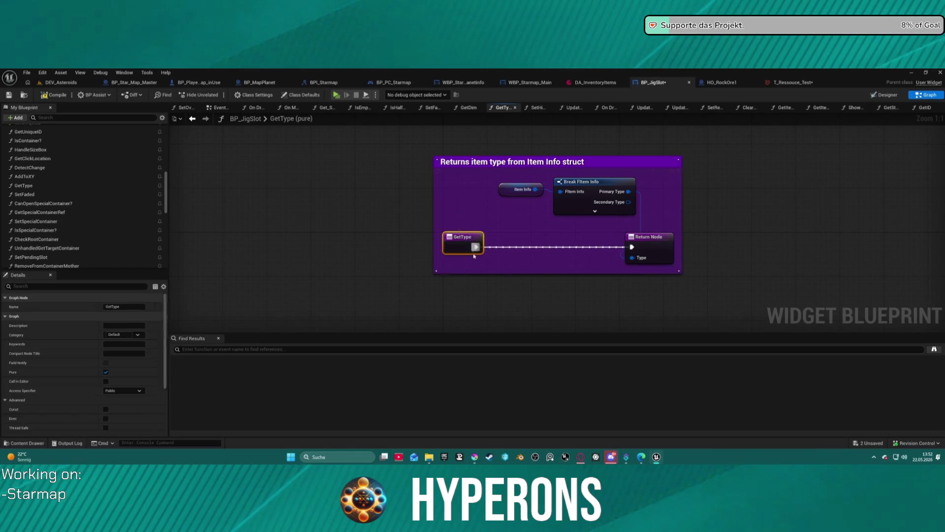
key("f")
- Tidy the GetItemName graph and expand Break FItem Info to show all its pins
scroll(44, 170, "up", 2)
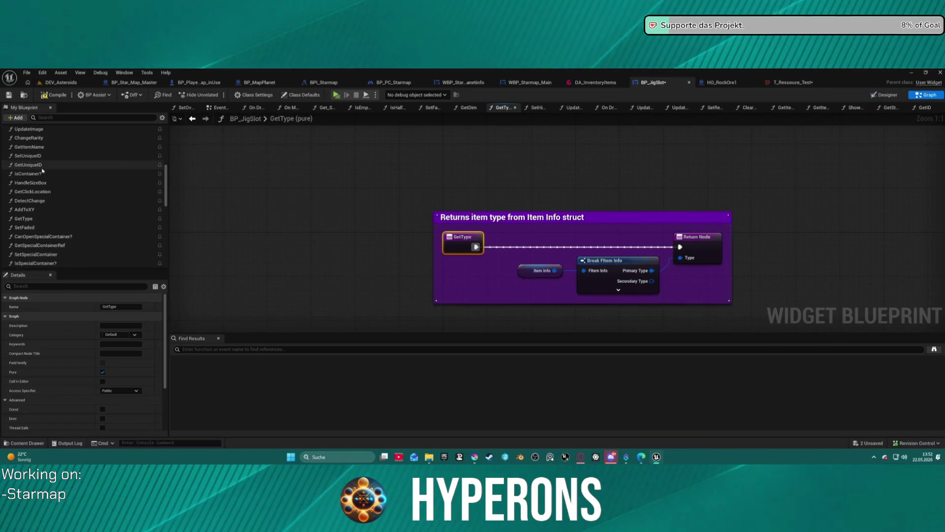
scroll(36, 157, "up", 1)
double_click(31, 147)
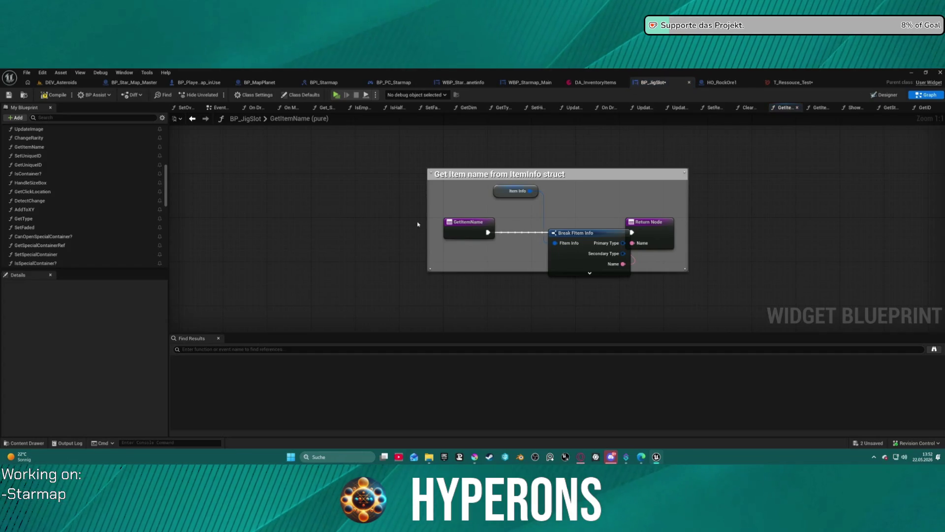
left_click(468, 228)
key("f")
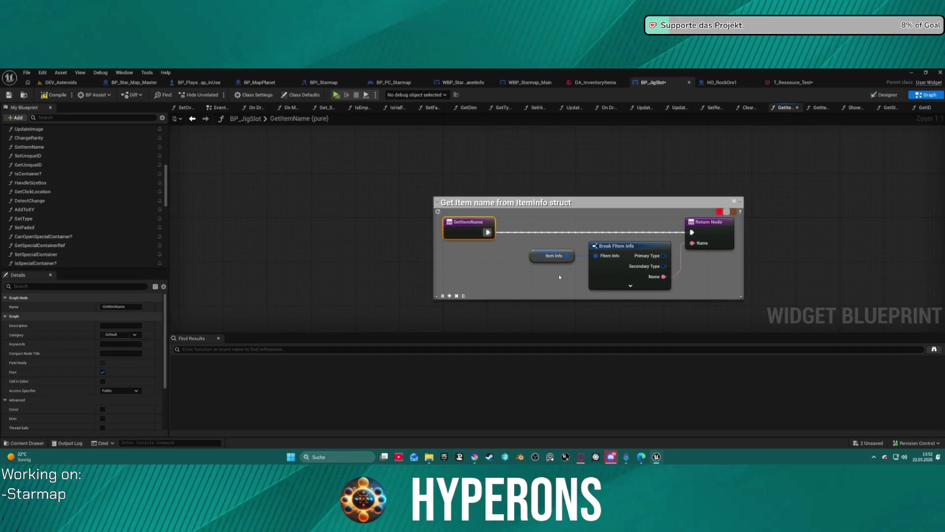
left_click(630, 286)
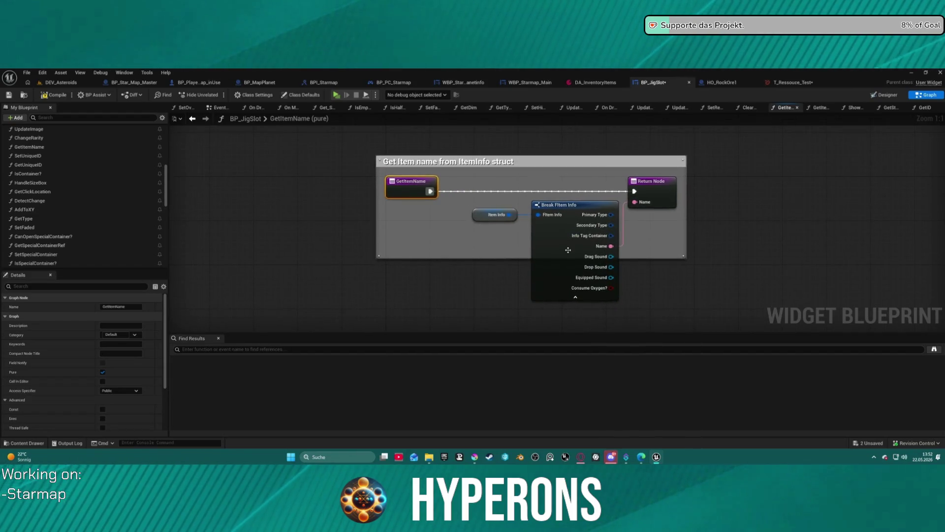
left_click(588, 235)
scroll(101, 369, "down", 5)
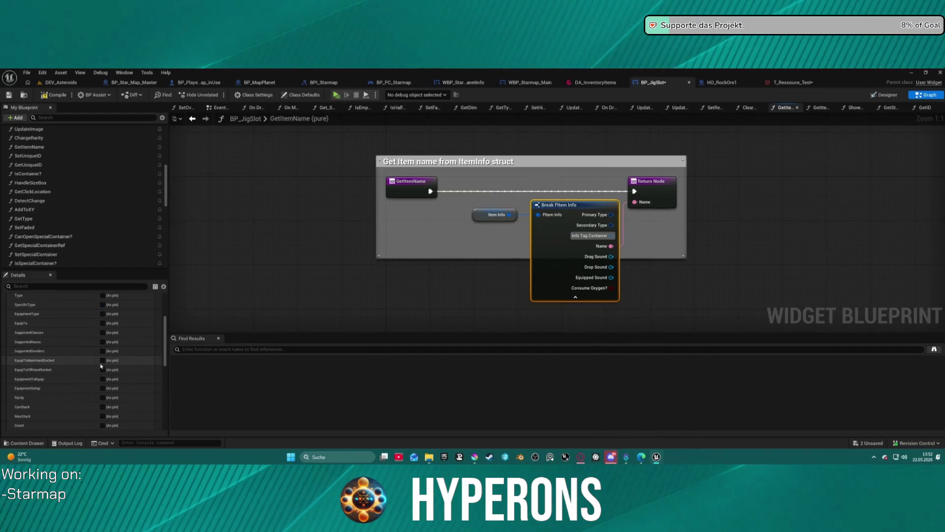
scroll(103, 367, "down", 3)
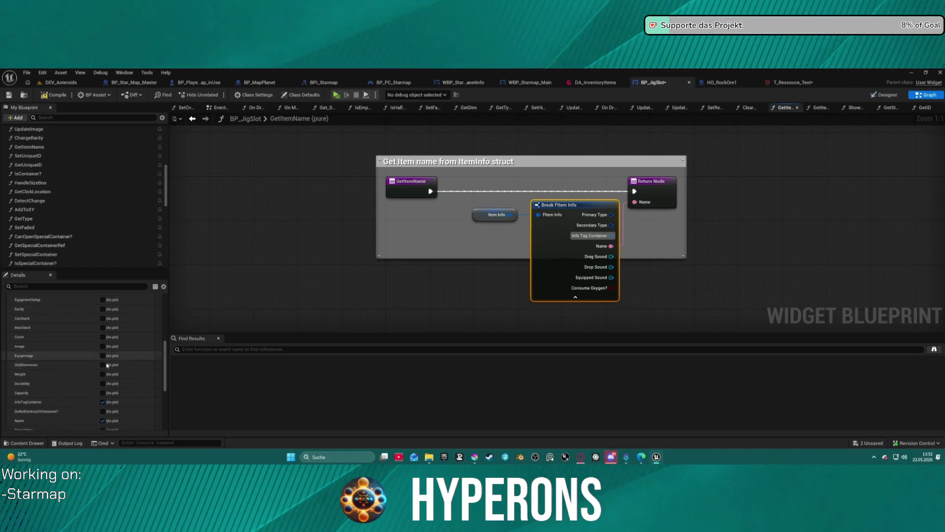
right_click(557, 225)
left_click(493, 215)
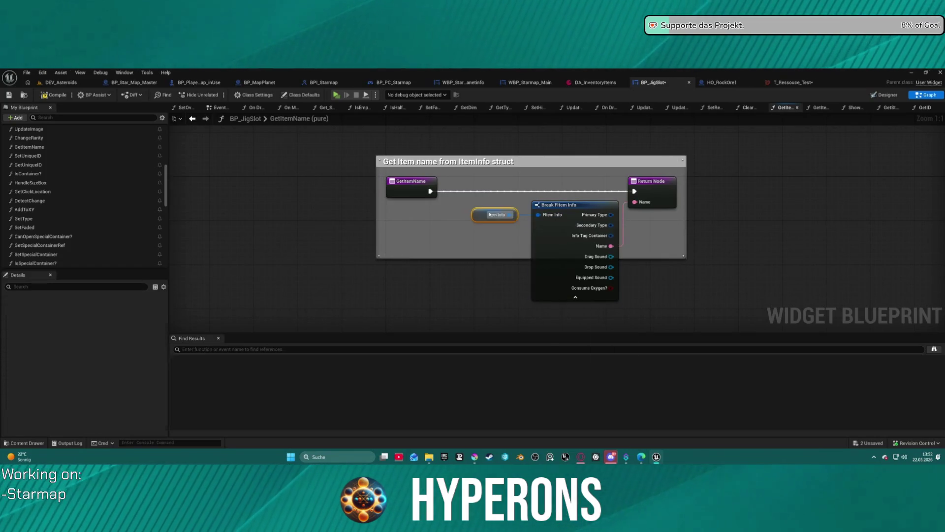
right_click(490, 214)
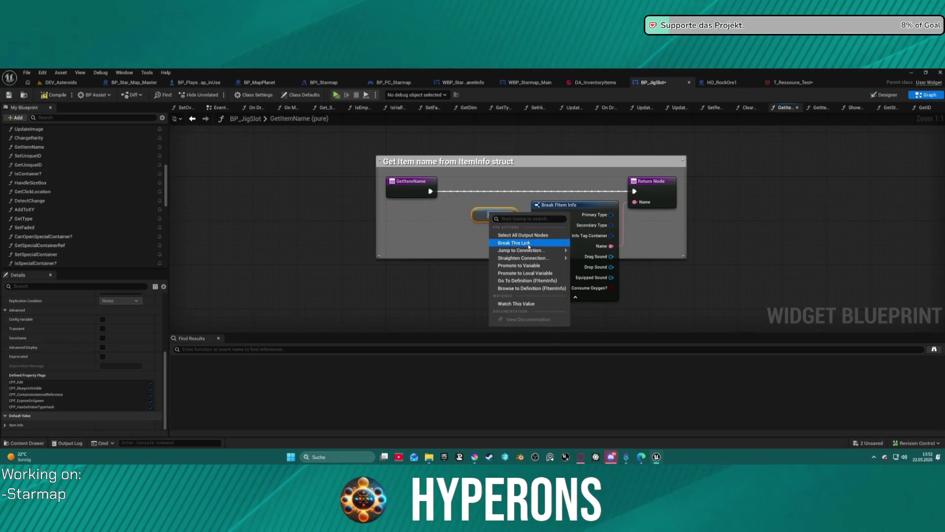
- Find the Item Info references by name and jump to its node in the EventGraph
right_click(476, 213)
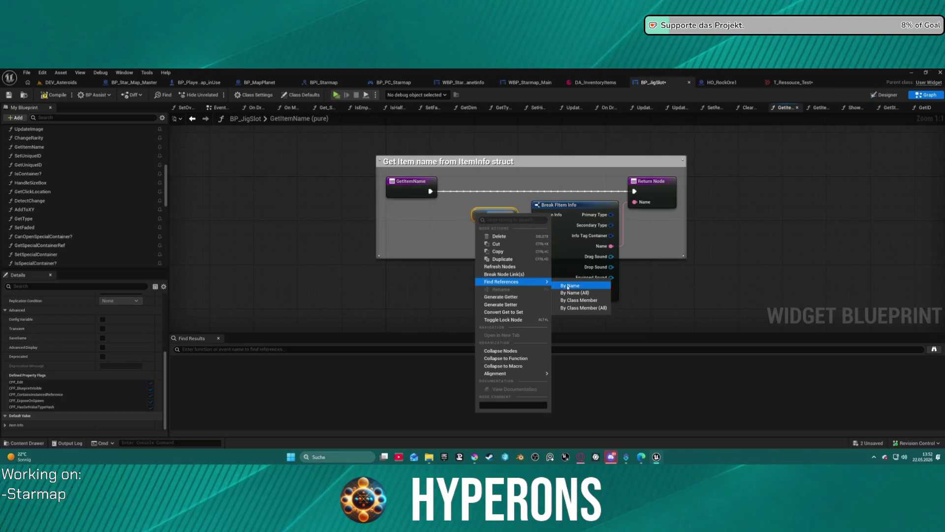
left_click(568, 286)
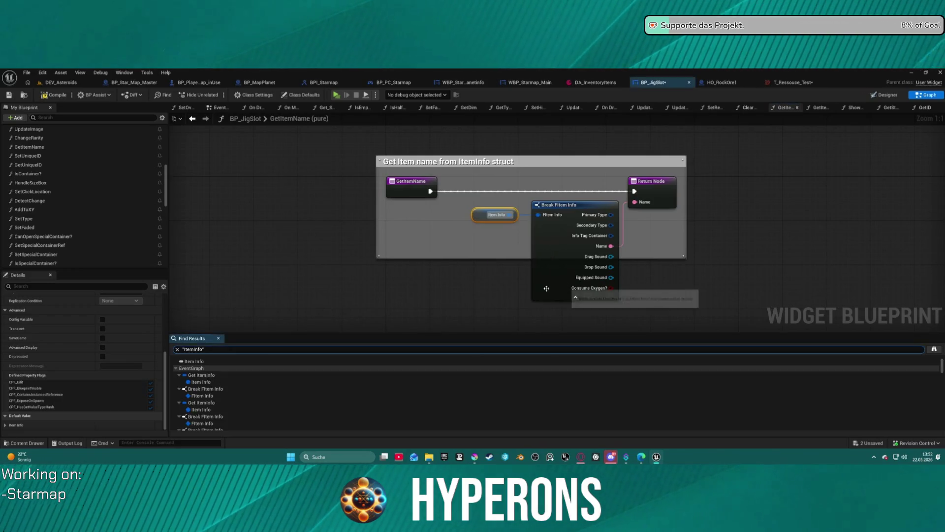
left_click(212, 383)
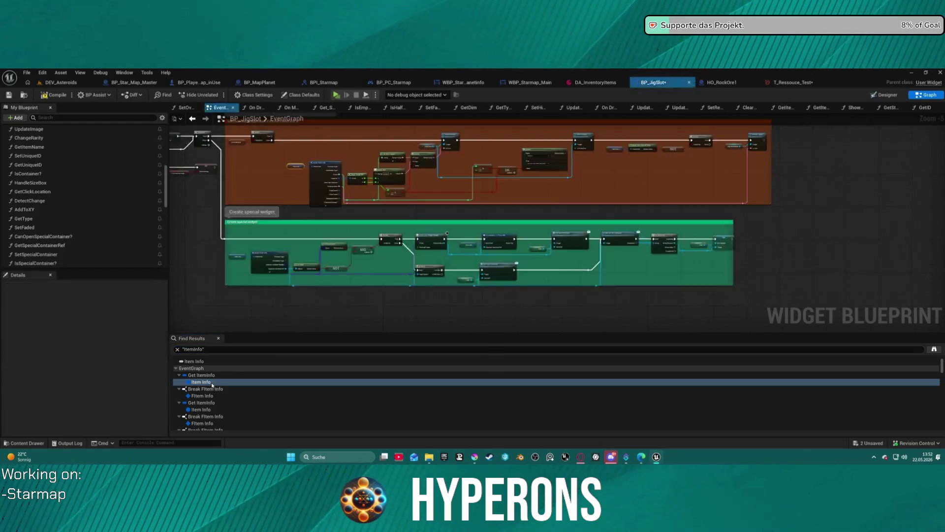
scroll(462, 258, "down", 3)
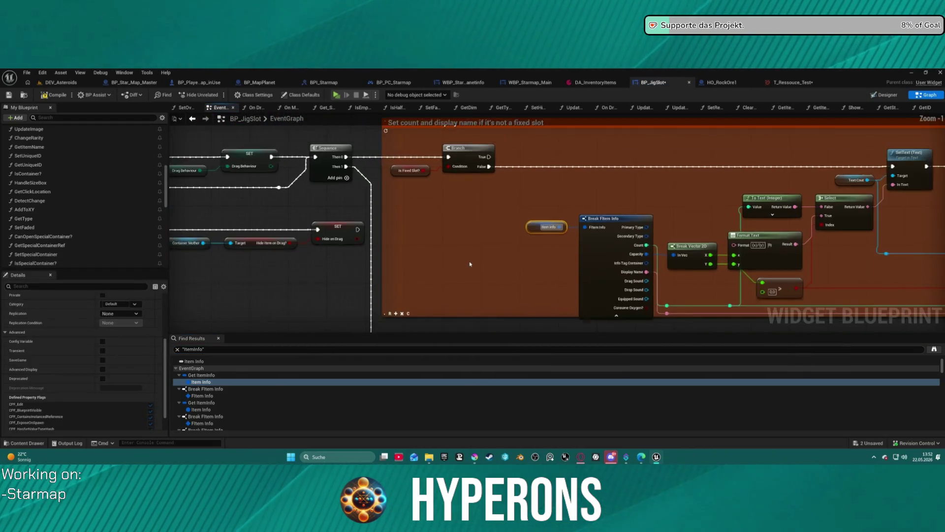
mouse_move(705, 254)
left_mouse_down()
mouse_move(775, 317)
mouse_move(547, 147)
mouse_move(426, 209)
mouse_move(847, 194)
mouse_move(838, 191)
left_mouse_up()
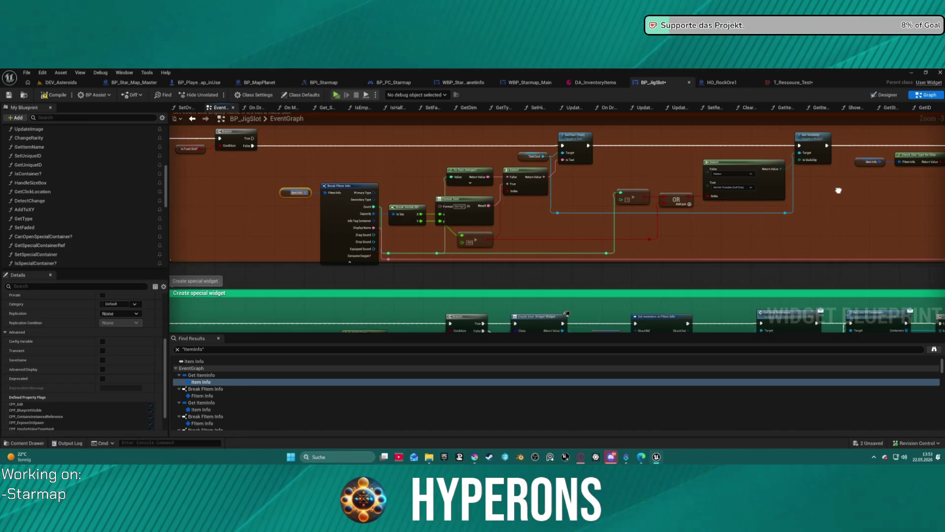
mouse_move(839, 190)
left_mouse_down()
mouse_move(330, 202)
mouse_move(911, 195)
left_mouse_up()
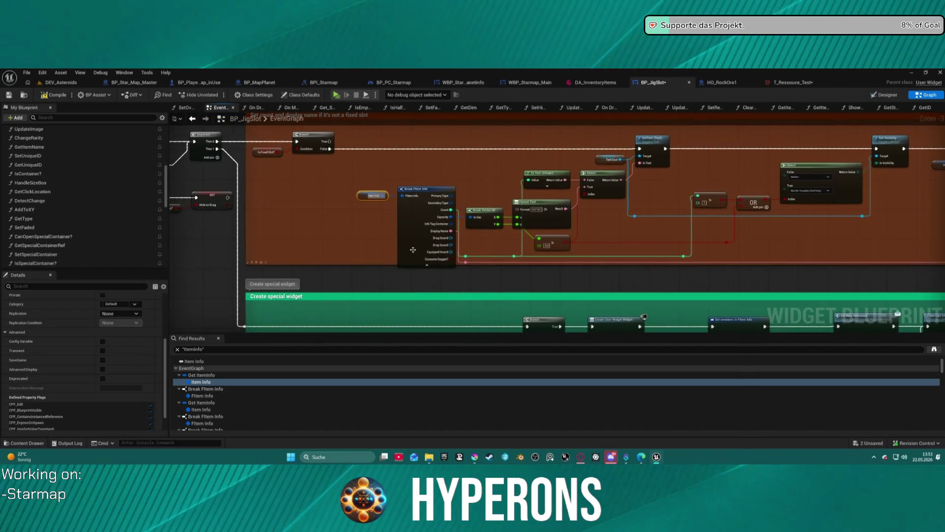
- Expose the Name pin on Break FItem Info and move the text wire from Display Name to Name
left_click(421, 231)
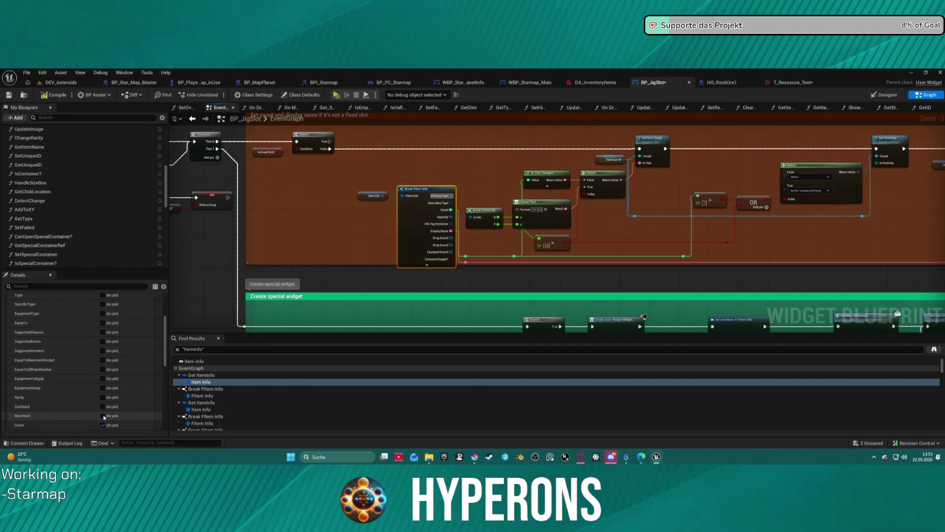
scroll(104, 389, "down", 5)
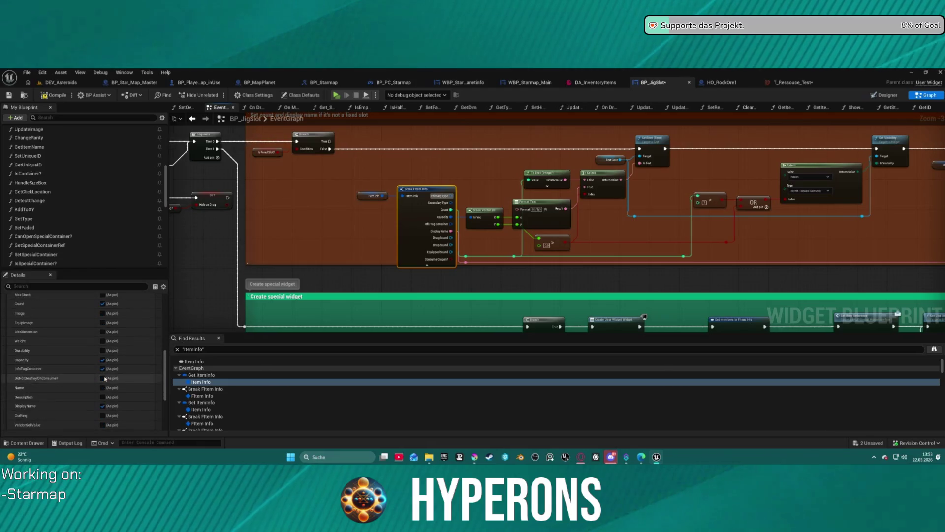
left_click(102, 377)
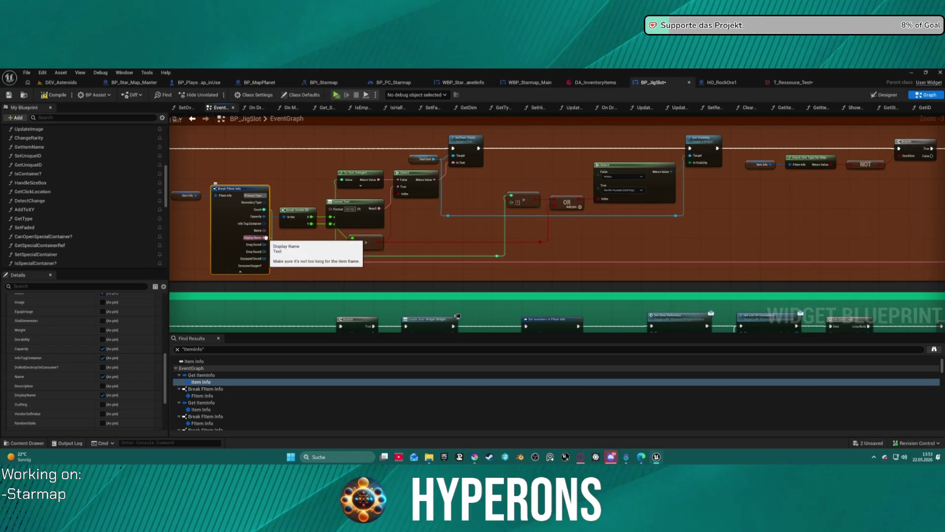
left_click_drag(266, 237, 265, 231)
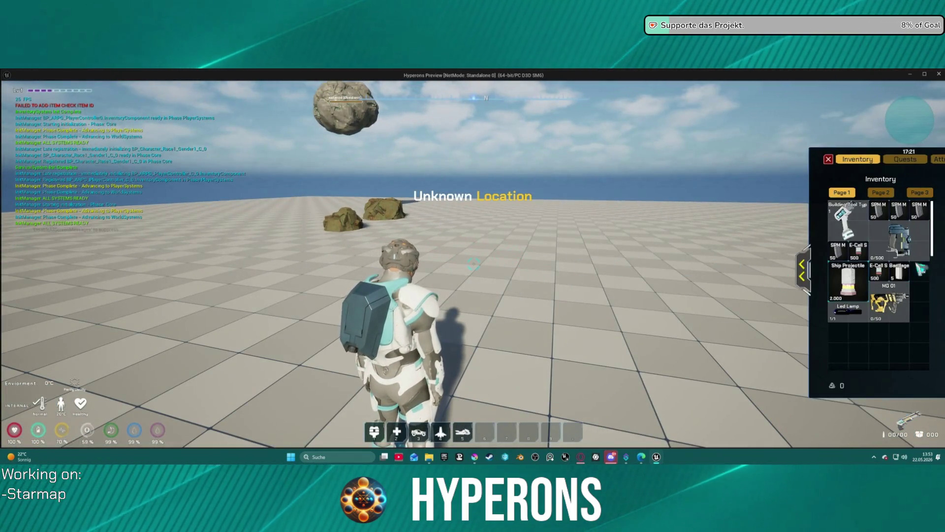
- Walk the character up to the near copper rock and close the inventory panel
mouse_move(913, 232)
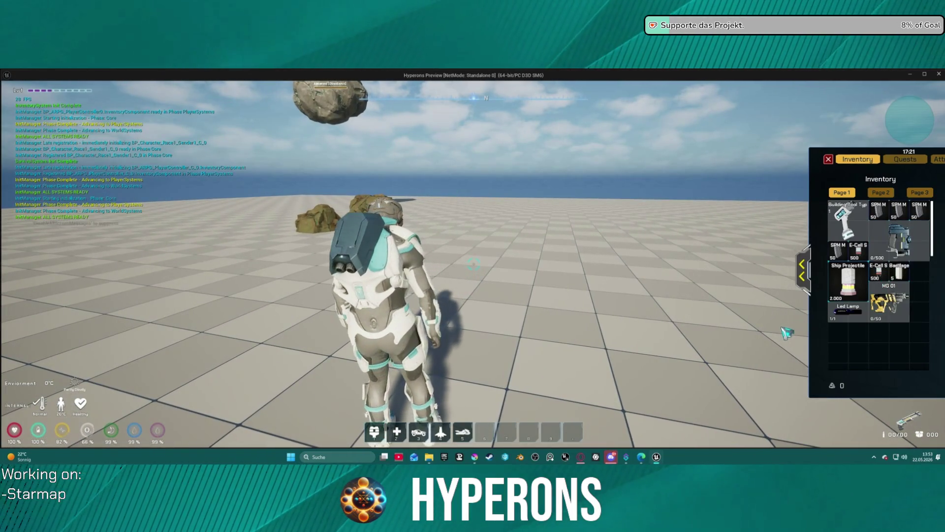
key("w")
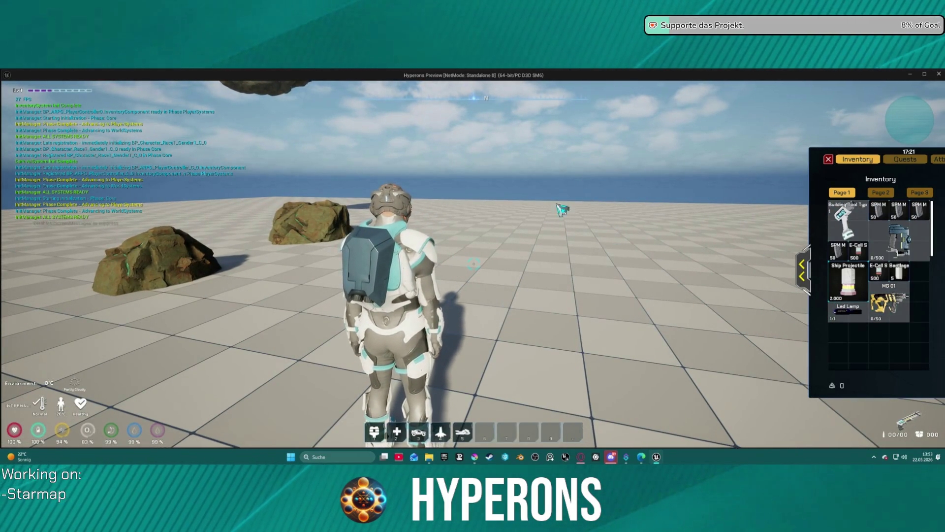
key("a")
key("w")
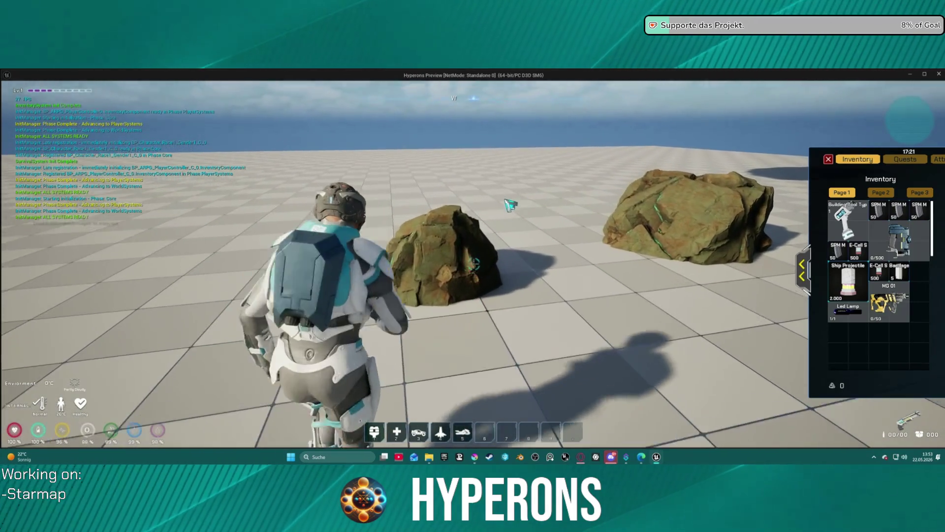
key("i")
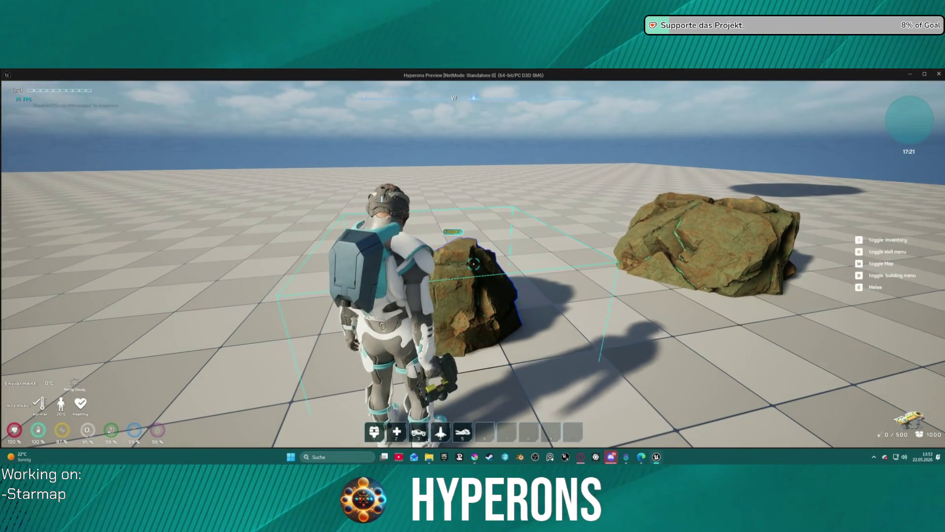
- Mine the rock with the beam, collect the pickups, and reopen the inventory to check items
key("s")
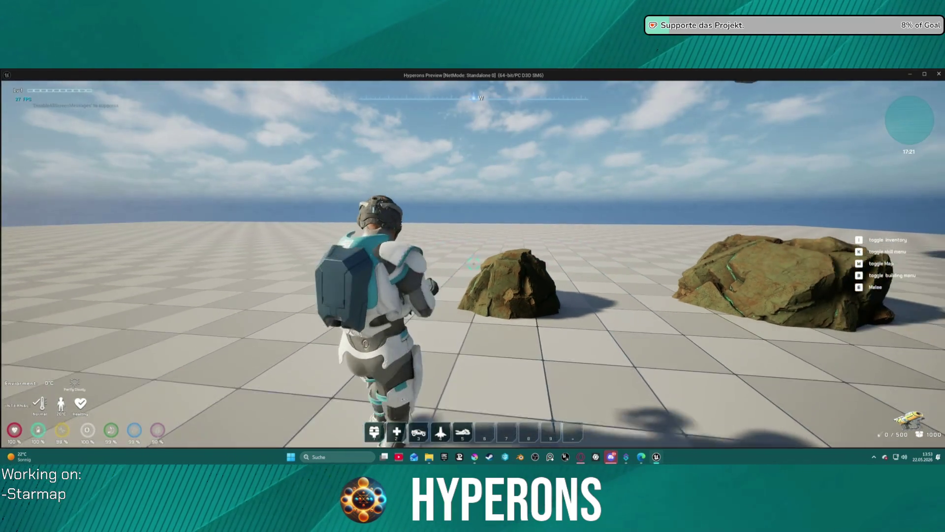
key("w")
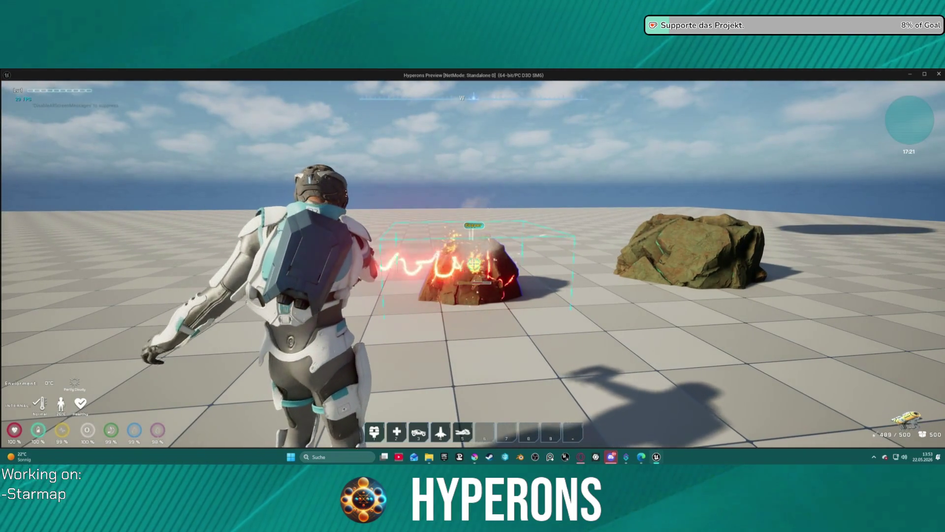
key("w")
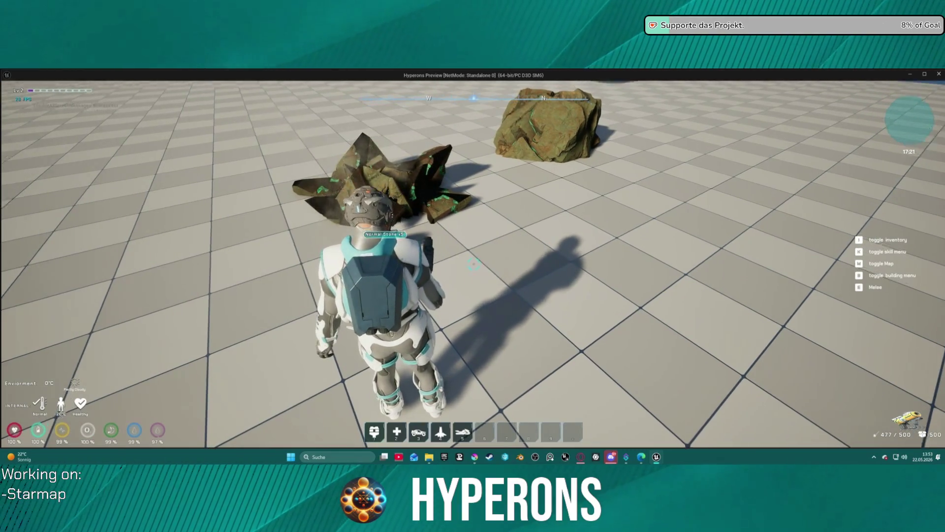
key("i")
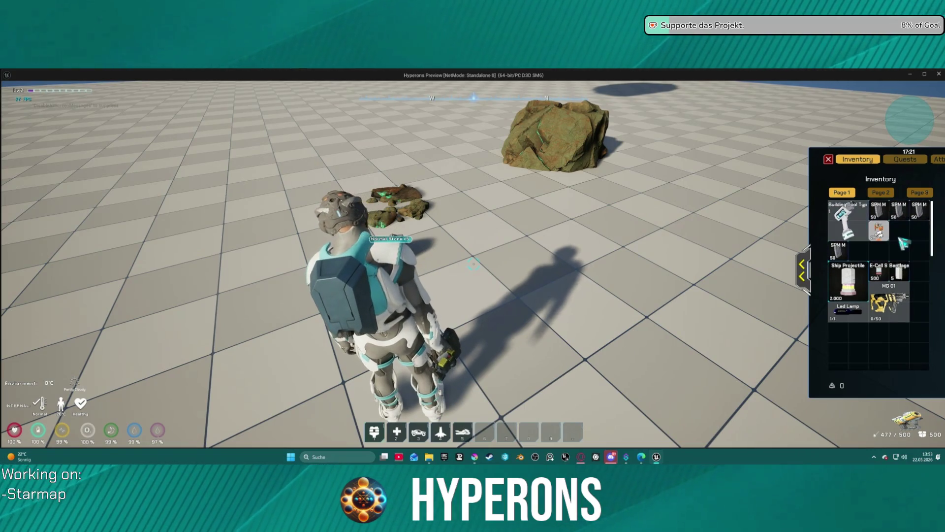
mouse_move(848, 228)
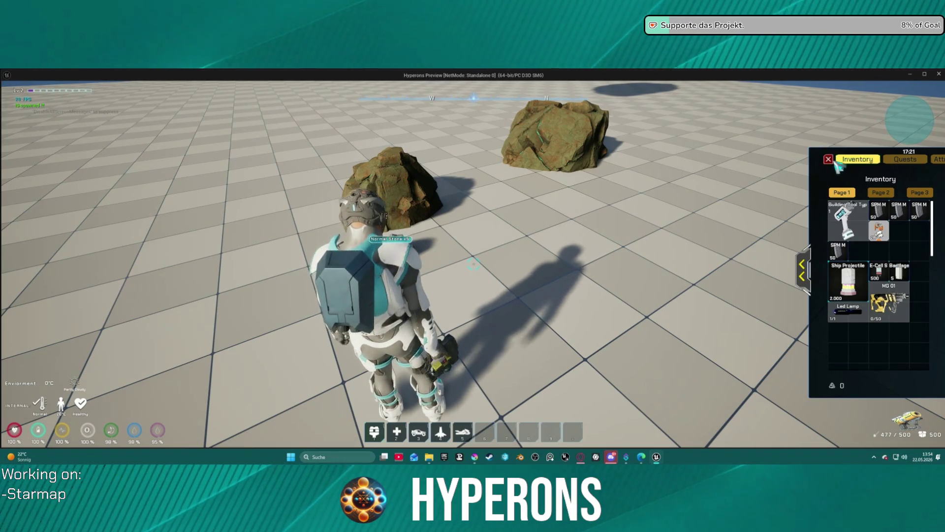
- Leave the game preview, return to Krita, and hide the MainText layer's orange Fe text
key("Escape")
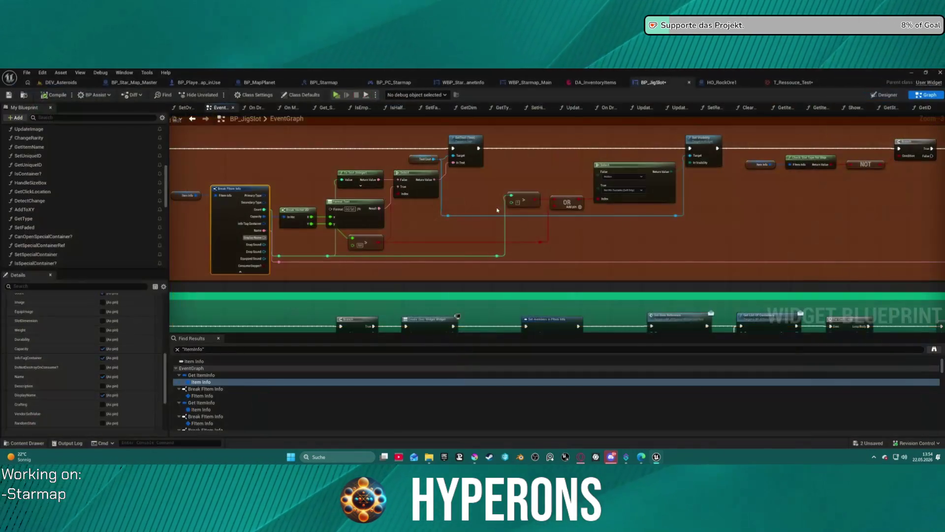
key("alt+Tab")
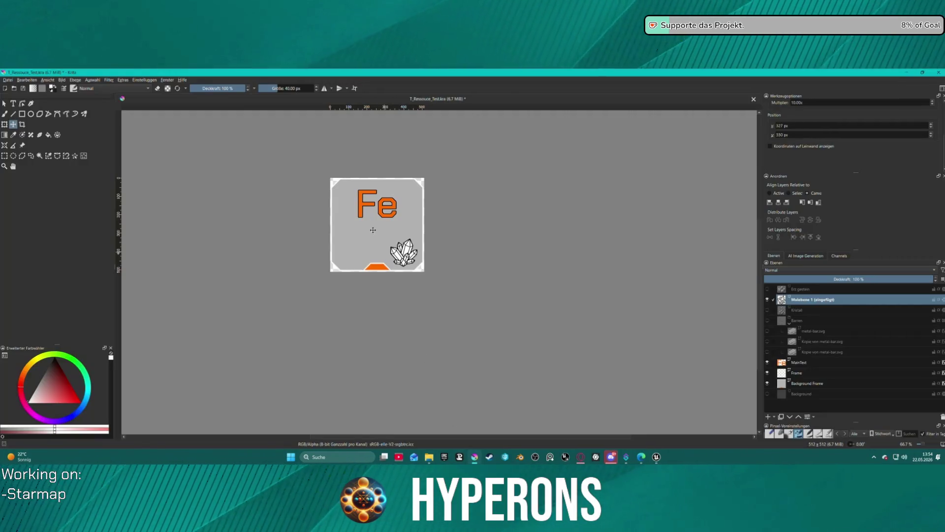
left_click(767, 363)
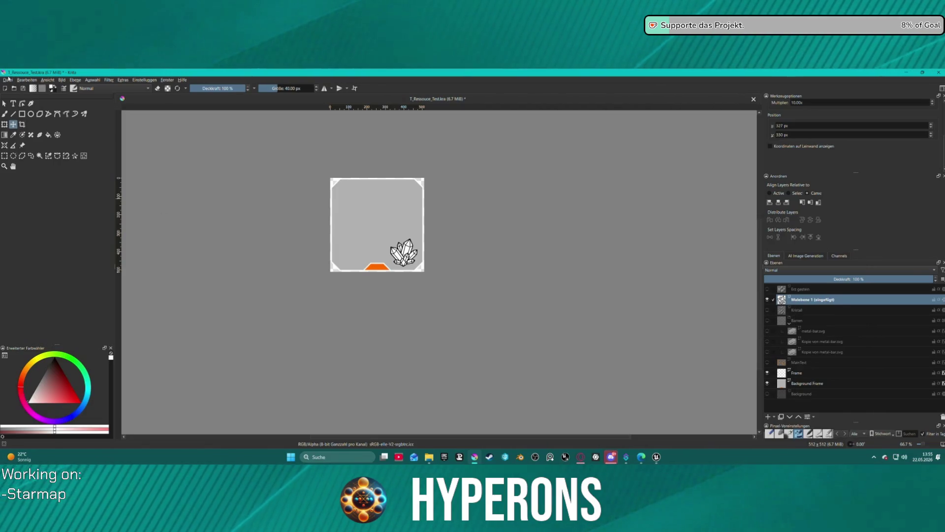
- Maximise Krita, hide the 'Malebene 1 (eingefügt)' crystal layer and show the 'Erz gestein' rock layer
left_click_drag(8, 74, 1, 69)
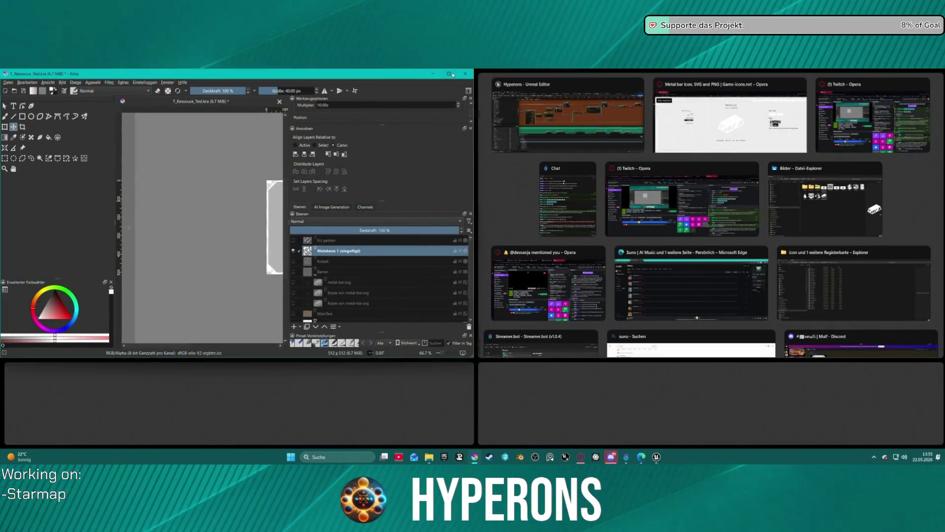
left_click(450, 74)
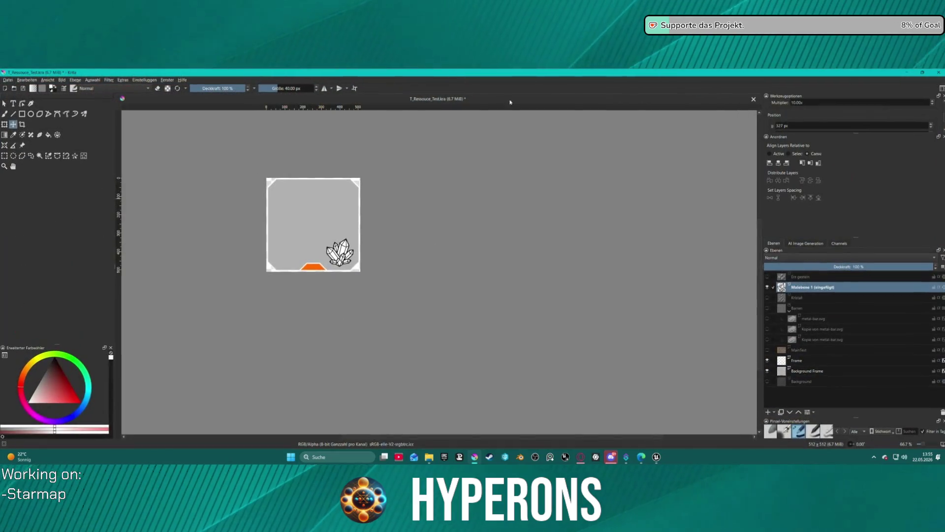
left_click(767, 286)
left_click(769, 277)
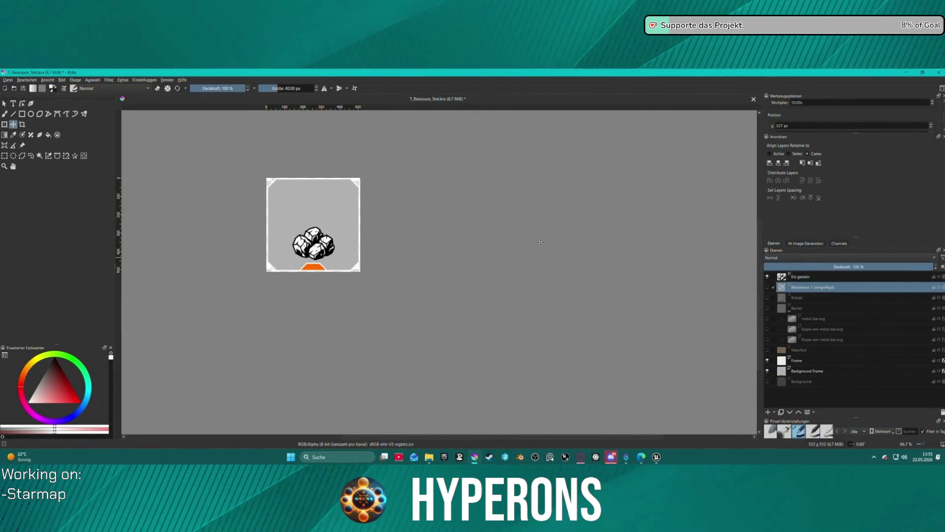
scroll(166, 149, "down", 1)
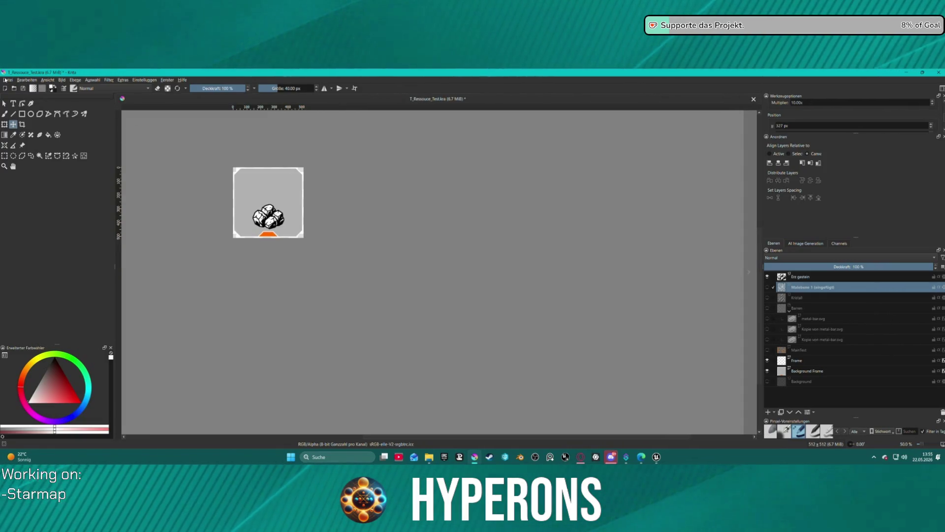
left_click(6, 80)
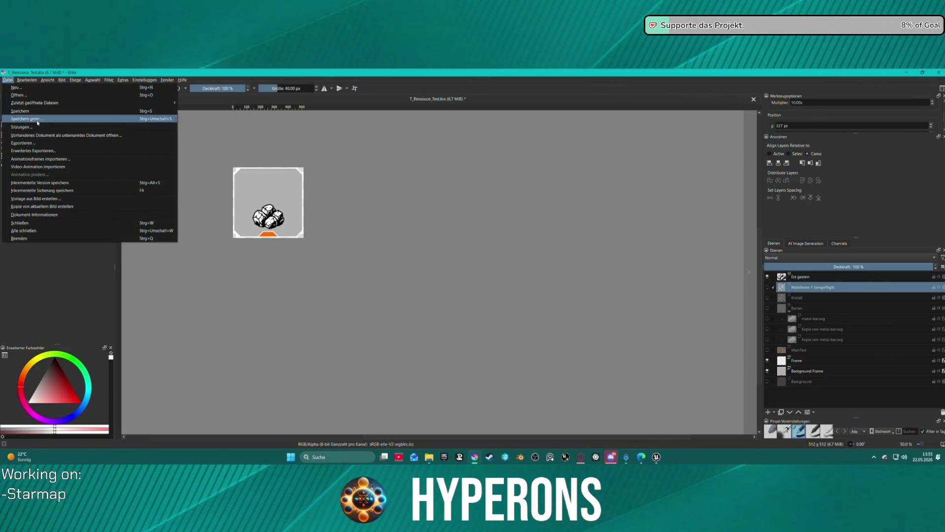
- Export the rock icon as a PNG with default settings, then return to the Unreal editor
left_click(49, 143)
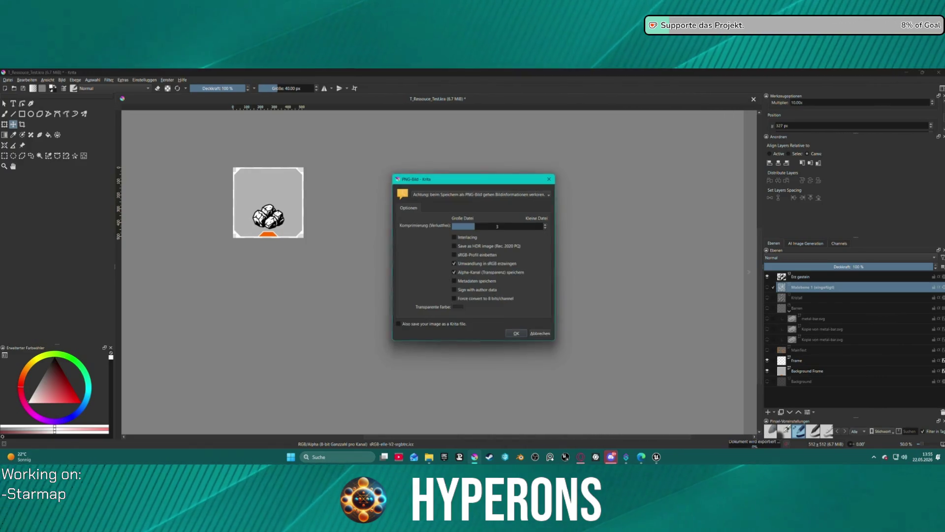
left_click(517, 335)
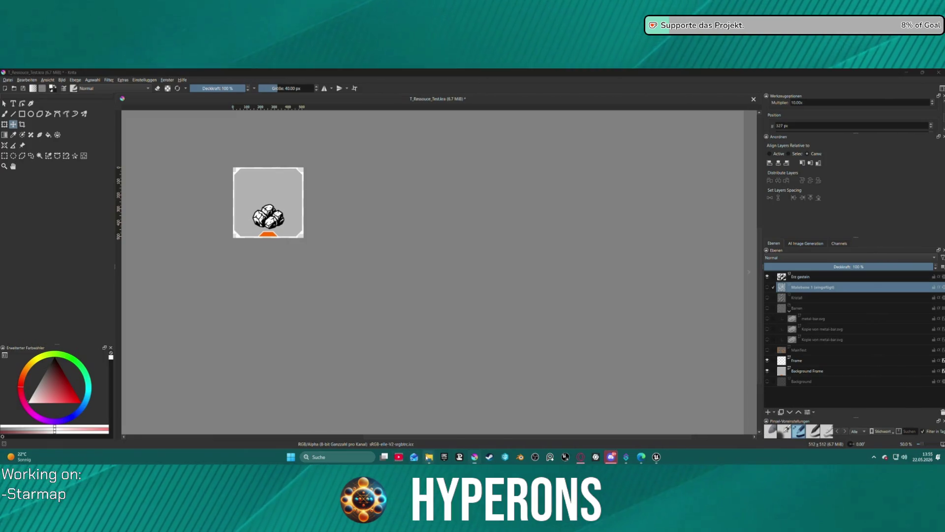
mouse_move(430, 457)
left_click(473, 427)
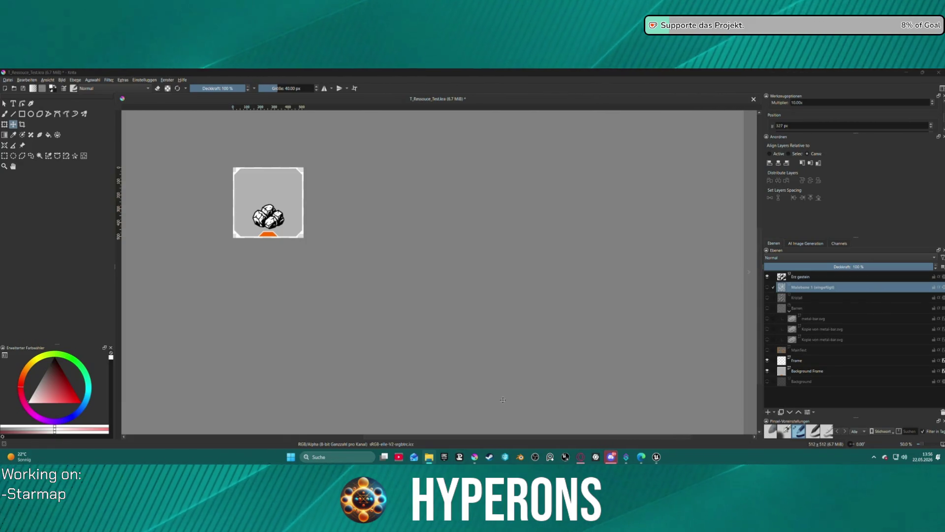
left_click(657, 457)
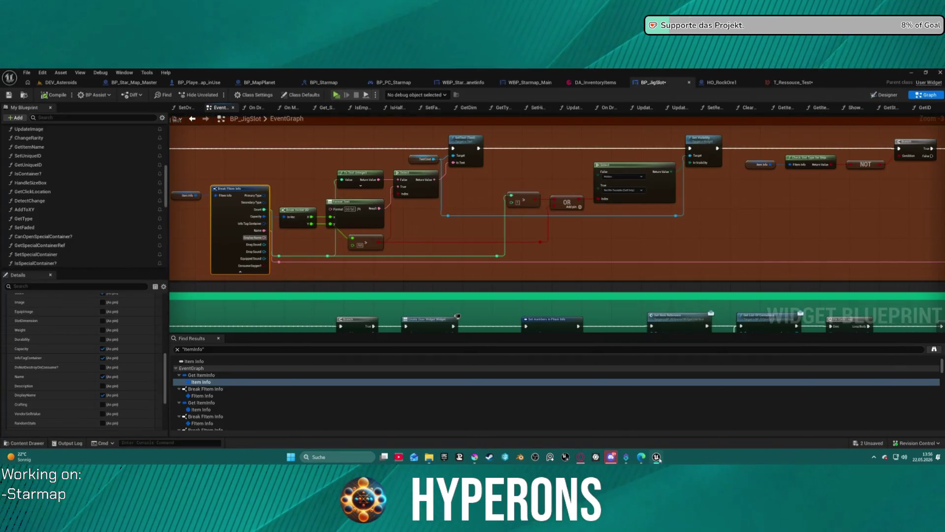
- Switch to DA_InventoryItems and expand Crafting Resources Index [7], the Copper Ore entry using T_Ressouce_Test
left_click(567, 423)
key("ctrl+space")
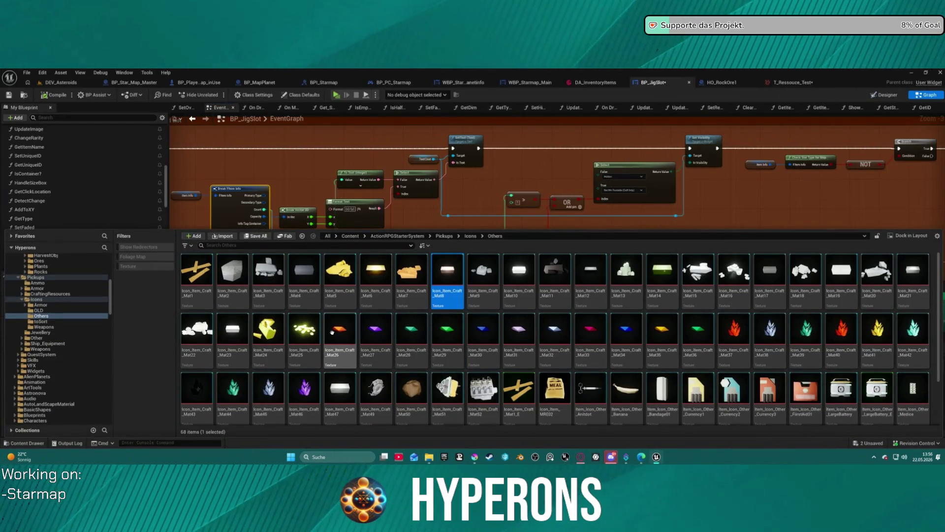
key("ctrl+space")
left_click(596, 82)
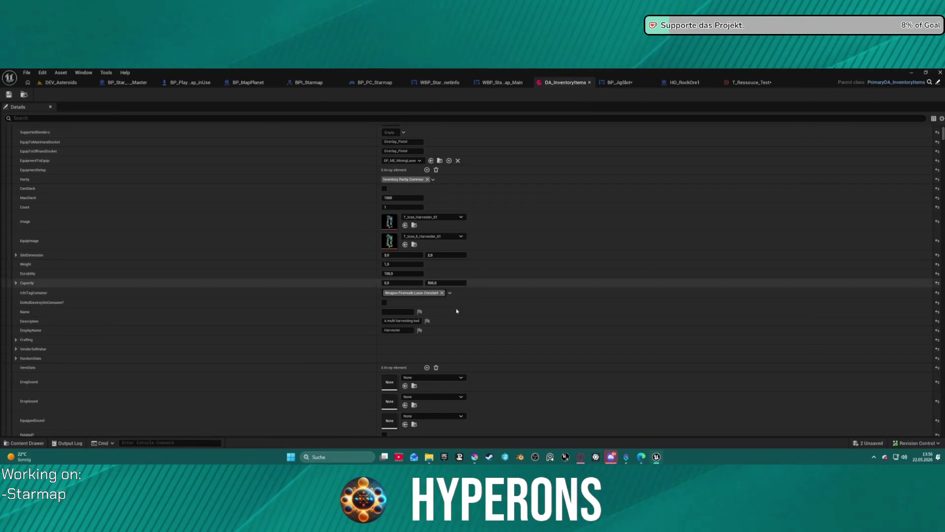
scroll(29, 141, "up", 10)
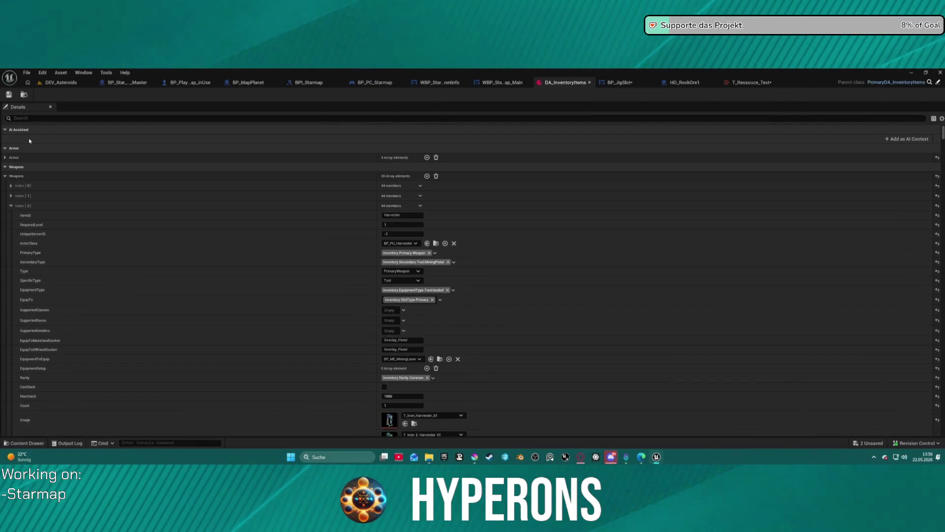
scroll(253, 285, "down", 15)
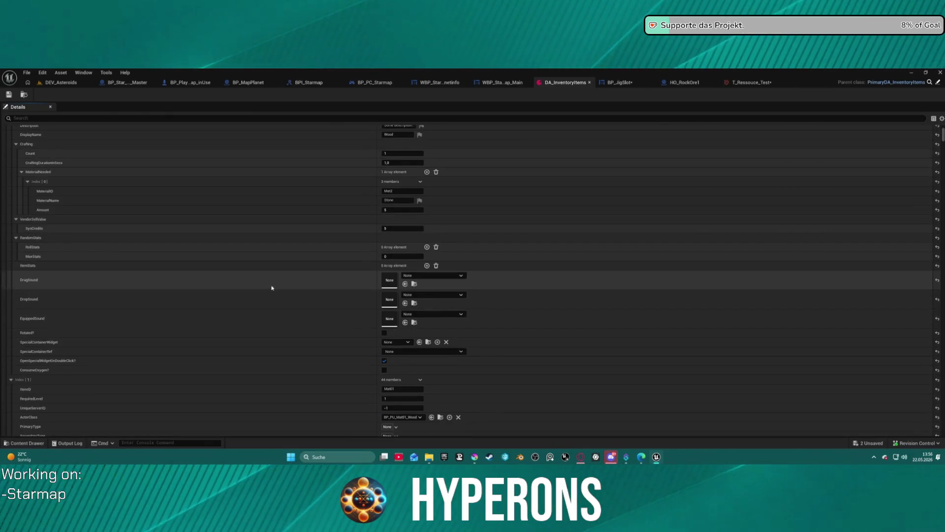
scroll(184, 249, "up", 10)
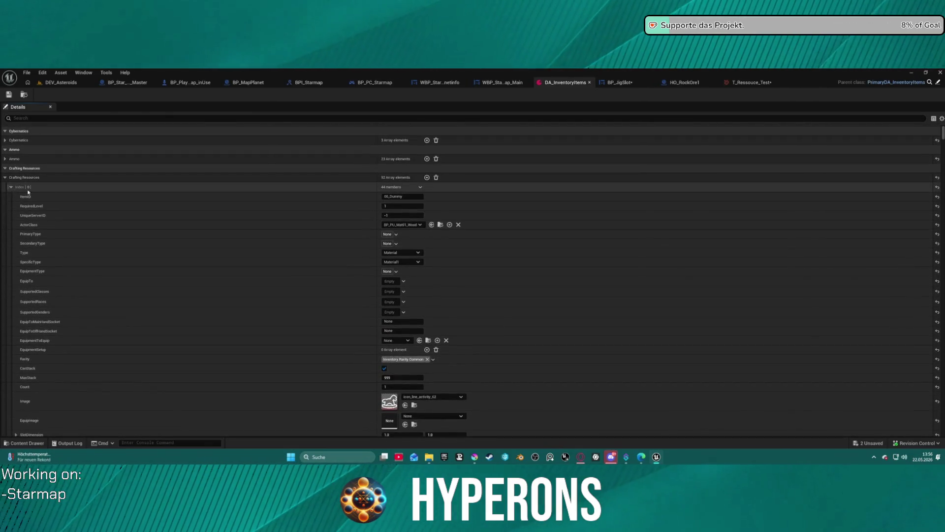
scroll(345, 311, "down", 15)
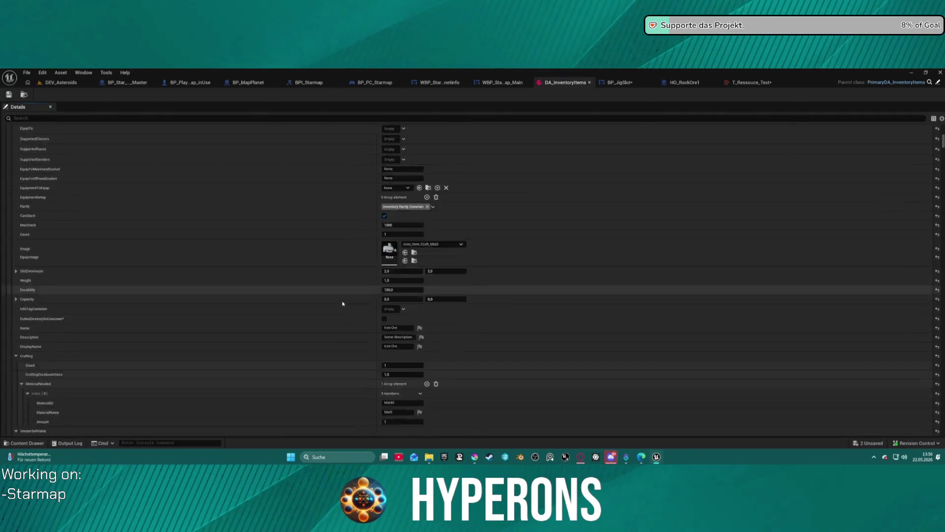
scroll(343, 303, "down", 10)
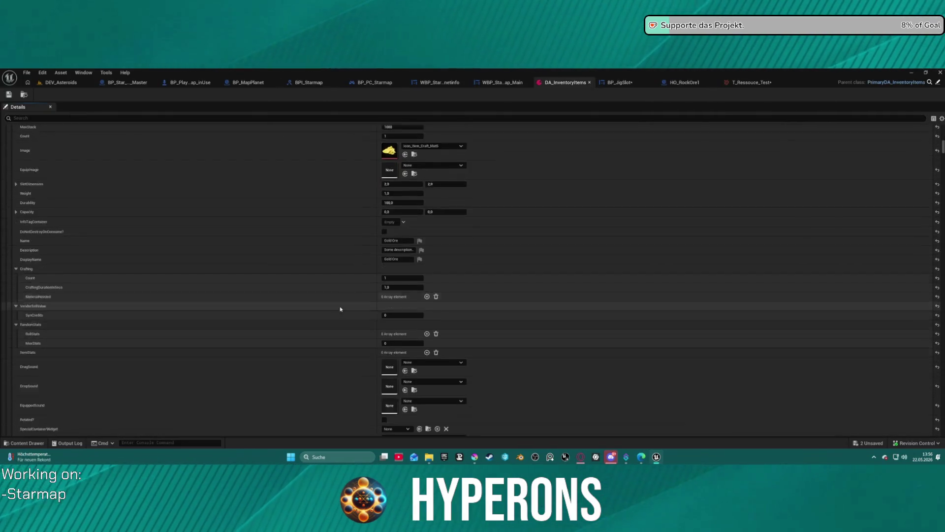
scroll(340, 309, "down", 10)
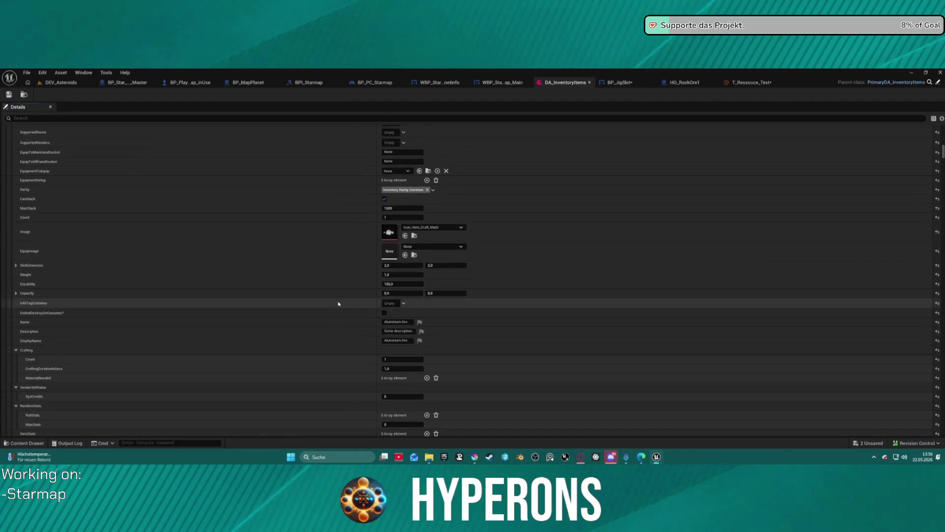
scroll(338, 304, "down", 3)
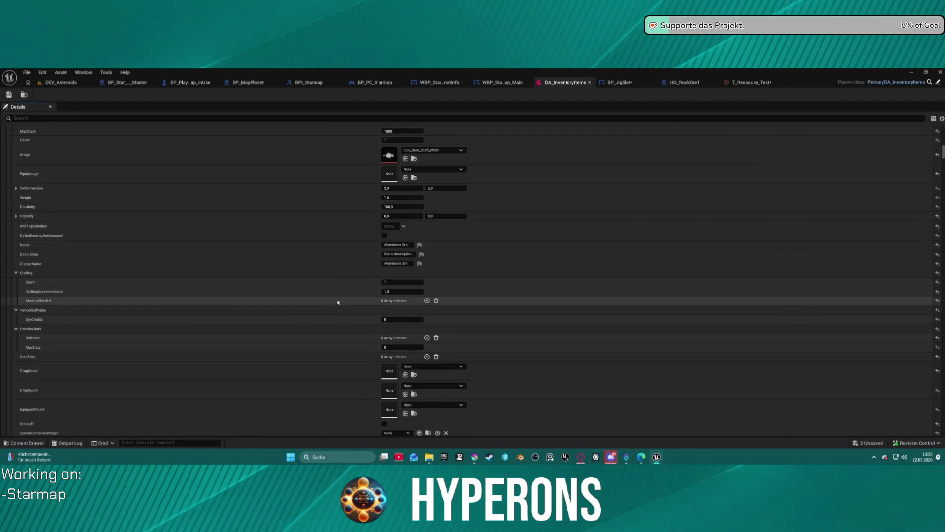
scroll(338, 303, "down", 8)
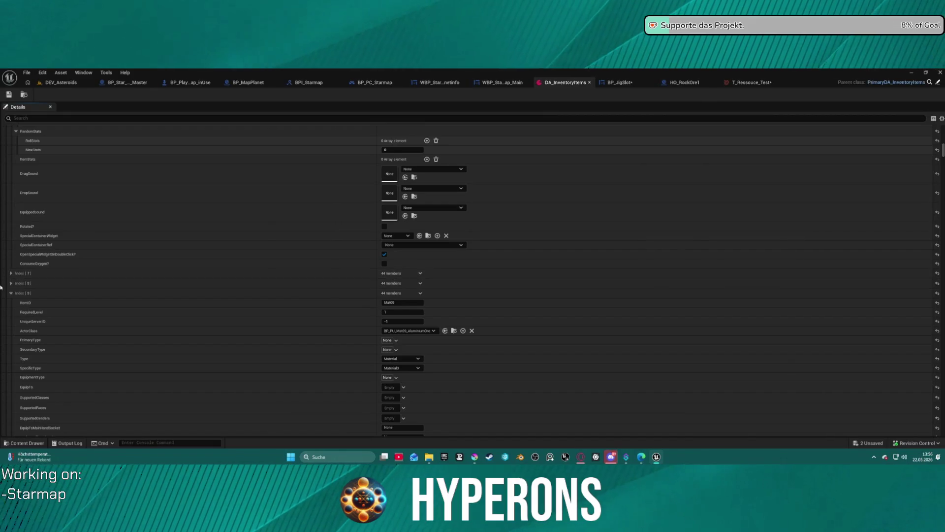
left_click(11, 273)
scroll(315, 309, "down", 6)
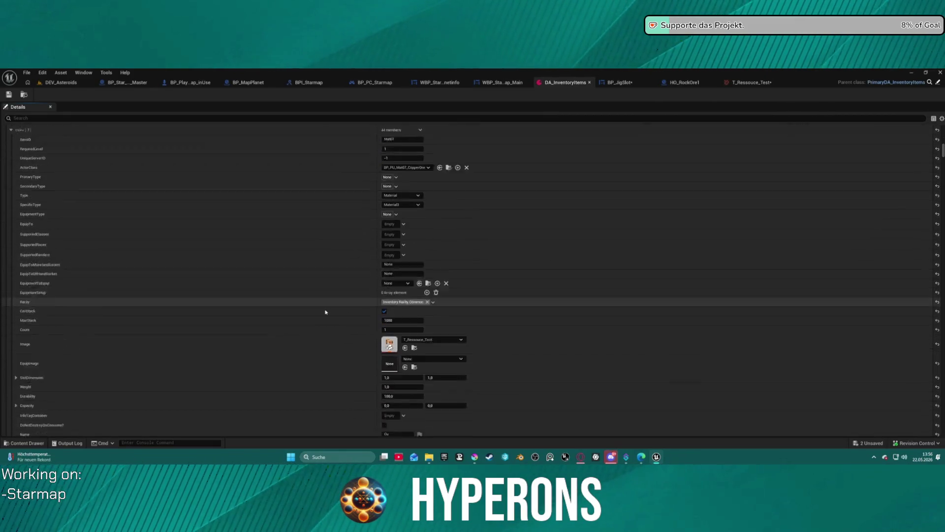
scroll(325, 312, "down", 3)
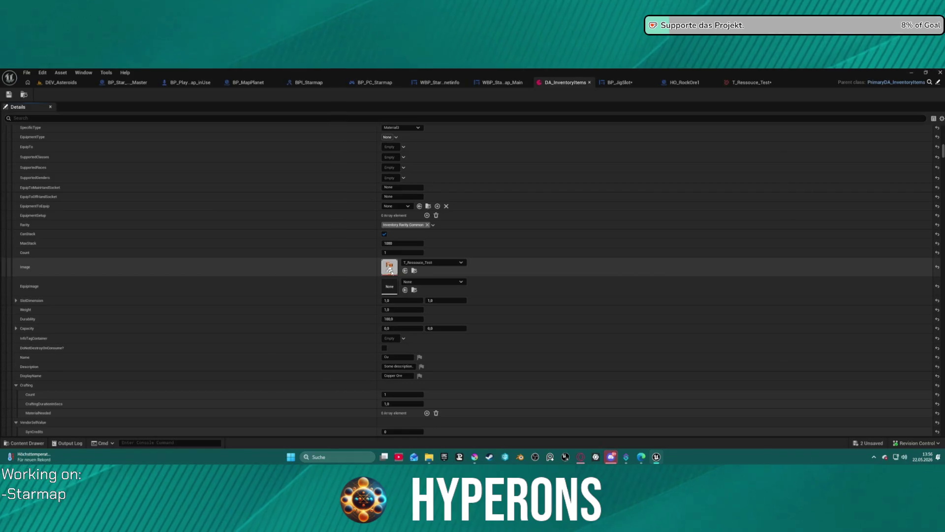
- Assign T_Ressouce_Ore as the Copper Ore entry's Image texture
left_click(407, 271)
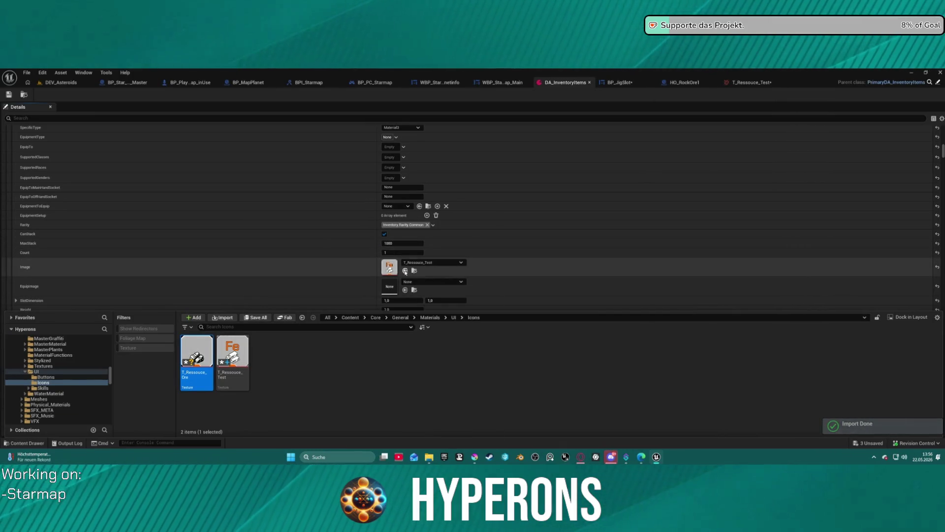
left_click(405, 272)
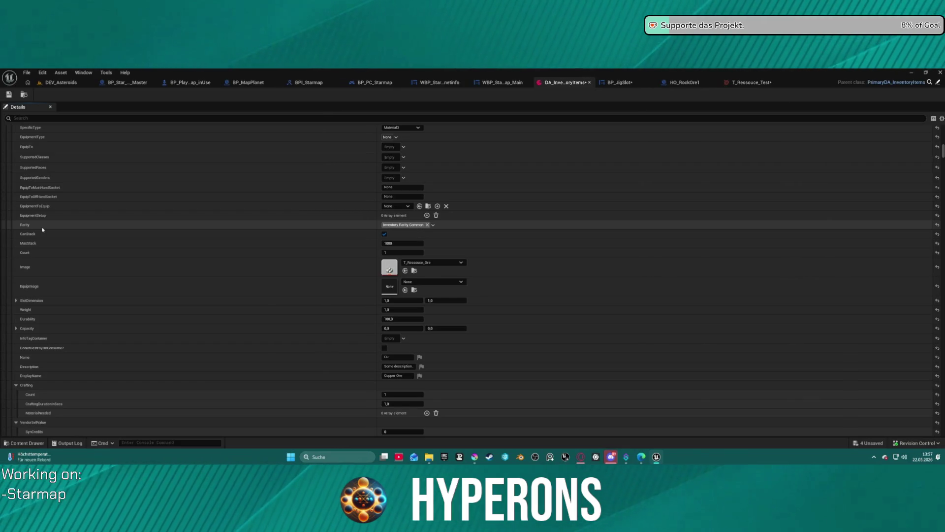
- Open the rarity tag choices and dismiss them without changing anything
left_click(413, 225)
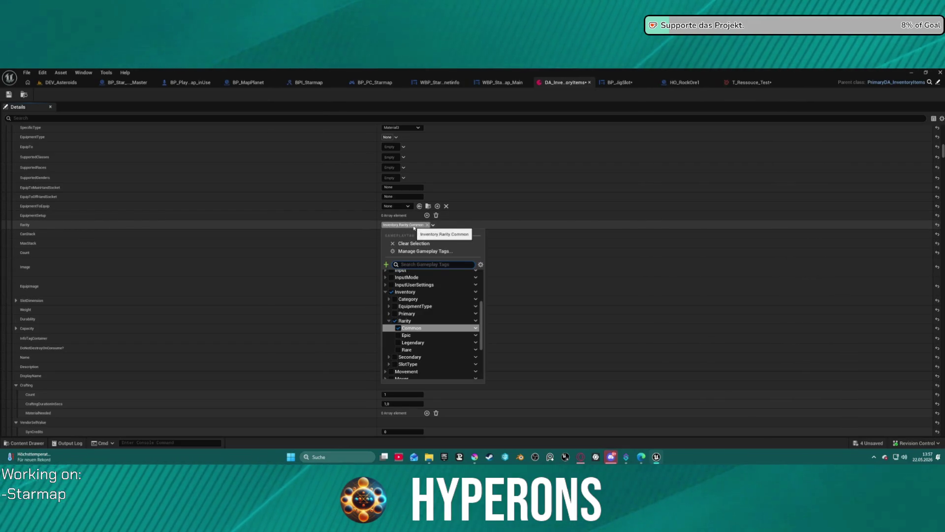
left_click(414, 225)
left_click(414, 225)
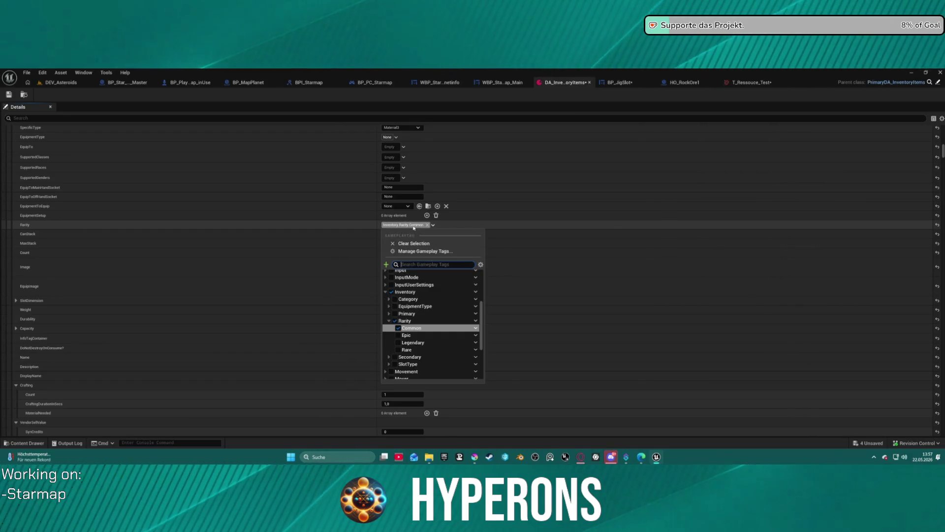
left_click(302, 231)
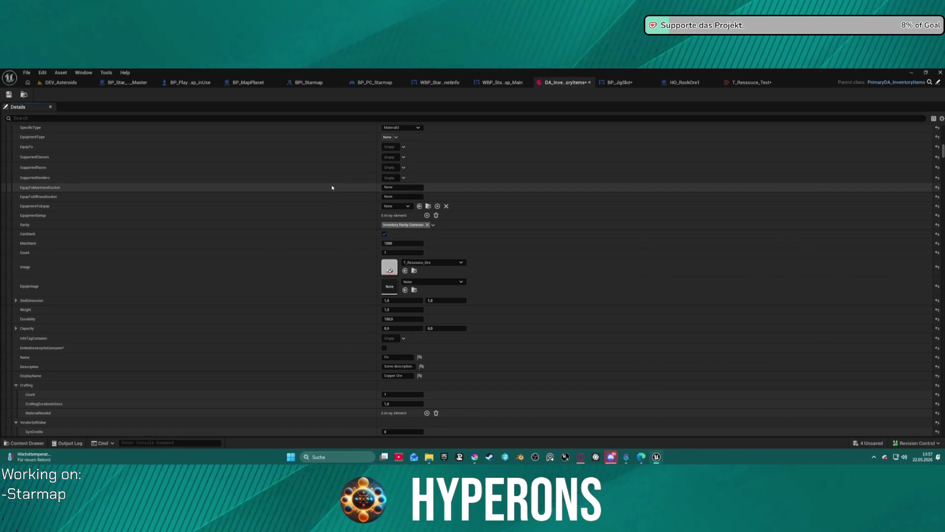
- Go back to the BP_JigSlot blueprint's EventGraph
scroll(391, 210, "down", 10)
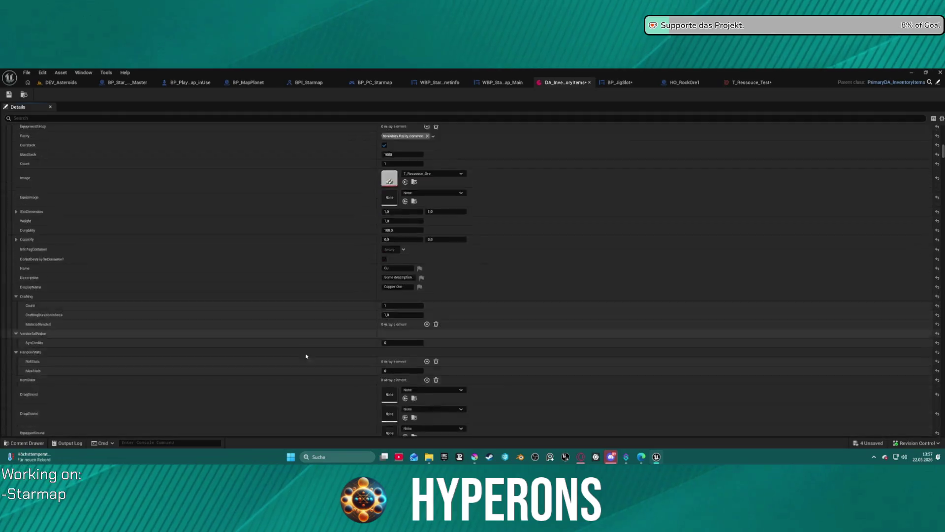
scroll(408, 261, "up", 10)
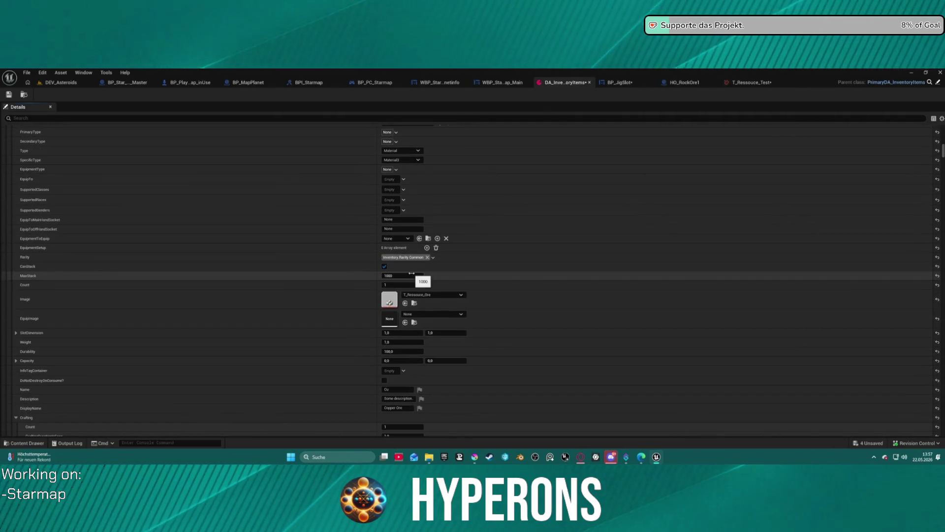
scroll(412, 275, "down", 3)
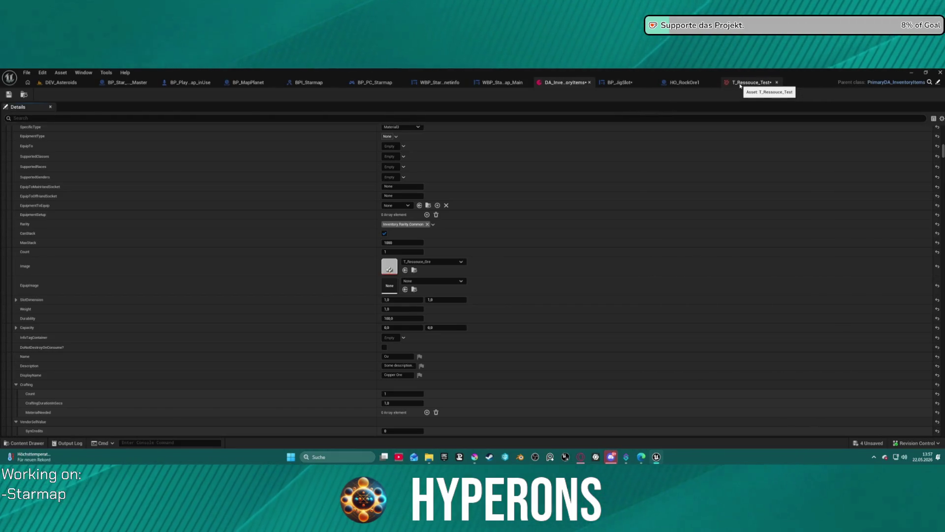
left_click(644, 83)
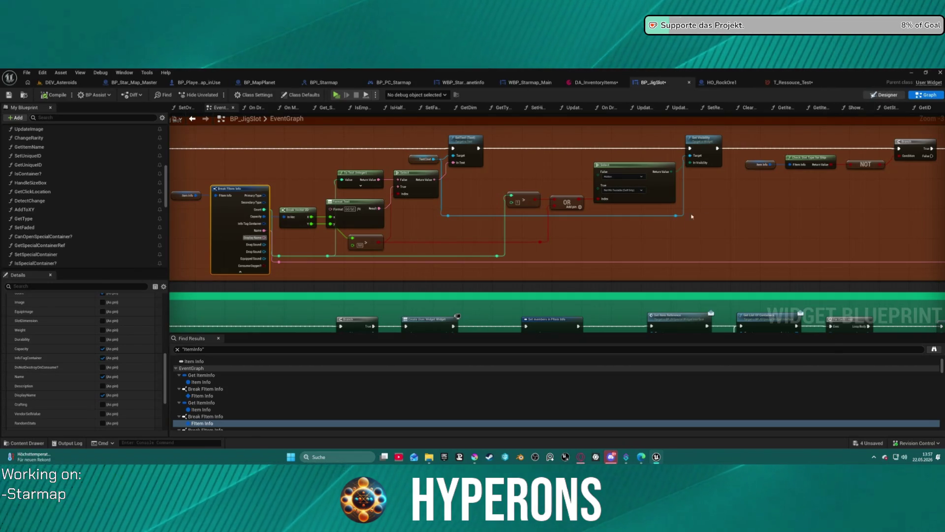
- In the Designer, centre the item name vertically and raise its font size from 14 to 16
key("shift+F12")
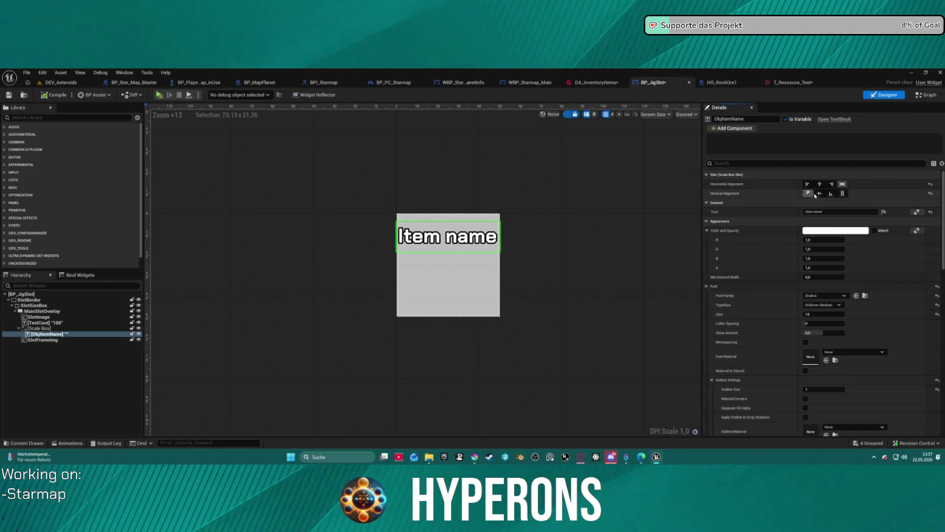
left_click(832, 185)
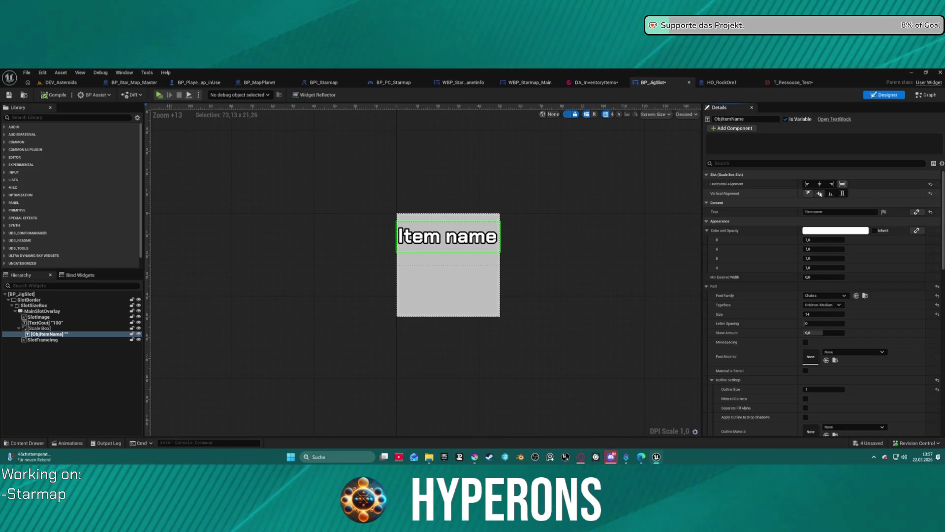
left_click(820, 194)
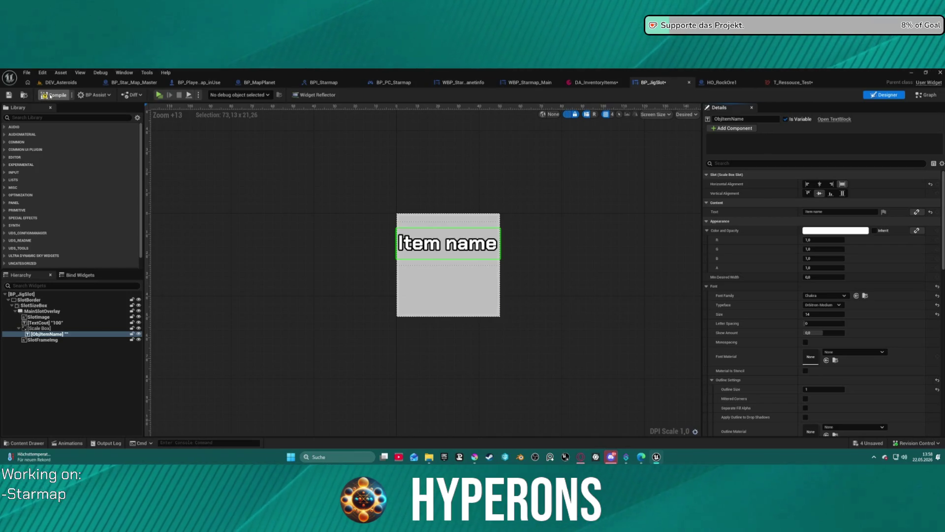
scroll(824, 340, "down", 2)
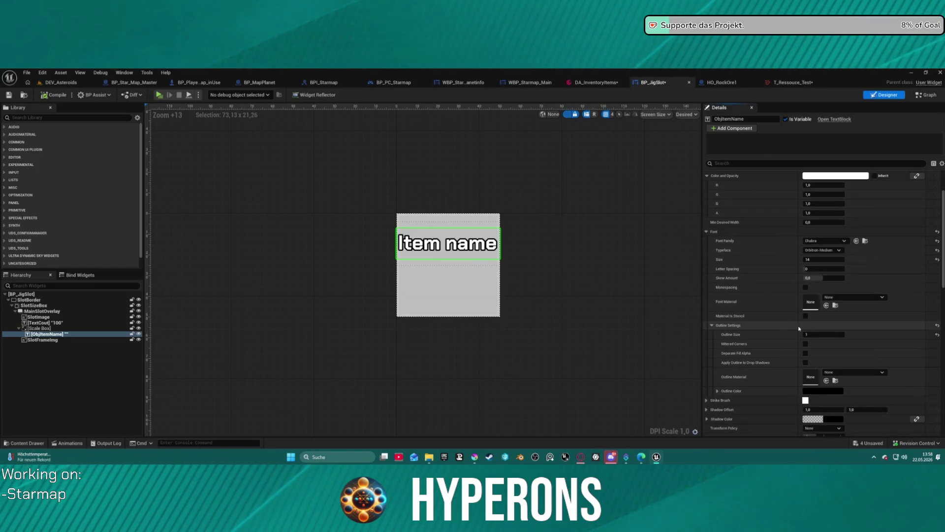
left_click(824, 259)
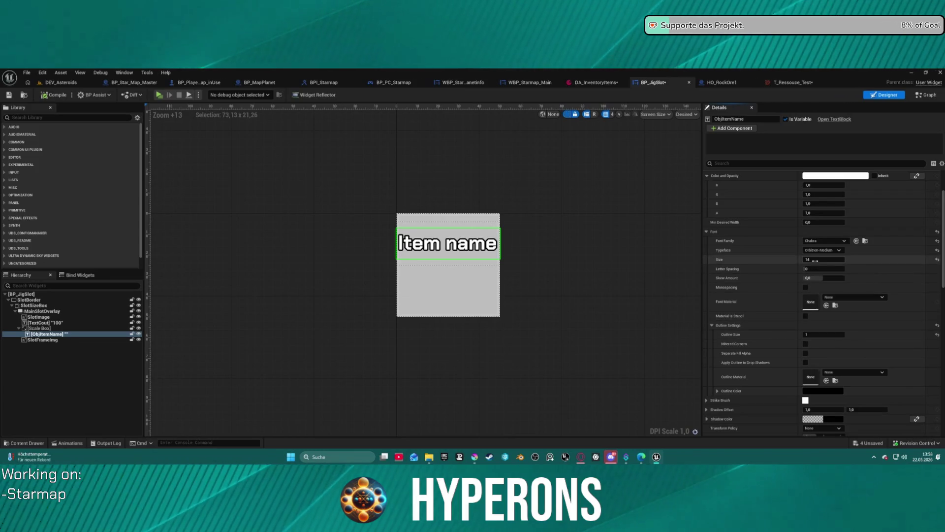
type("1")
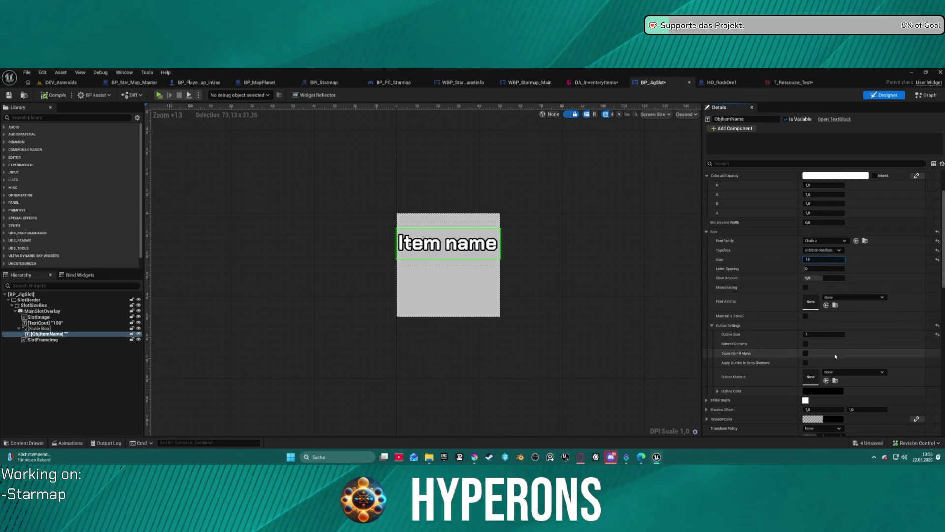
key("Return")
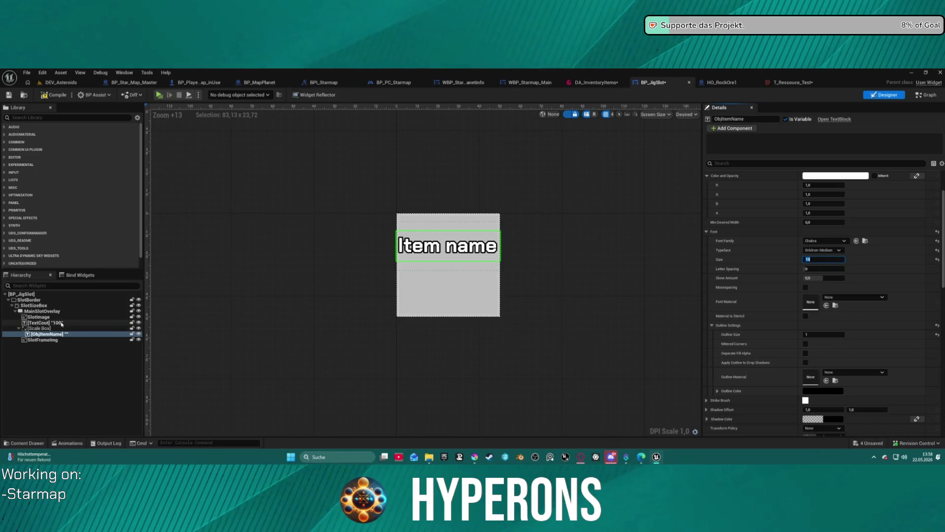
- Inspect the TextCout count text and the Scale Box around the item name
left_click(41, 323)
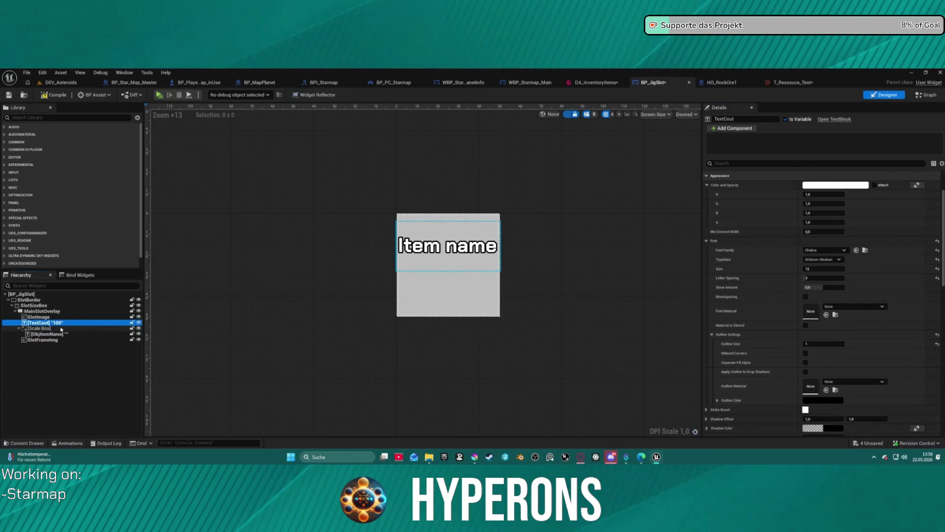
left_click(50, 328)
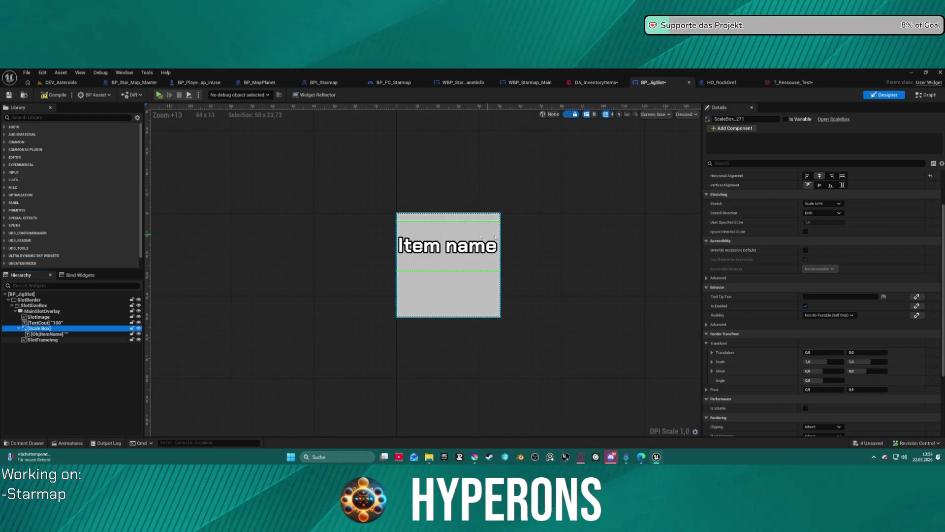
scroll(834, 198, "up", 3)
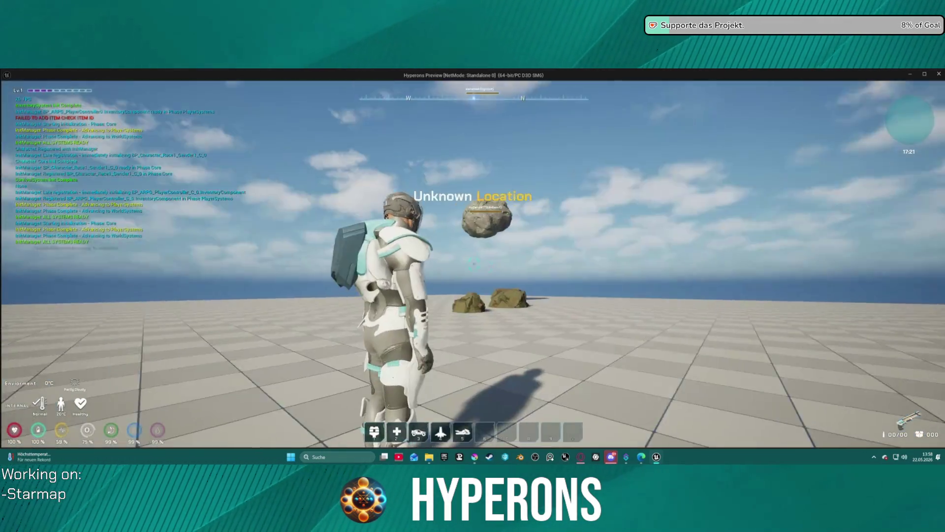
- Fire the mining laser at a rock and move the Cu ore to a lower inventory slot
key("i")
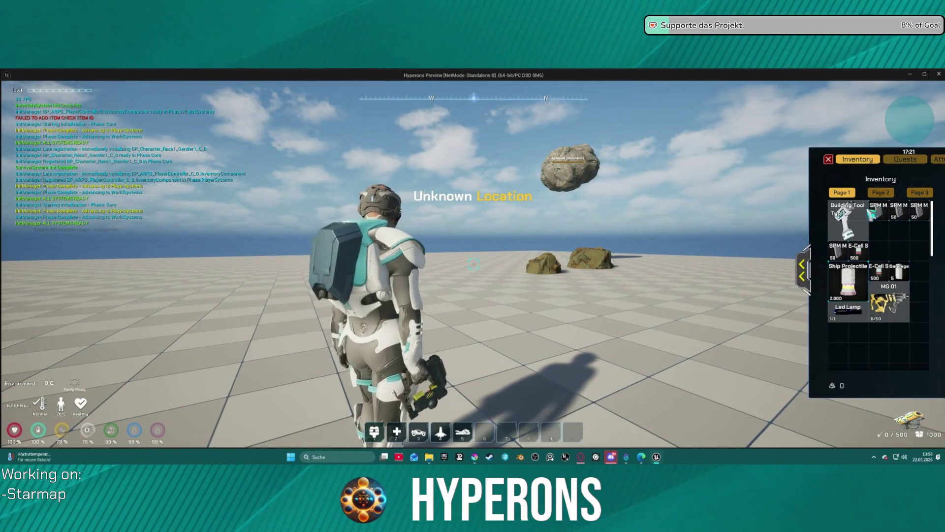
key("i")
key("w")
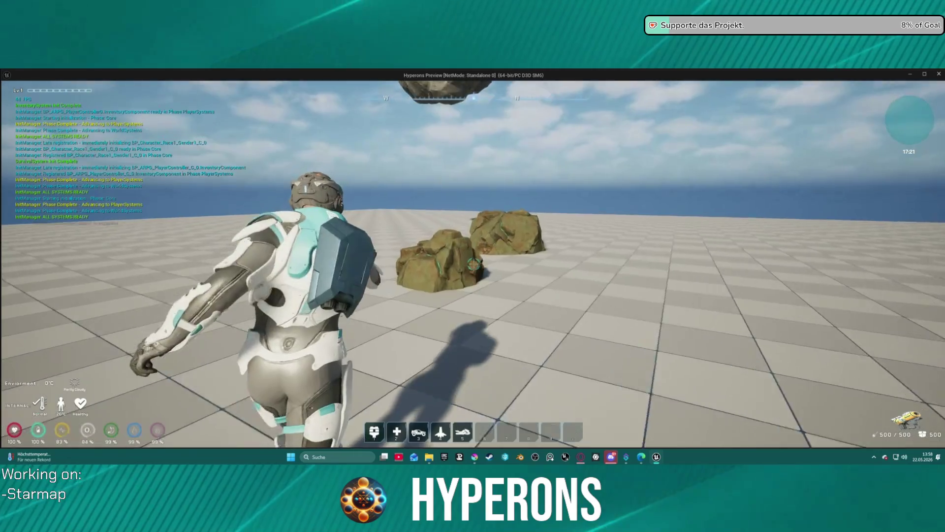
left_click(473, 266)
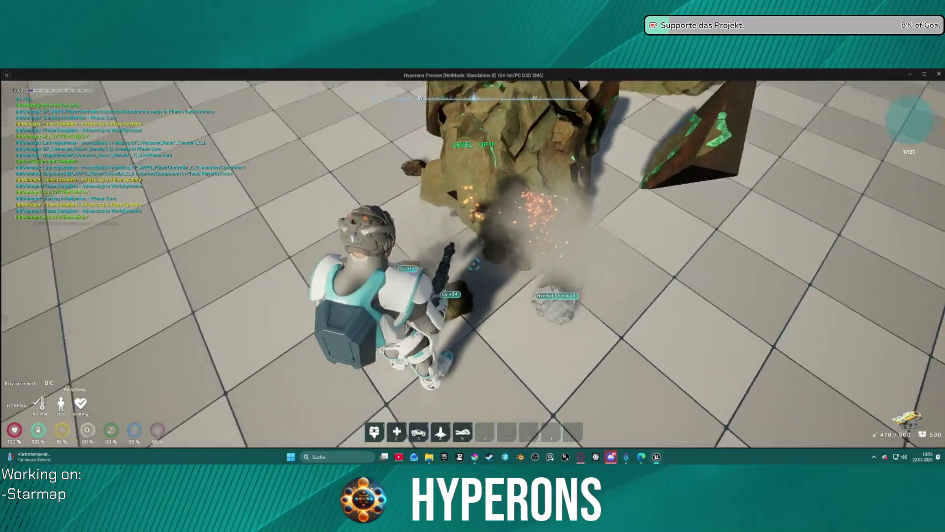
key("i")
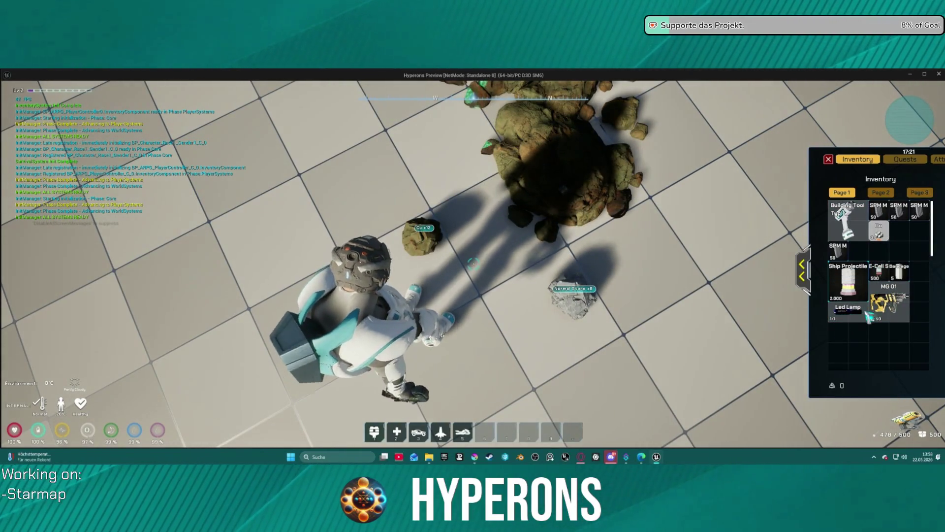
left_click_drag(879, 230, 860, 354)
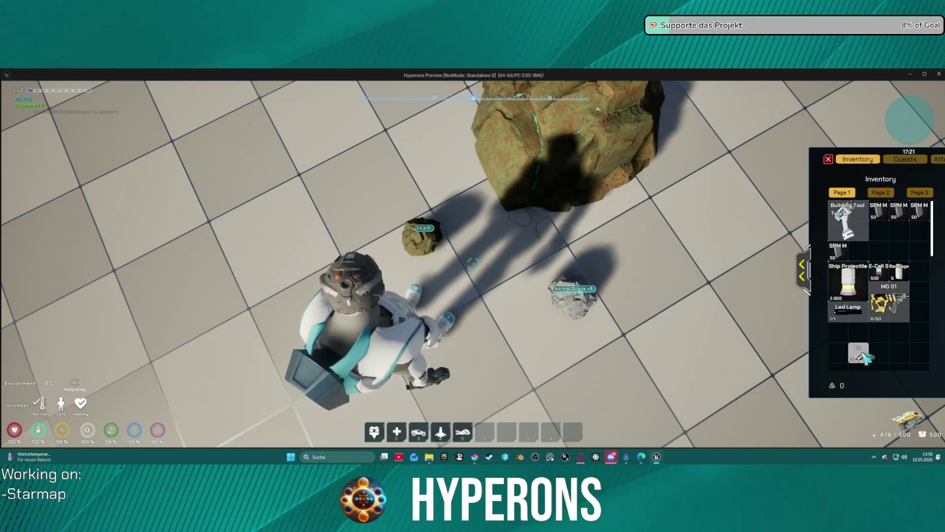
mouse_move(864, 357)
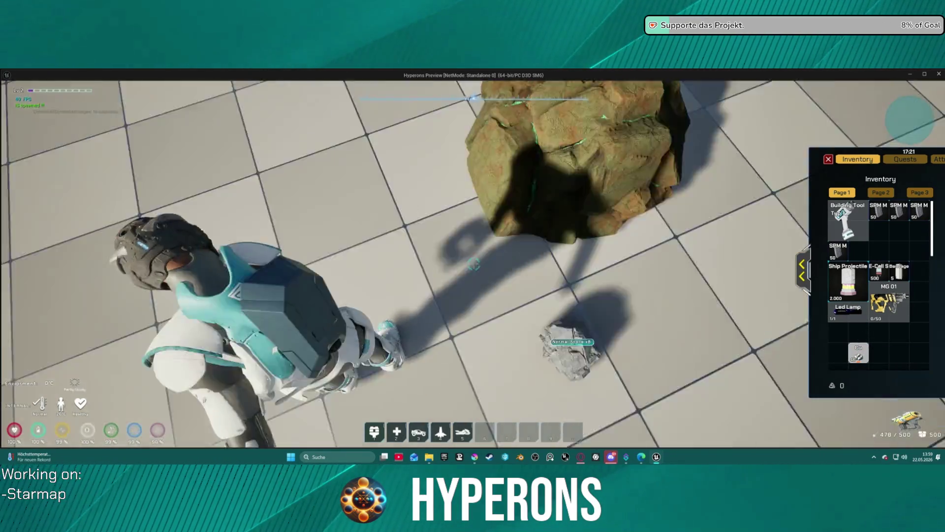
- Keep lasering the copper rock until it breaks, then walk over and pick up the ore
left_click(474, 264)
left_click_drag(474, 265, 475, 264)
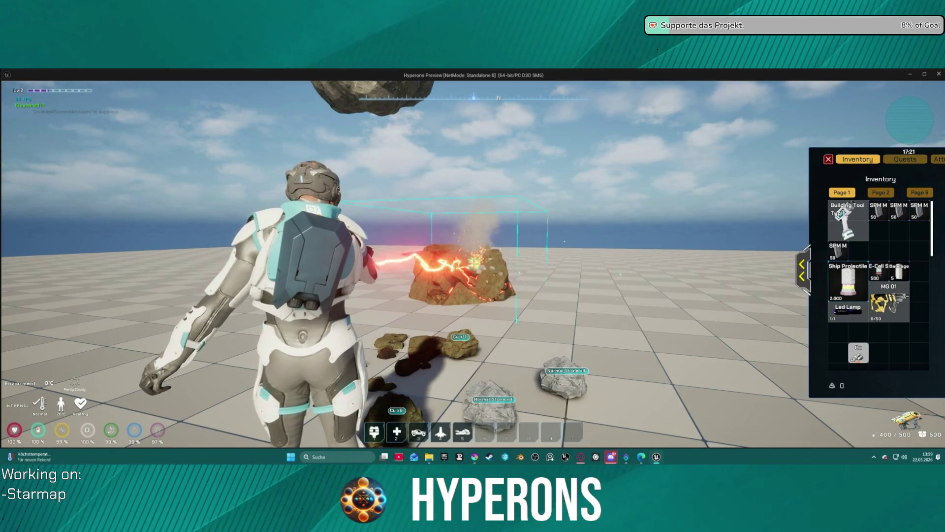
left_click_drag(474, 263, 474, 264)
key("w")
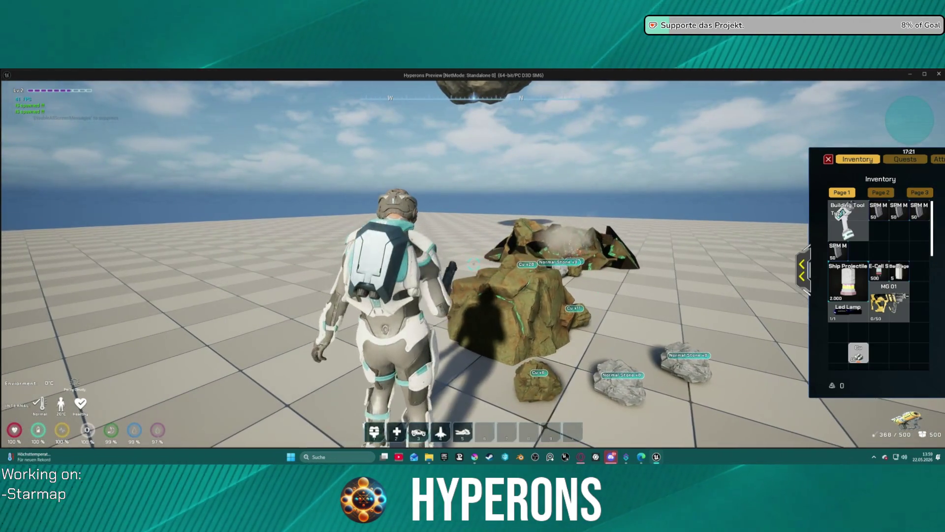
key("w")
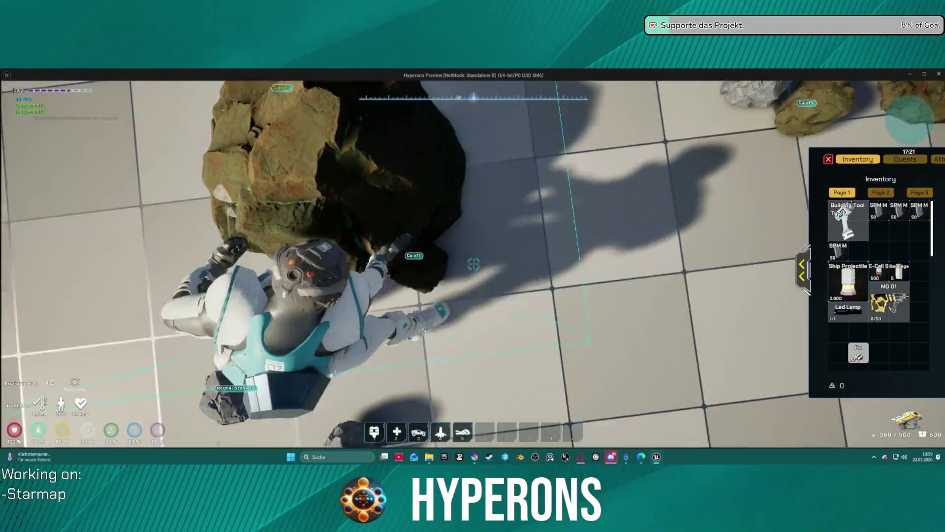
key("w")
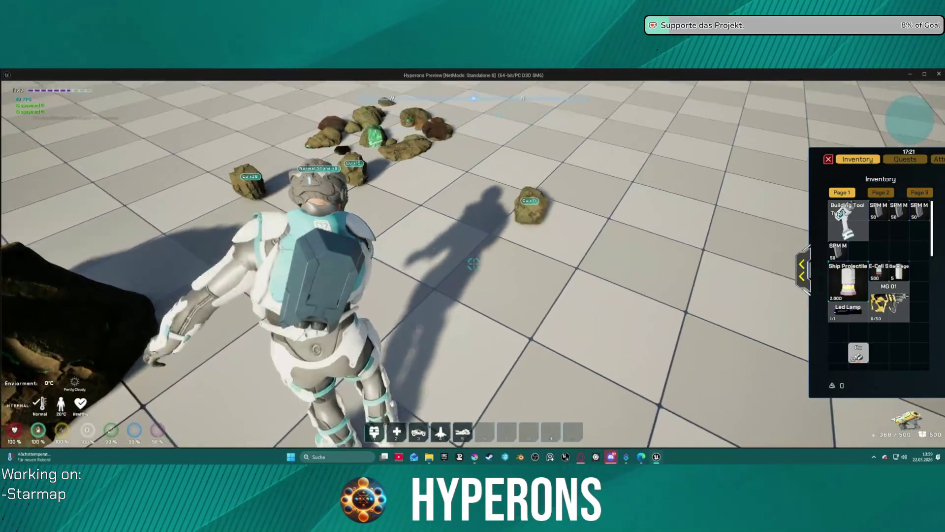
key("w")
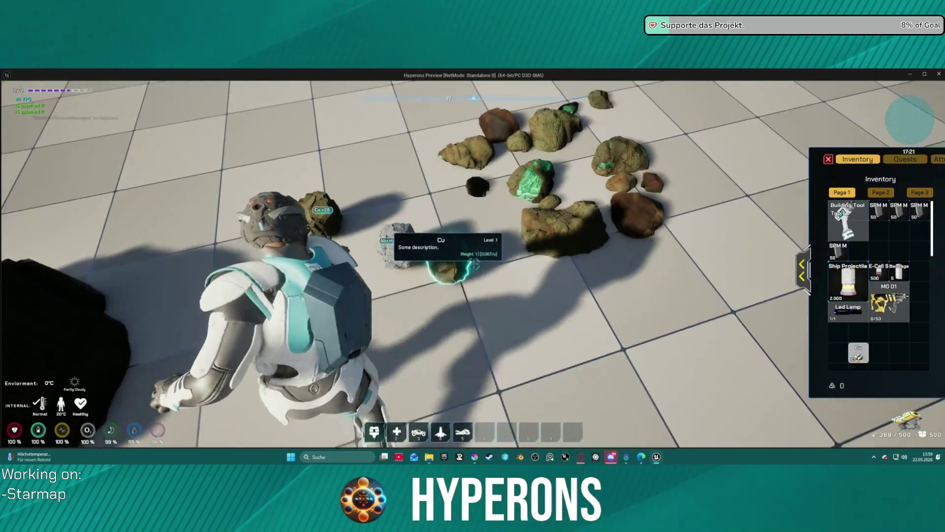
key("e")
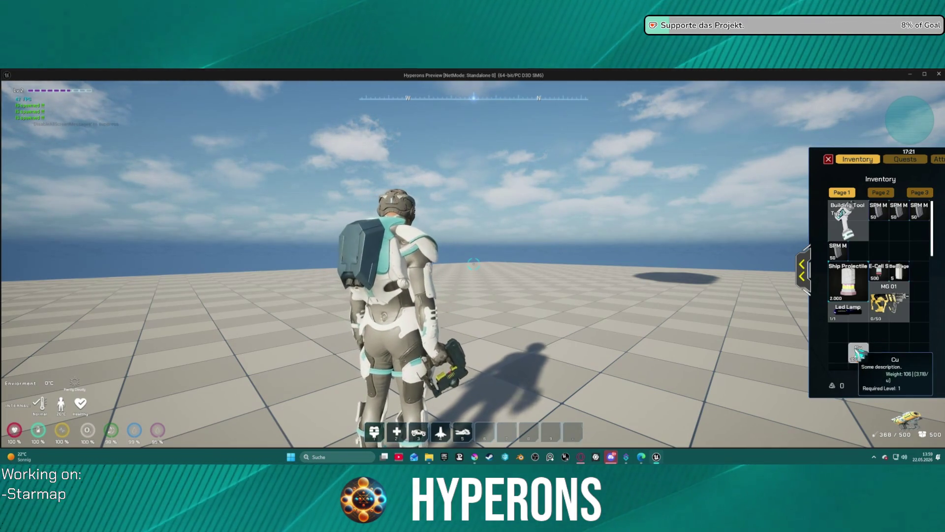
- Place the Cu ore in the slot beside the Building Tool and expand the Character equipment panel
left_click_drag(860, 350, 879, 231)
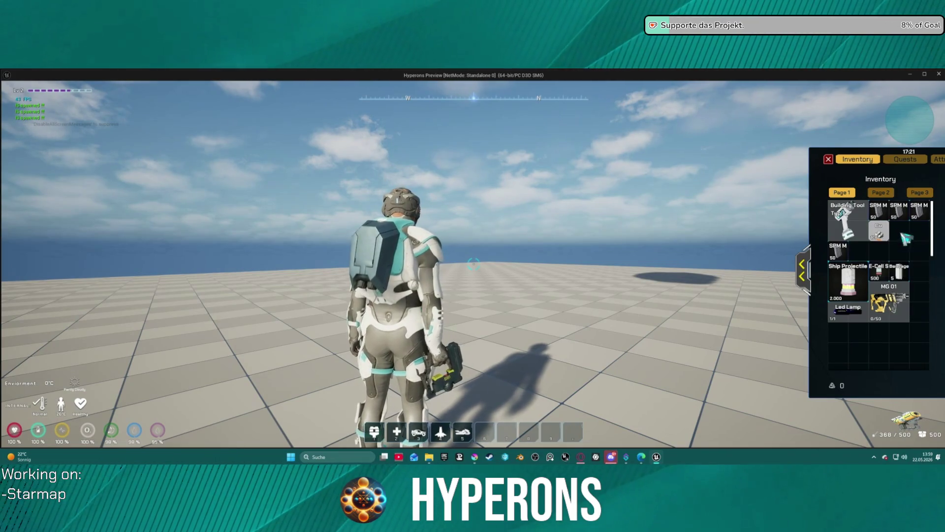
mouse_move(883, 323)
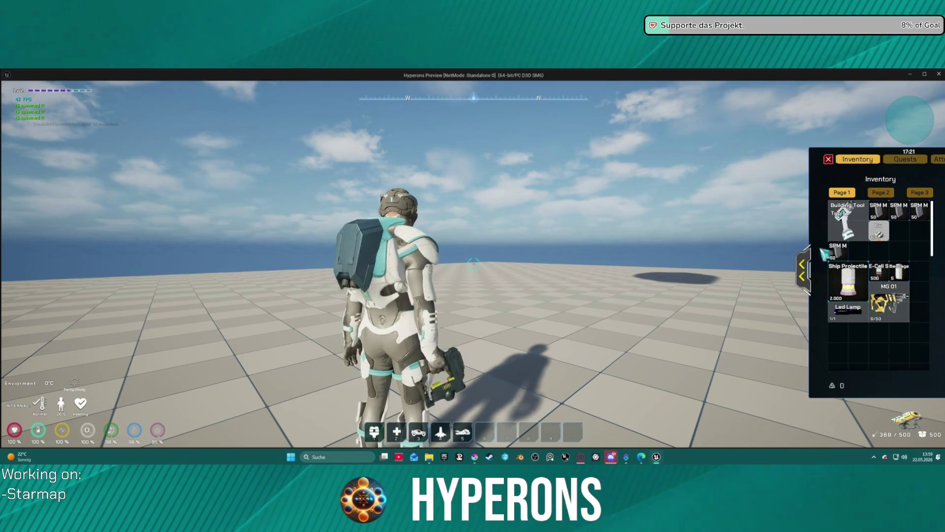
left_click(803, 269)
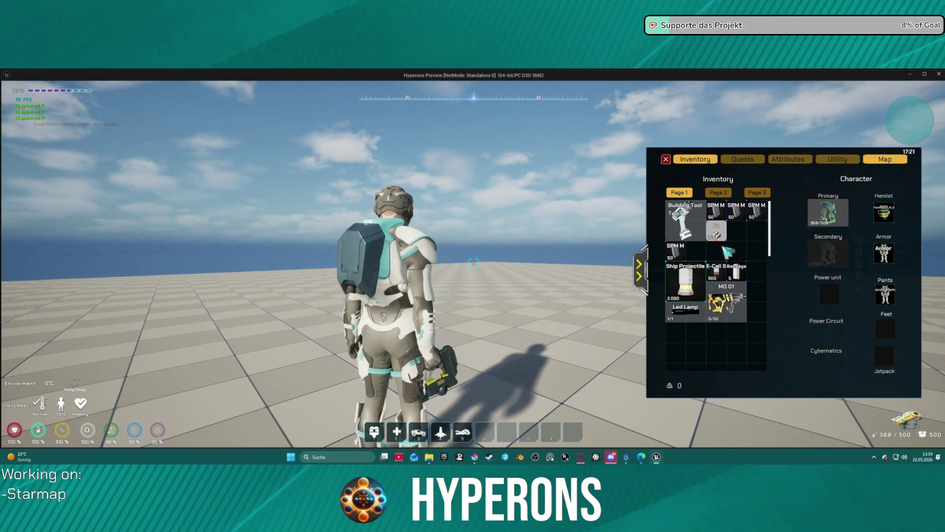
mouse_move(727, 240)
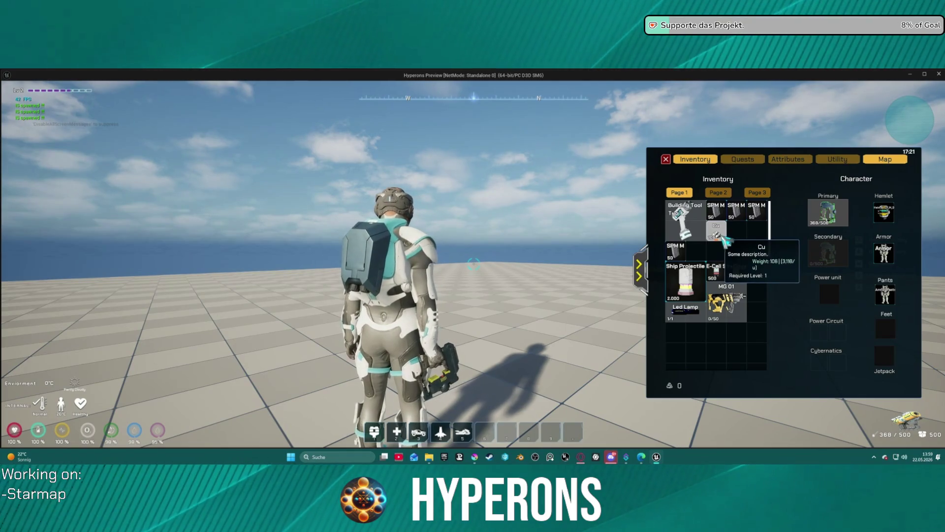
mouse_move(739, 302)
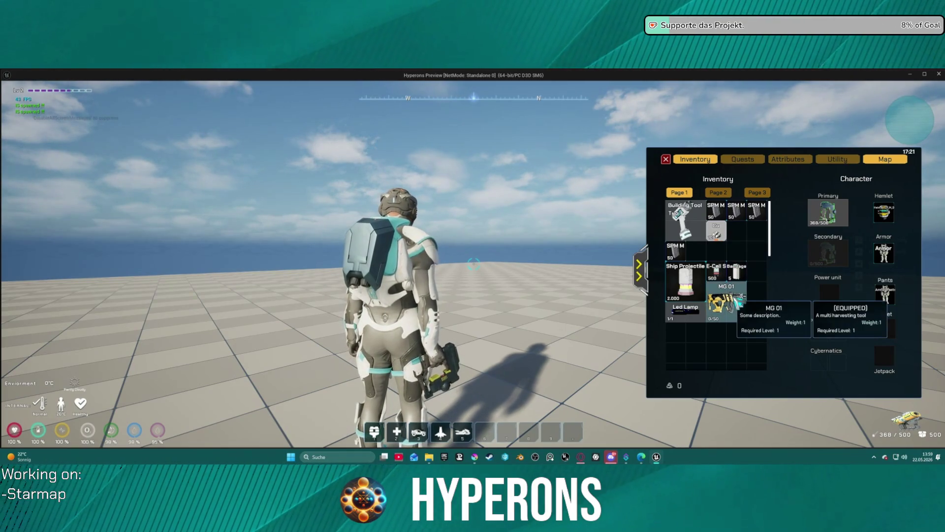
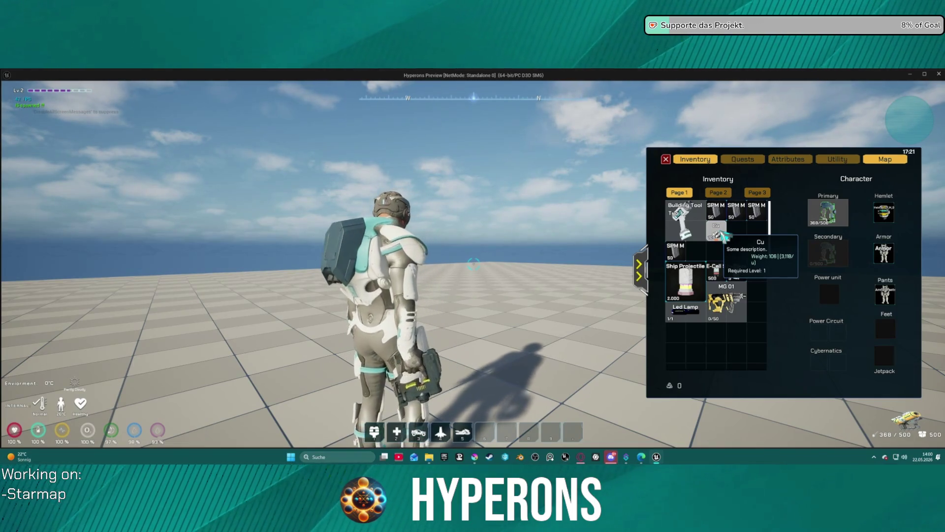
- Equip the Led Lamp from the preview inventory into the Primary weapon slot
mouse_move(720, 211)
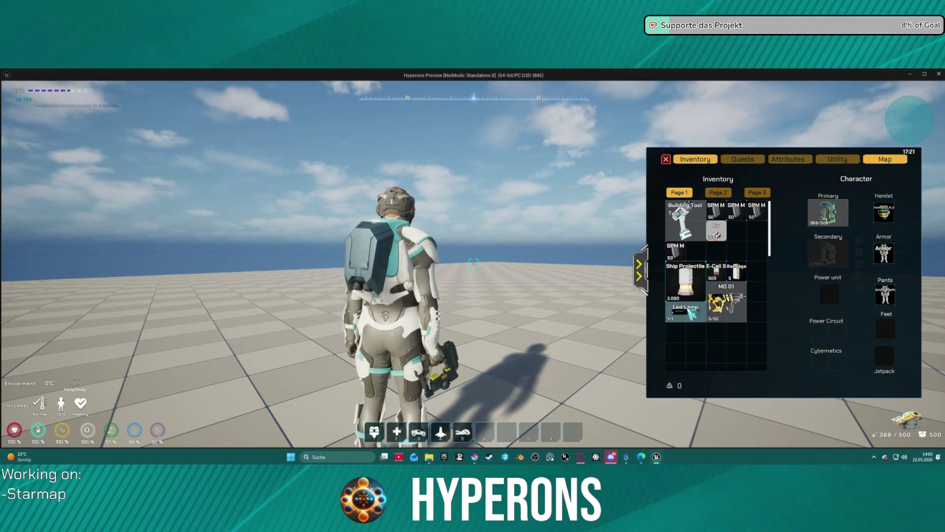
right_click(691, 312)
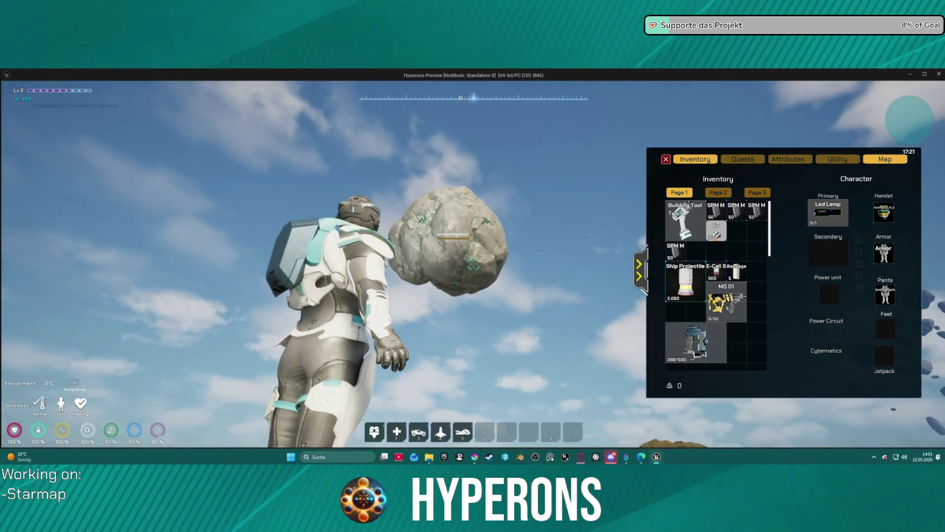
- Walk the character toward the large rock, stop the game preview, and bring Krita forward
key("w")
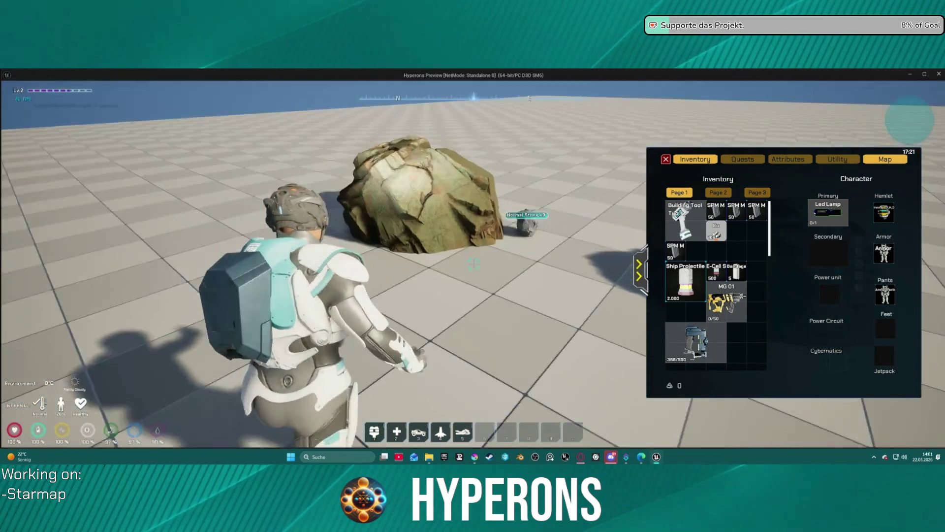
key("w")
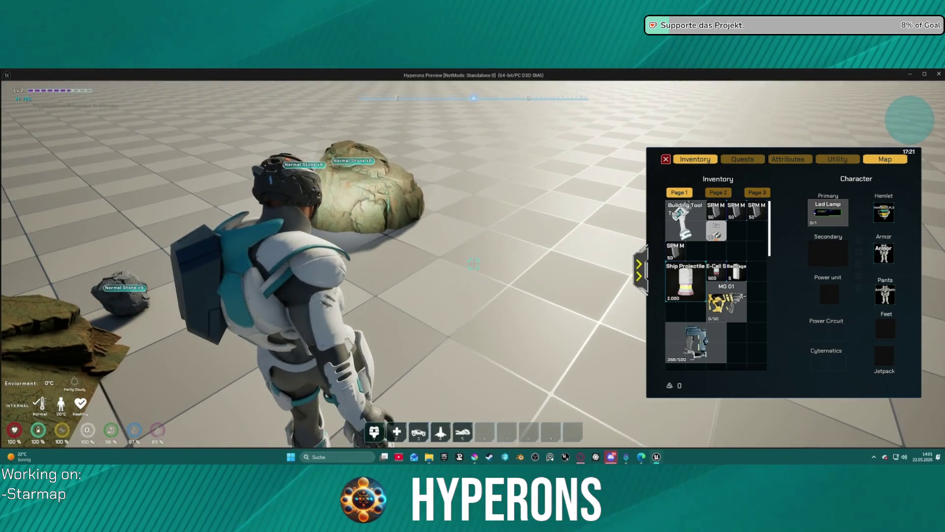
key("Escape")
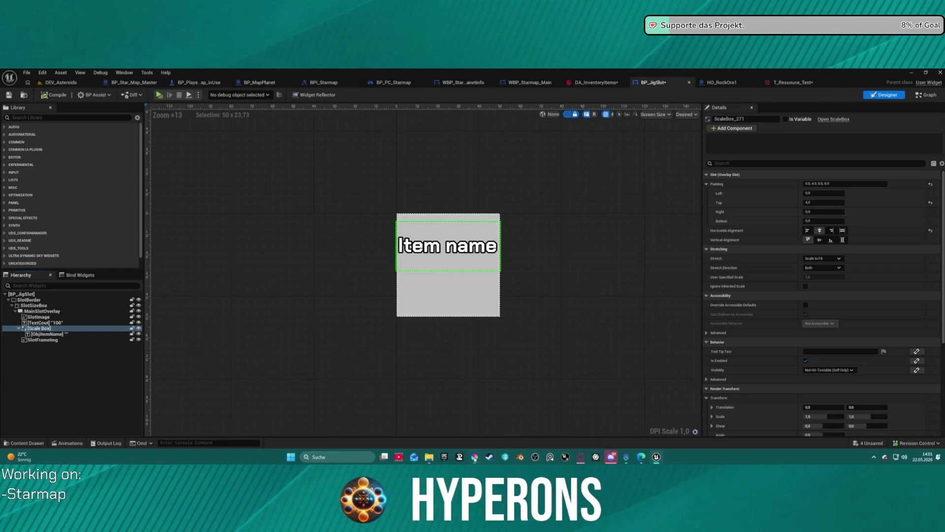
left_click(474, 458)
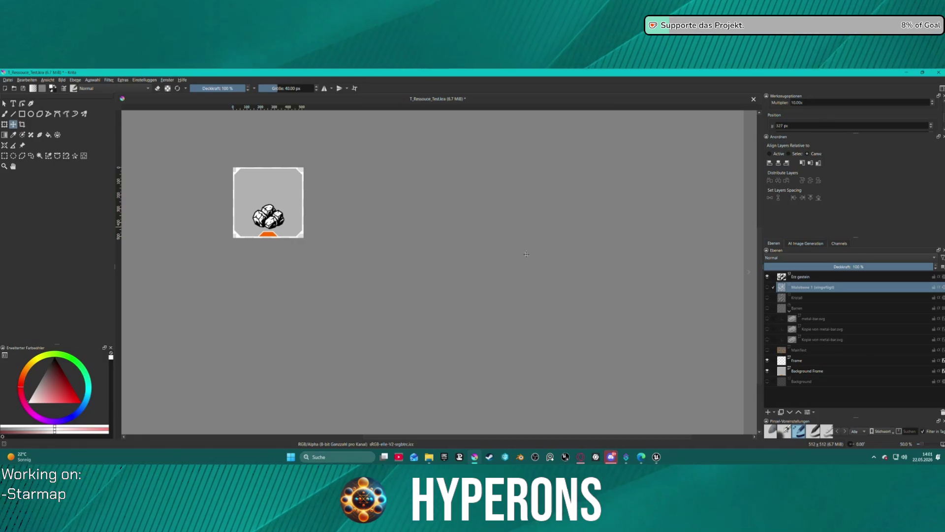
- Select the Background Frame shape and try a blue fill, then undo it
left_click(808, 372)
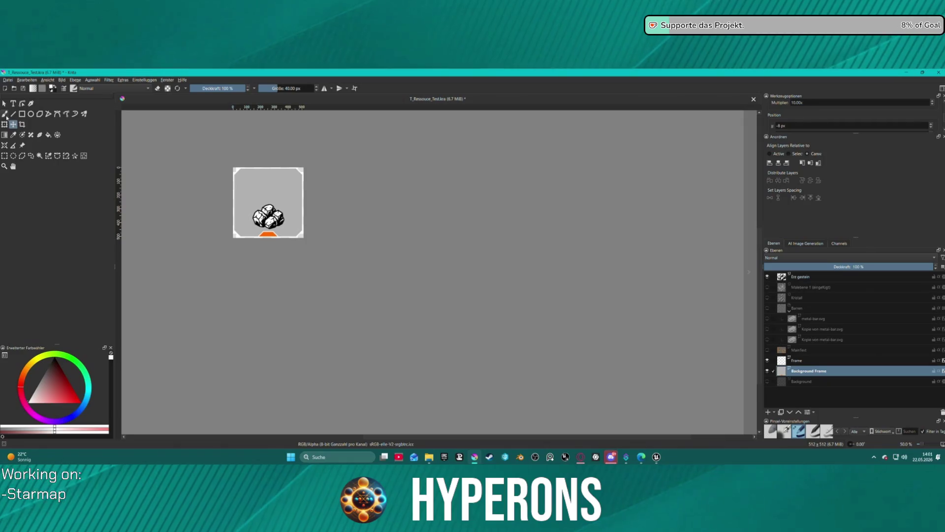
left_click(4, 104)
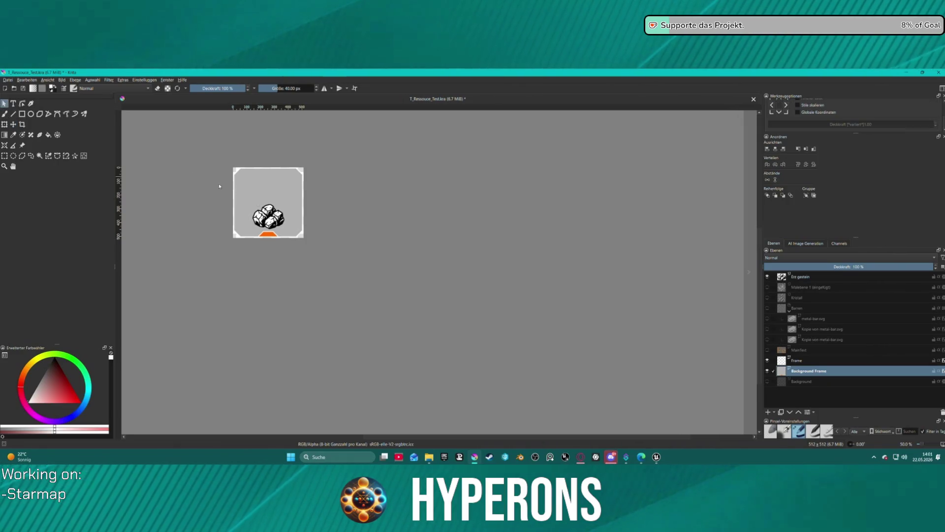
left_click(256, 183)
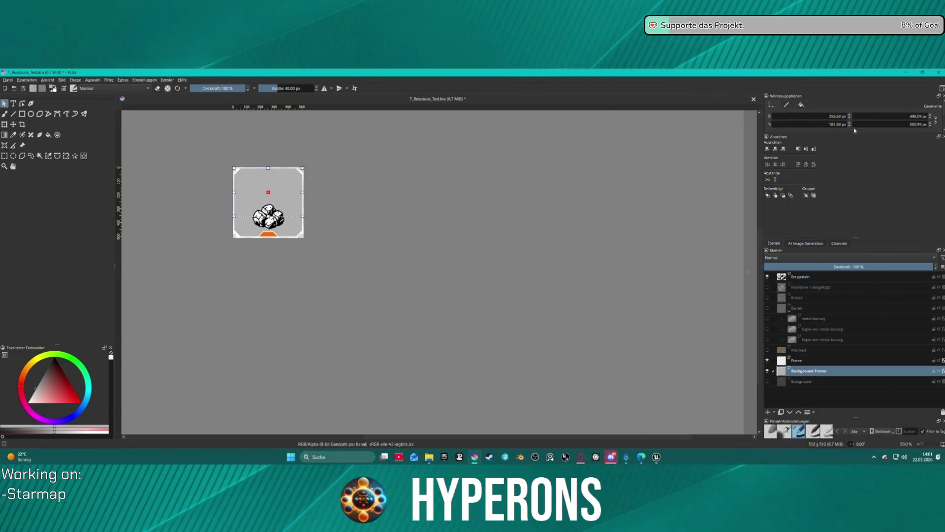
left_click(832, 117)
left_click(802, 104)
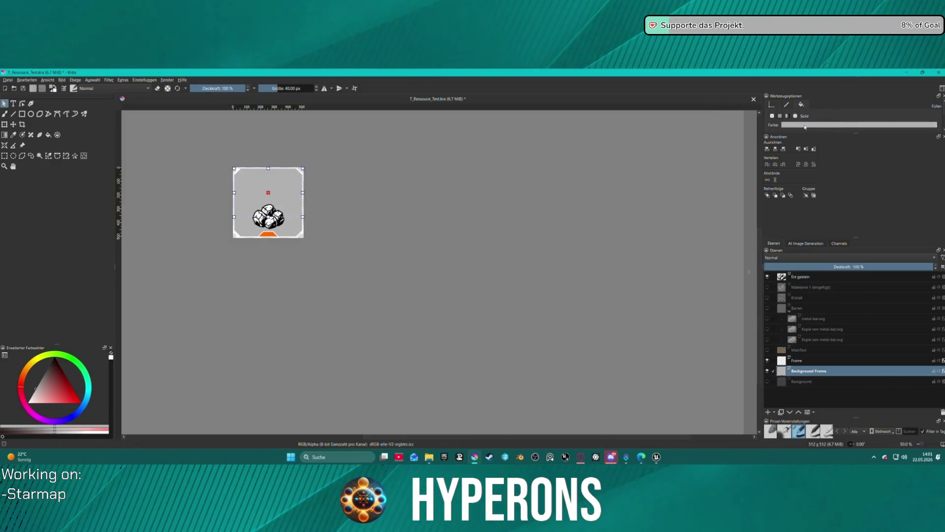
left_click(805, 126)
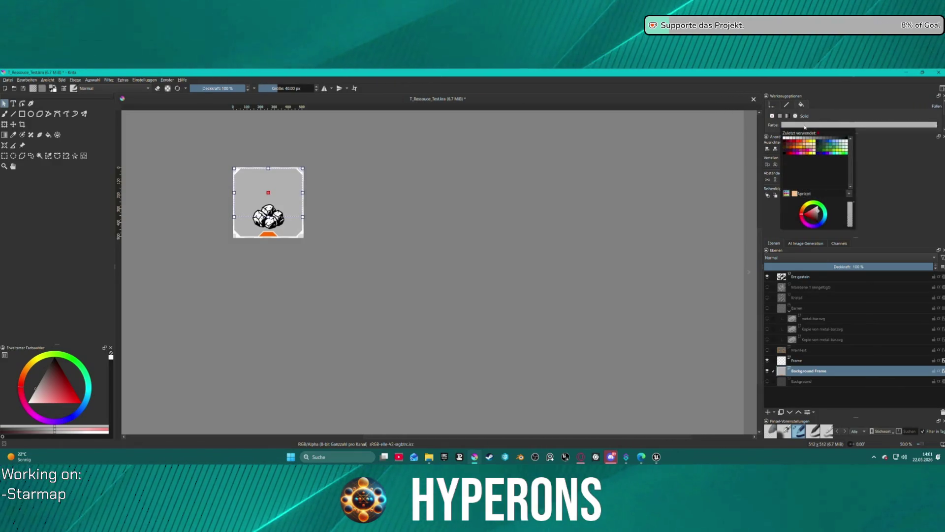
left_click(831, 143)
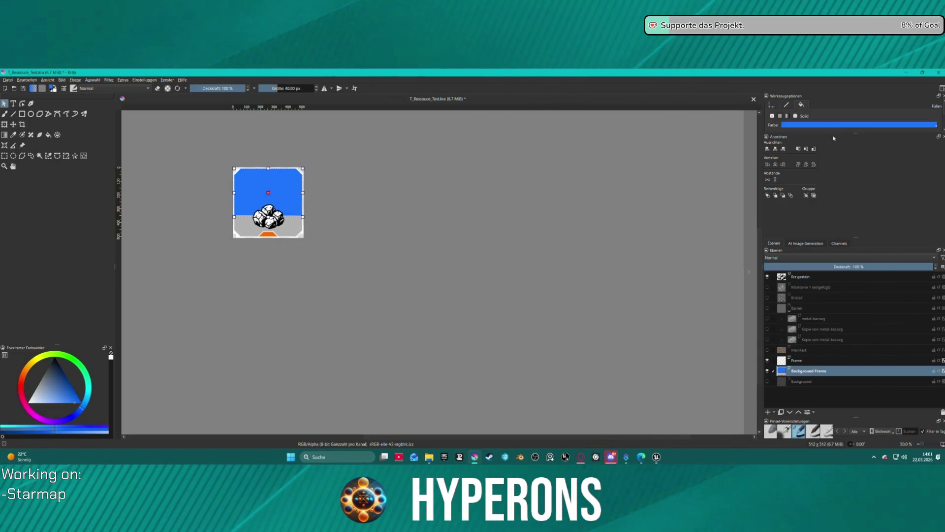
key("ctrl+z")
- Fill the frame light grey, check the lower band shape, and deselect it
left_click(827, 125)
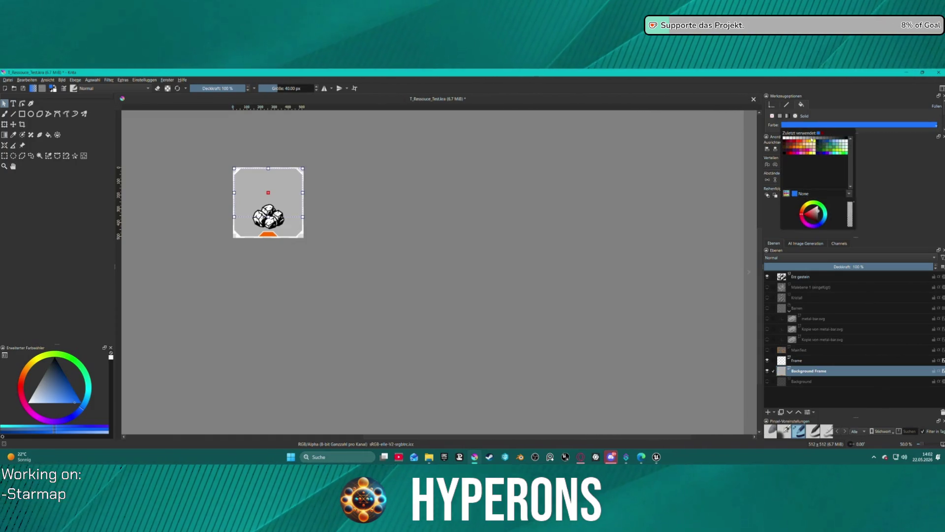
left_click(812, 140)
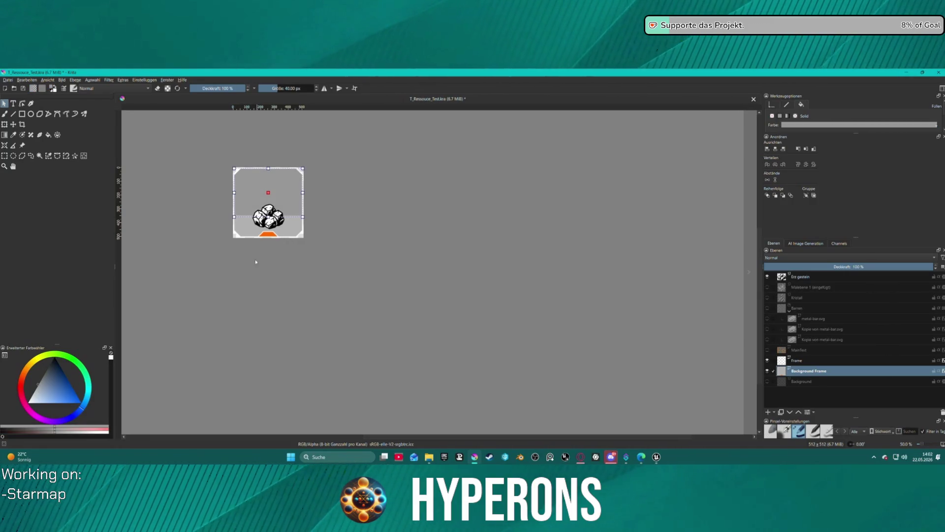
left_click(290, 226)
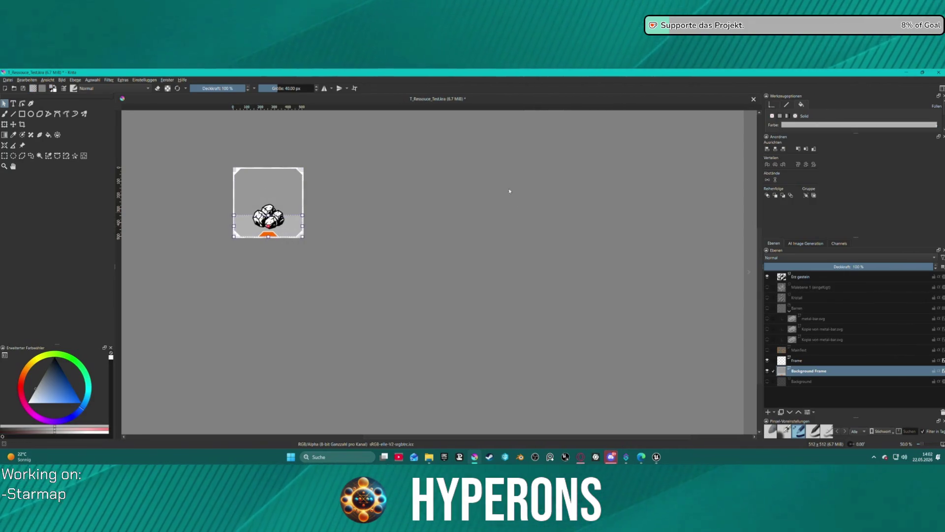
left_click(789, 126)
left_click(819, 136)
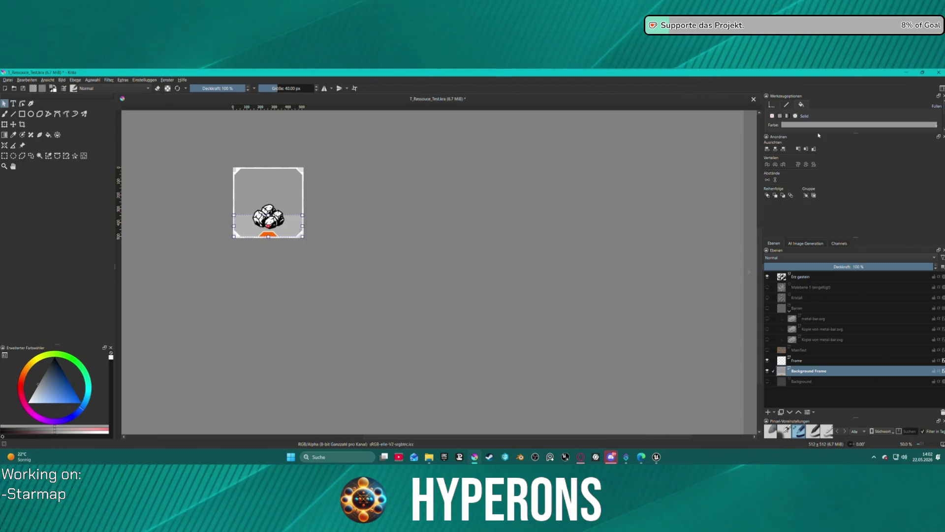
left_click(421, 198)
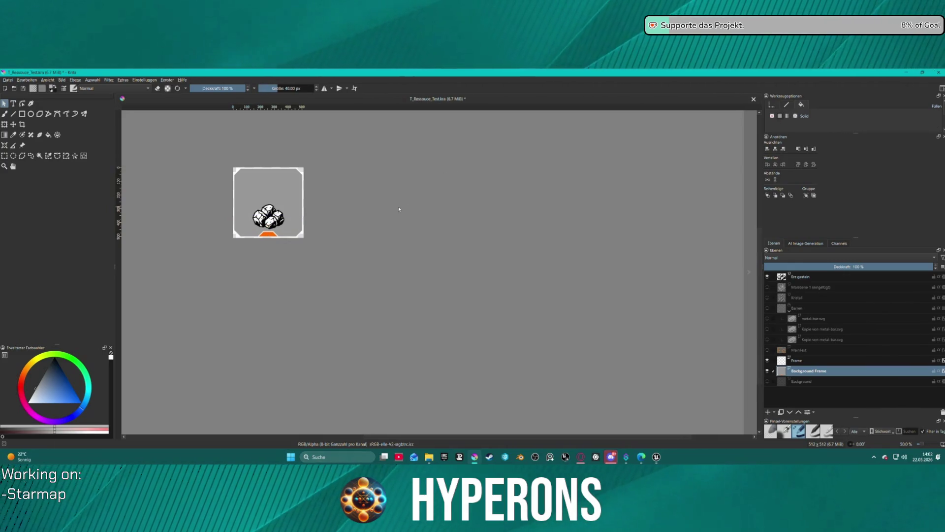
scroll(398, 206, "down", 3)
scroll(397, 209, "up", 4)
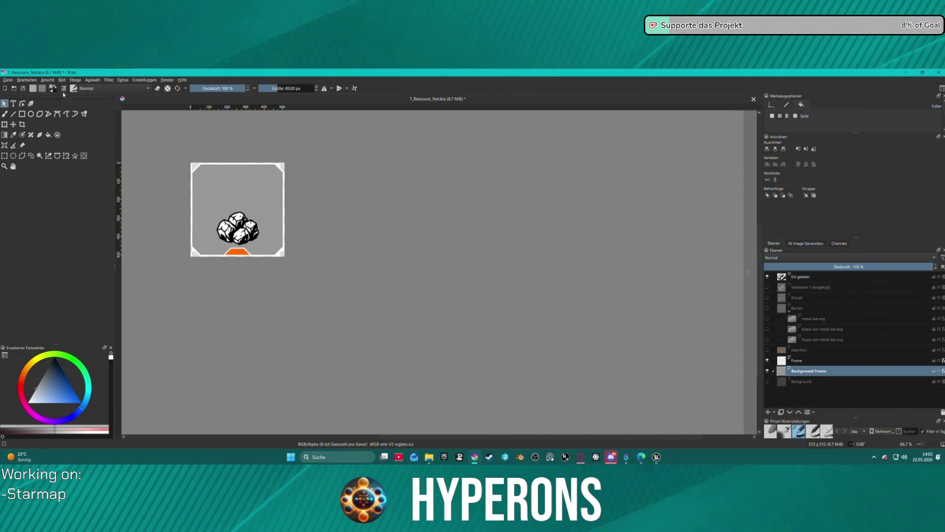
left_click(8, 80)
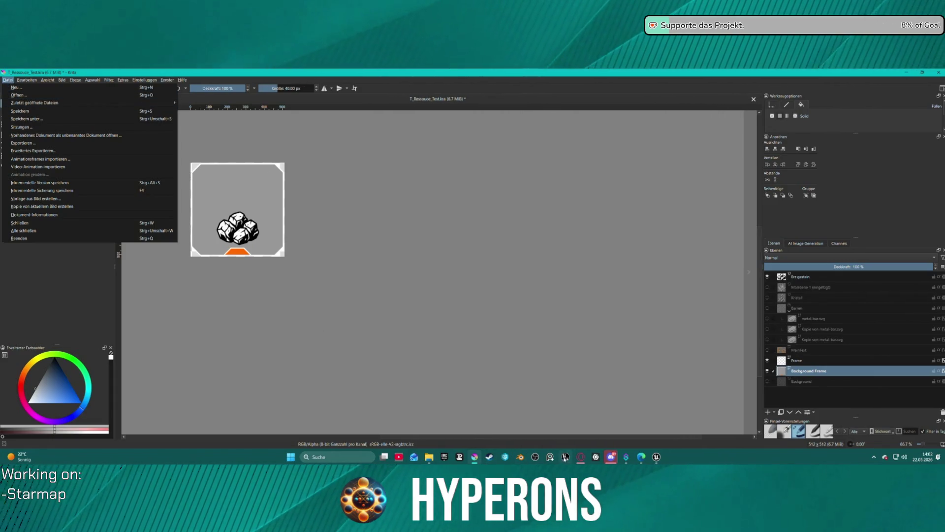
- Open ColorPalette_Hyperons_New.kra from recent files and view it at 100%
right_click(474, 457)
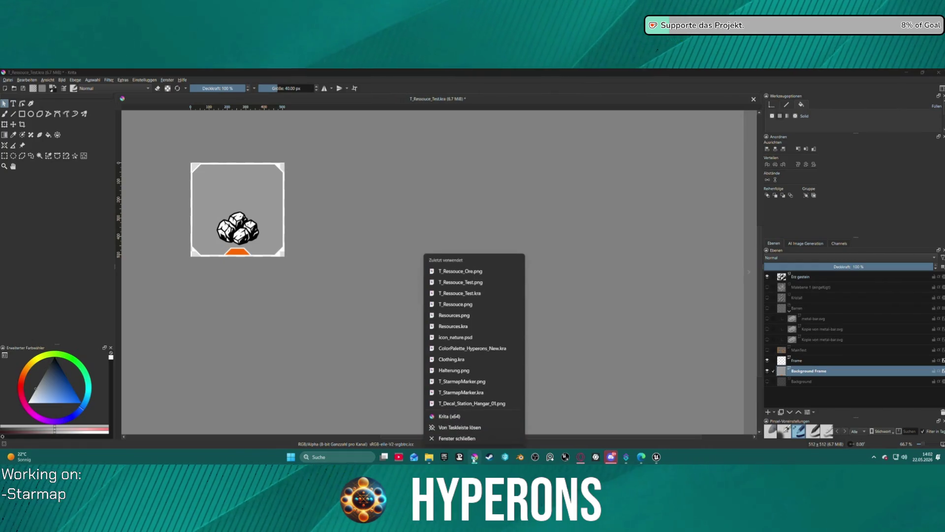
left_click(472, 349)
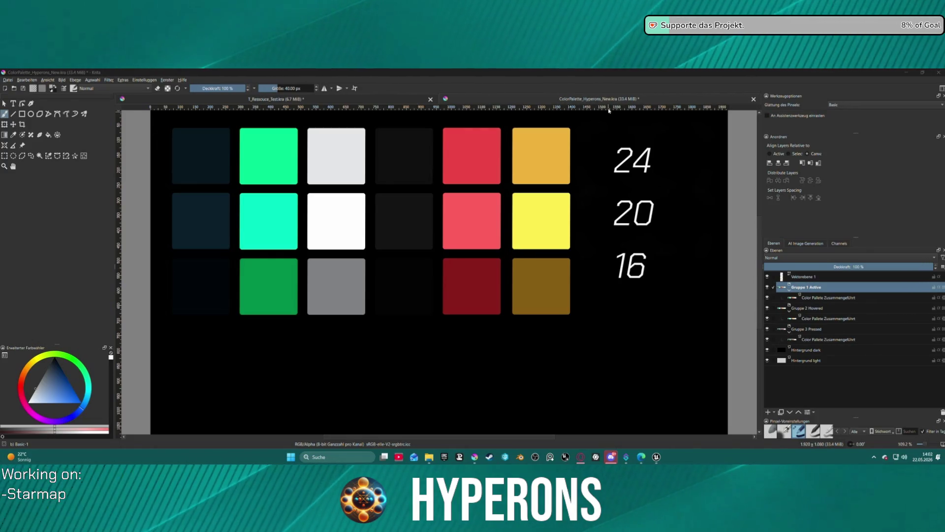
key("1")
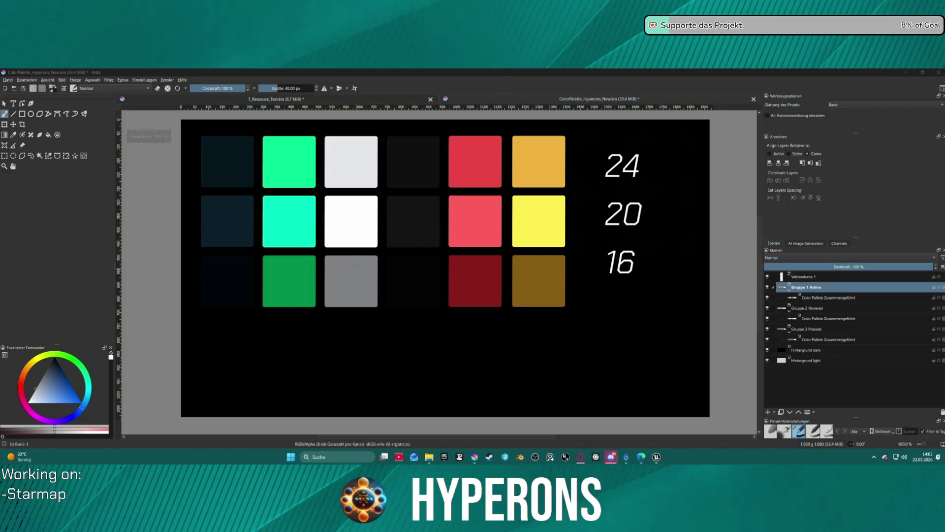
scroll(463, 297, "down", 3)
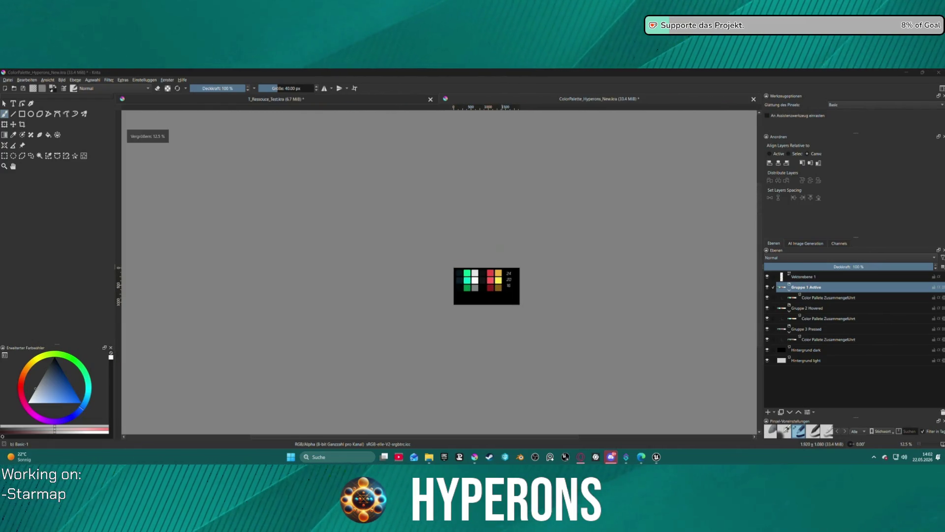
scroll(502, 398, "up", 1)
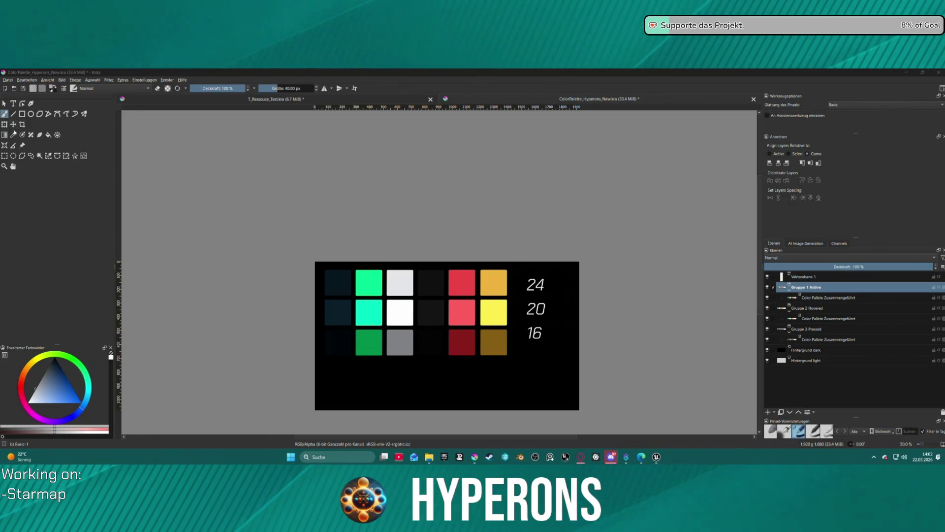
- Sample the palette's dark teal swatch and return to T_Ressouce_Test.kra
left_click(5, 103)
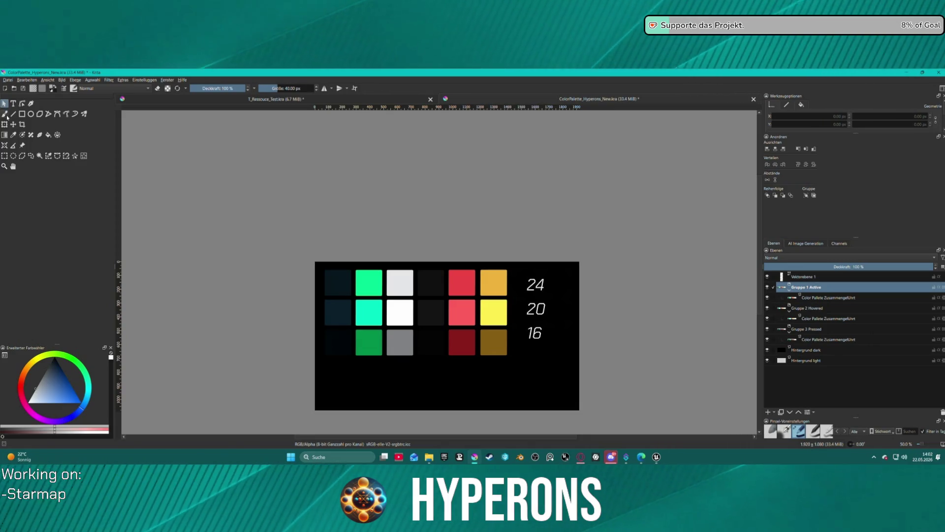
left_click(13, 134)
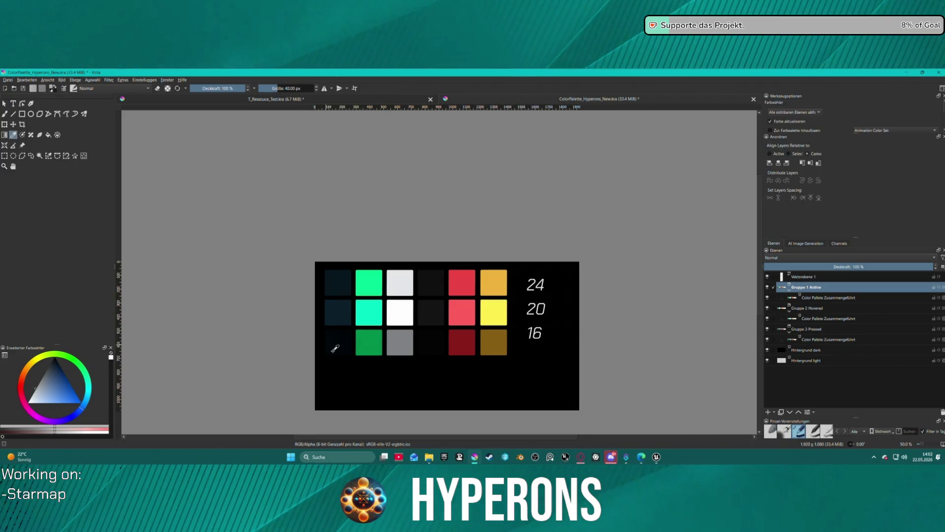
left_click(344, 308)
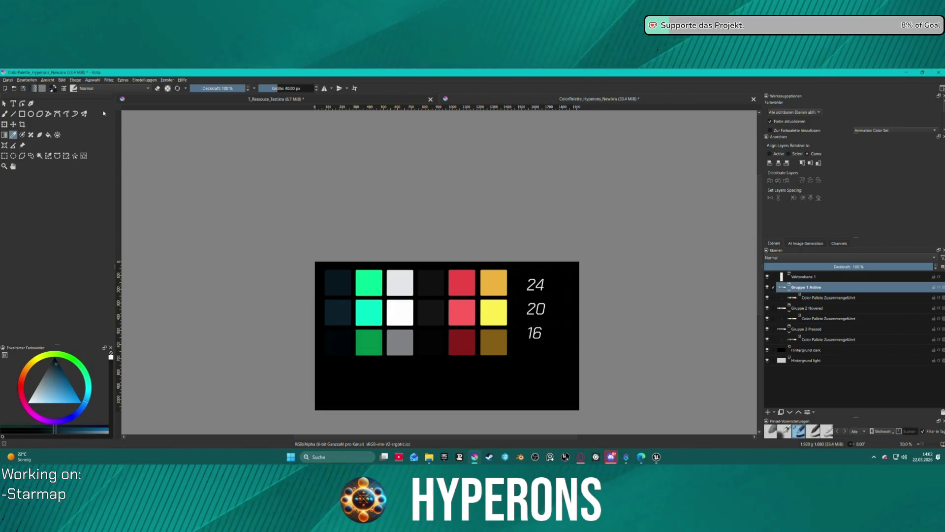
left_click(372, 100)
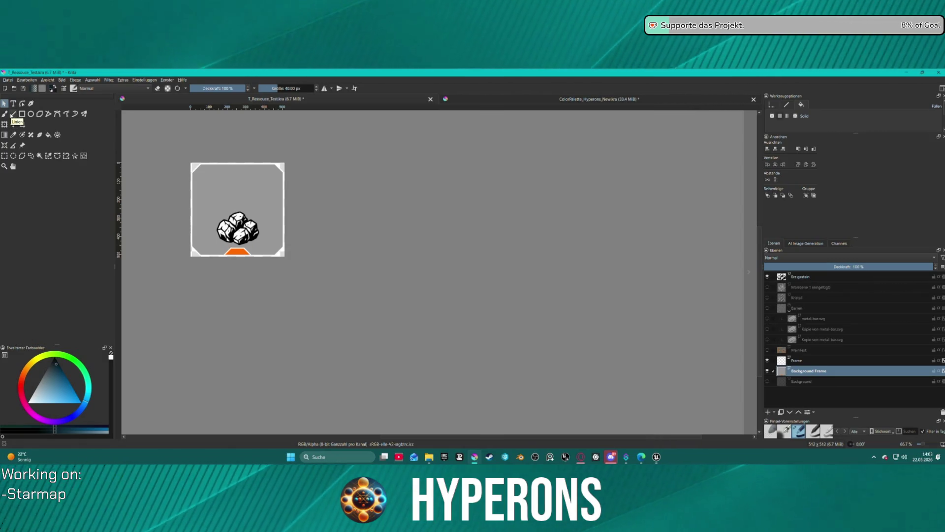
- Select the Background Frame shape with Select Shapes after a failed Fill tool attempt
left_click(47, 135)
left_click(247, 175)
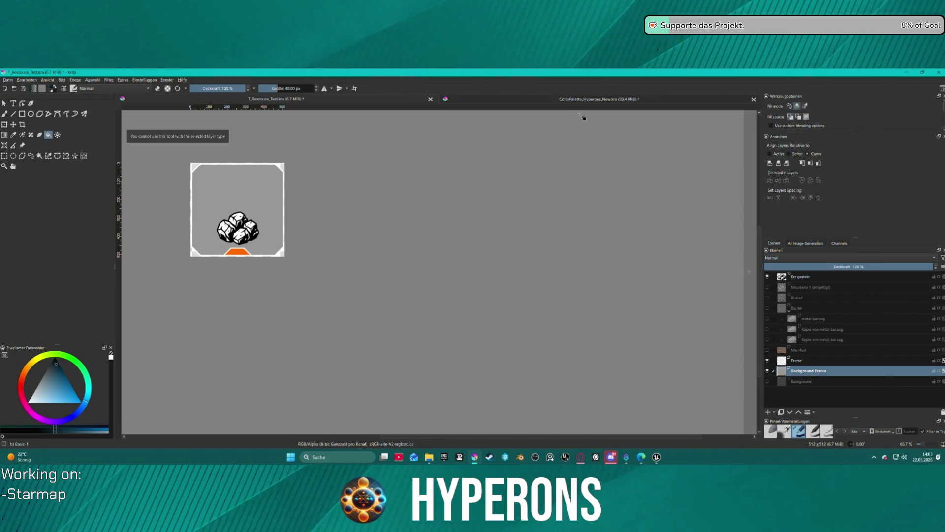
left_click(4, 103)
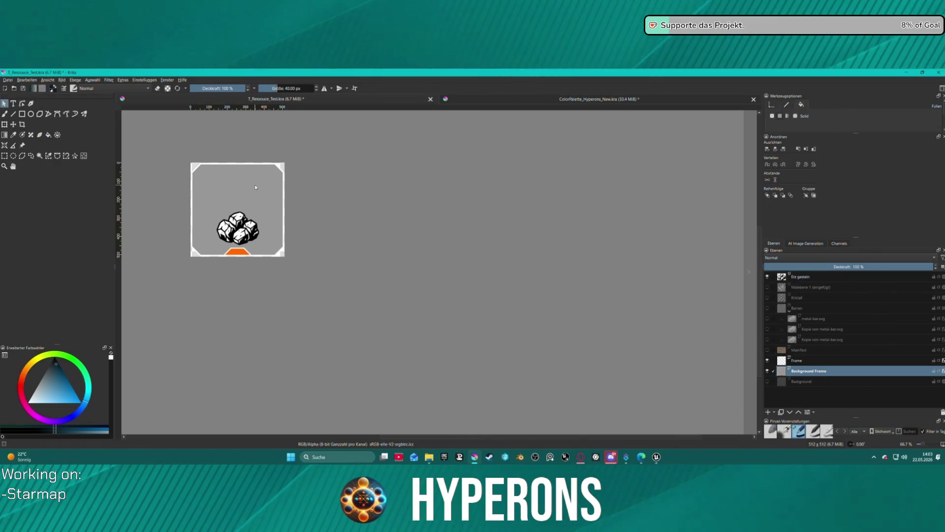
left_click(221, 178)
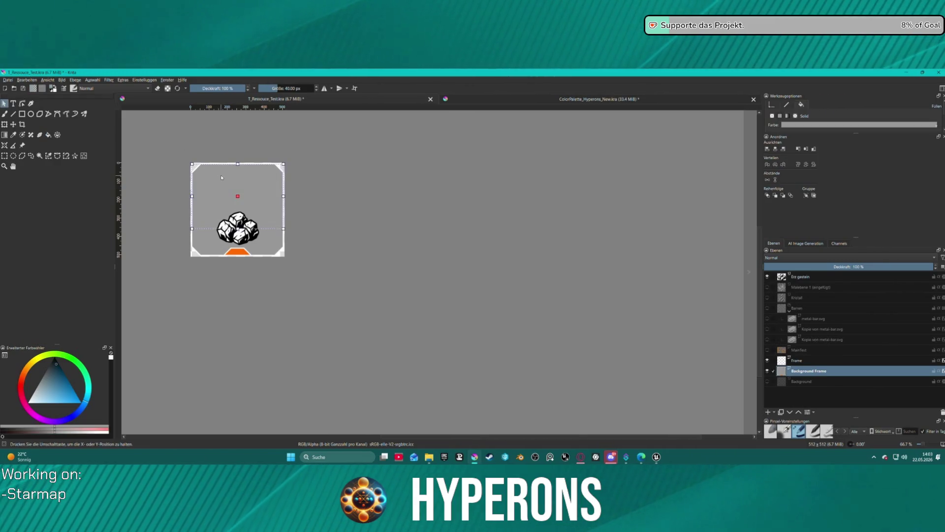
- Browse the fill colour popup's named colours and Gradient and Default palettes without changing the fill
left_click(827, 126)
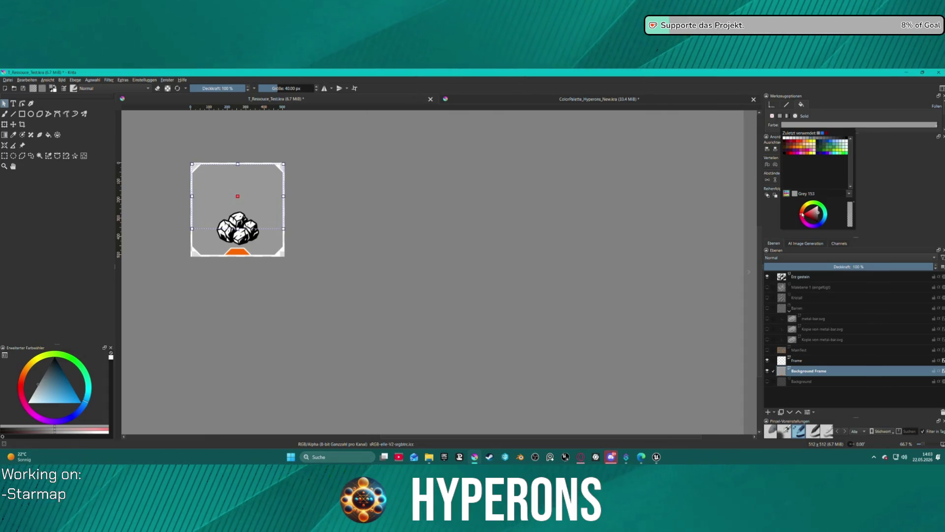
left_click(848, 197)
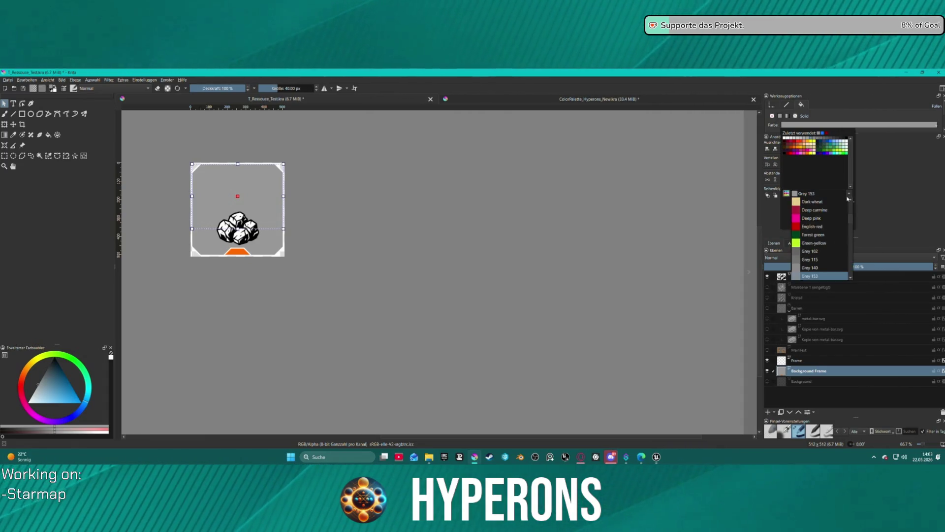
scroll(839, 233, "down", 5)
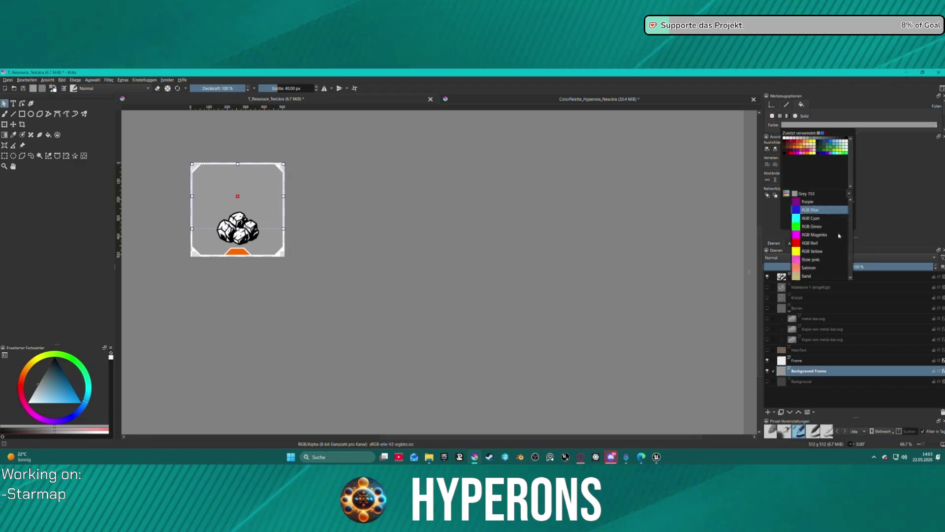
left_click(831, 178)
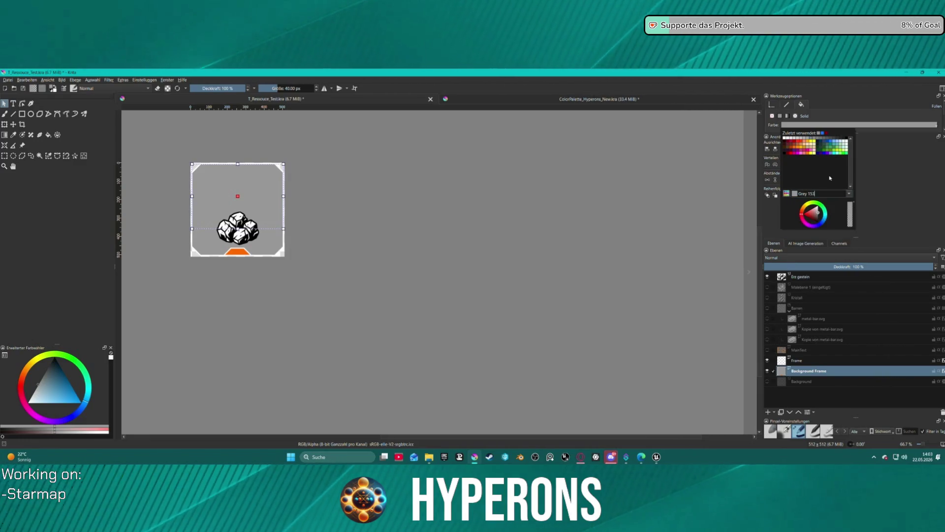
left_click(787, 194)
scroll(822, 239, "down", 5)
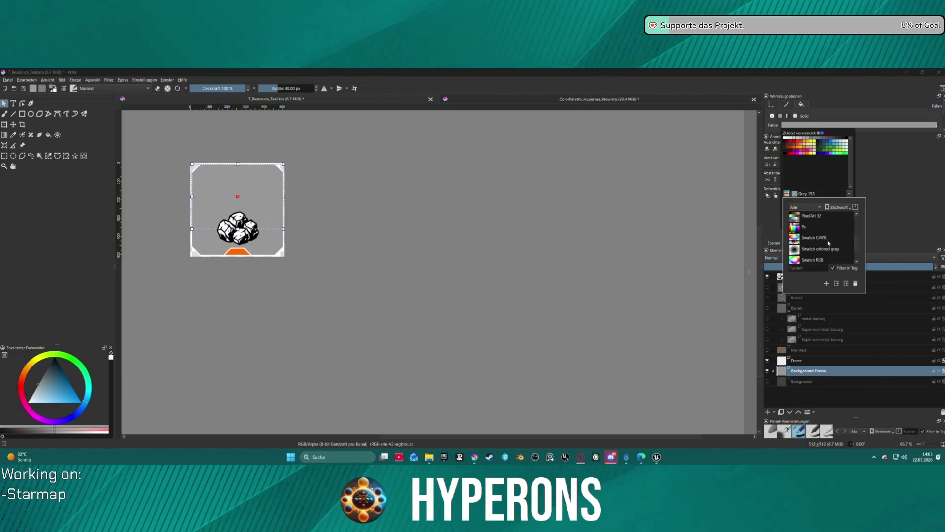
scroll(829, 243, "up", 3)
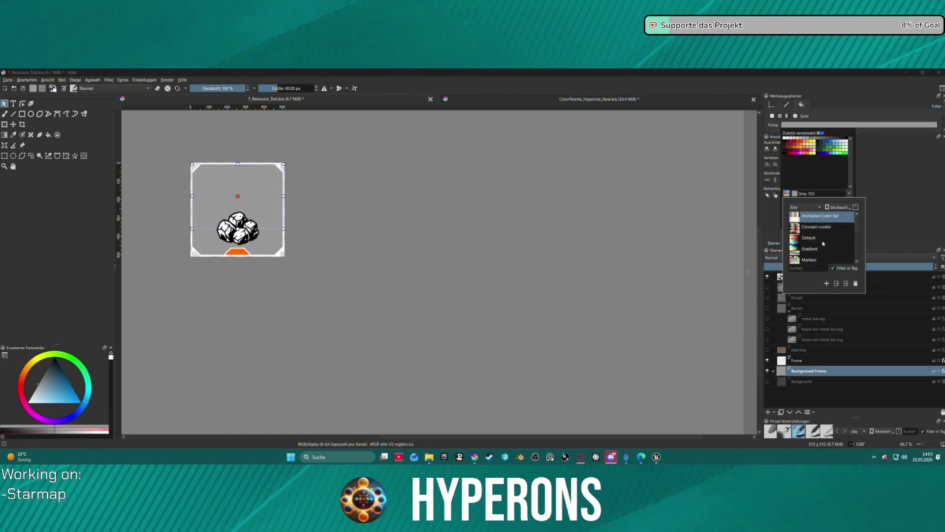
scroll(827, 244, "up", 1)
left_click(814, 250)
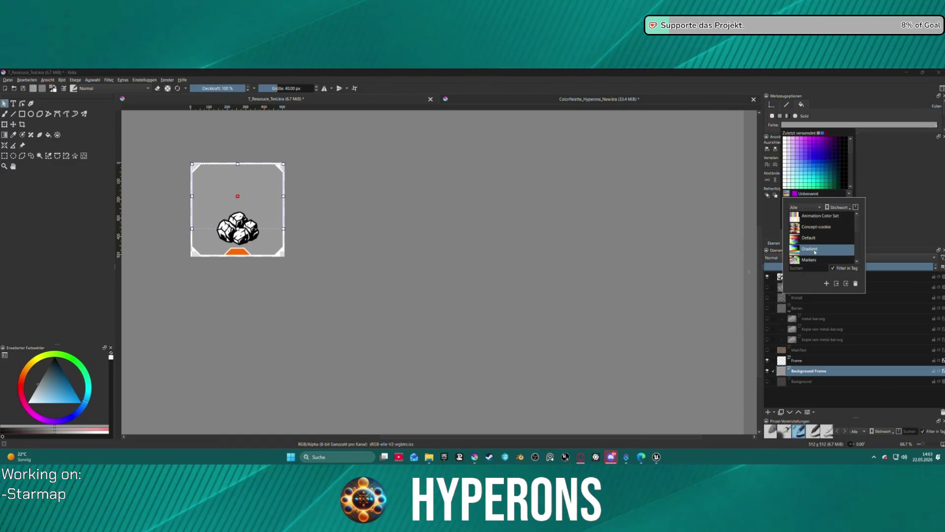
left_click(805, 241)
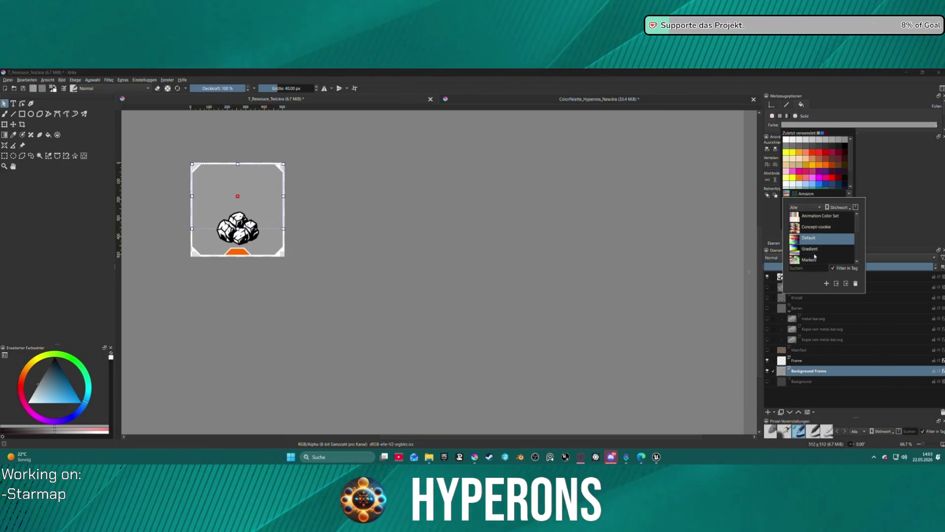
left_click(857, 164)
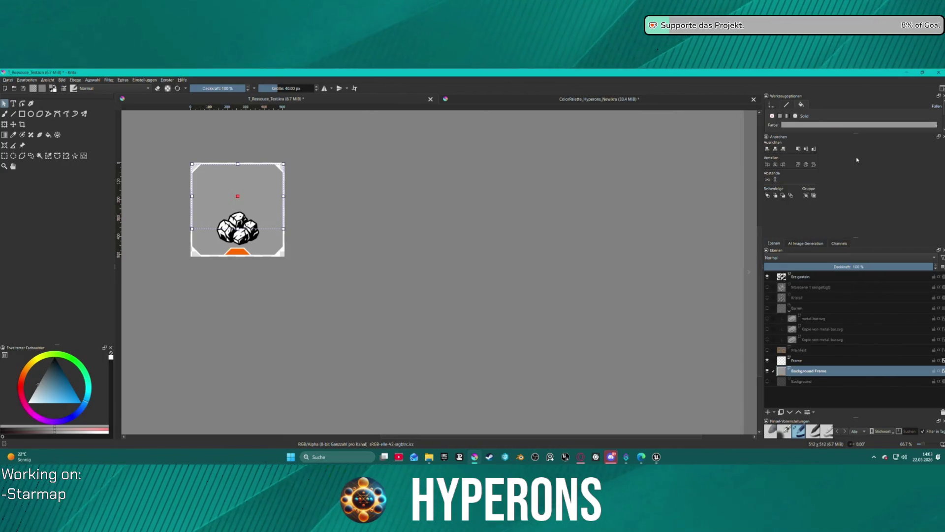
- Darken the frame's fill to deep navy and deselect to view the result
left_click(806, 126)
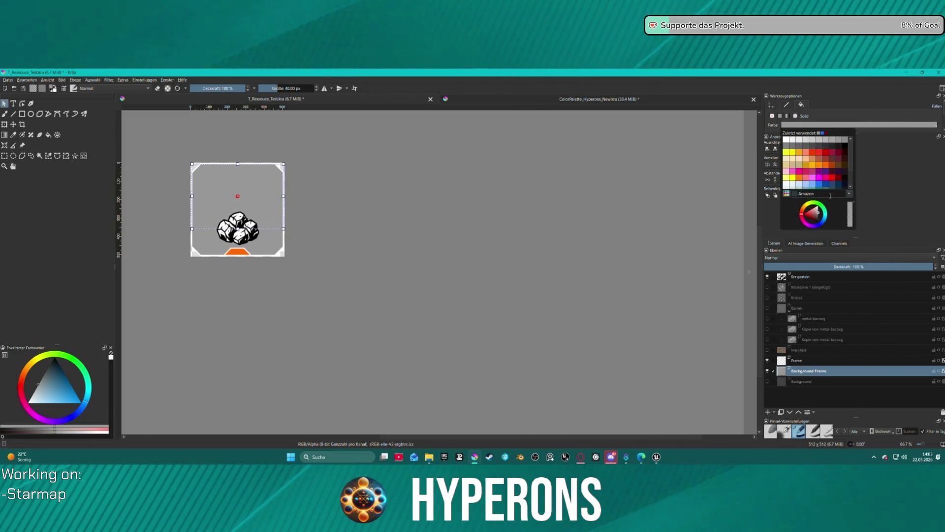
mouse_move(814, 219)
left_mouse_down()
mouse_move(806, 213)
mouse_move(817, 213)
mouse_move(821, 227)
mouse_move(827, 220)
mouse_move(818, 211)
left_mouse_up()
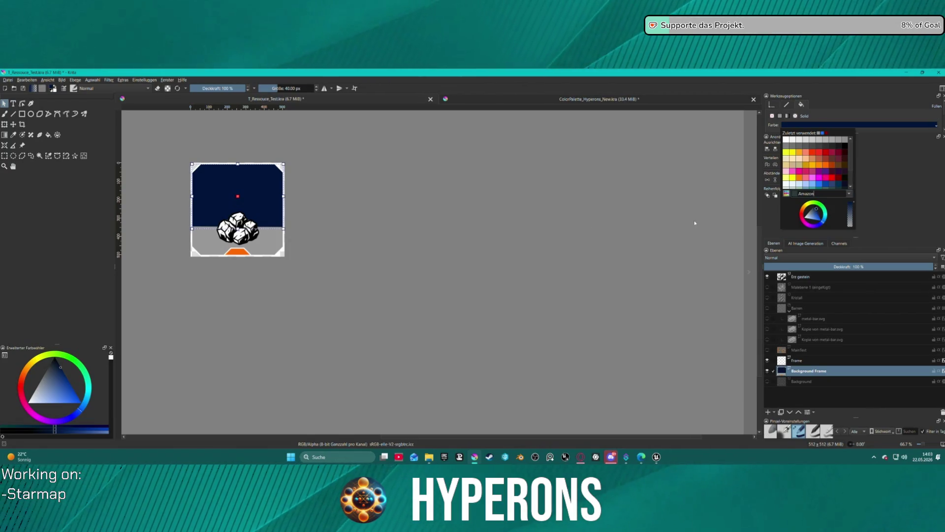
left_click(617, 212)
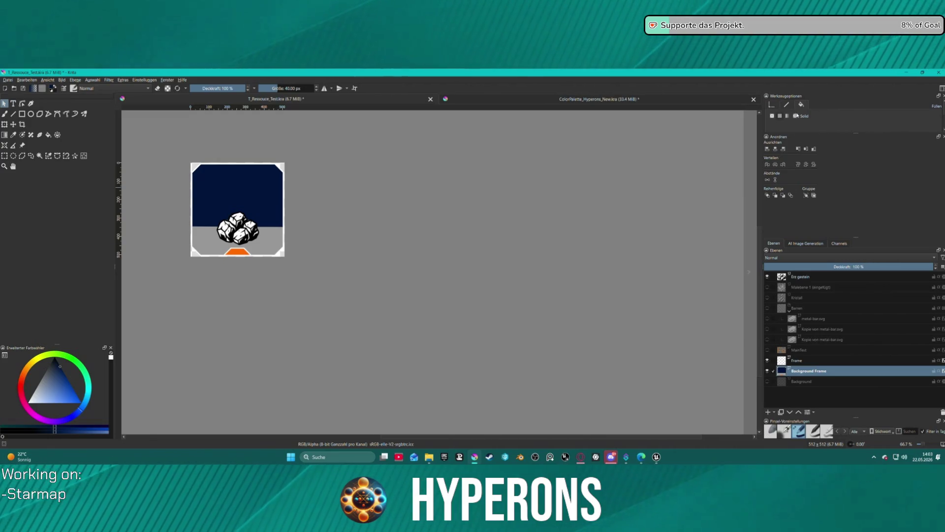
scroll(869, 121, "down", 1)
scroll(829, 125, "up", 1)
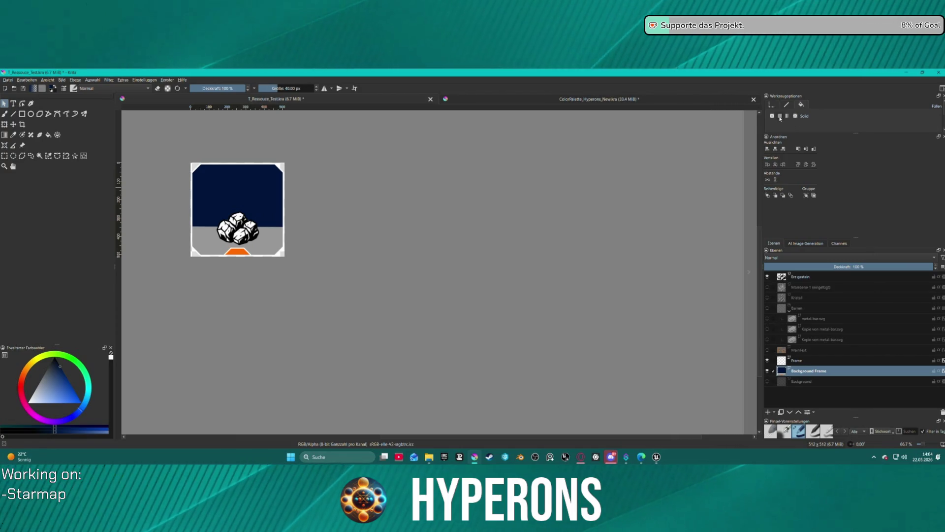
- Reselect the Background Frame and nudge it slightly up and left with the arrow keys
mouse_move(857, 132)
left_mouse_down()
mouse_move(857, 167)
mouse_move(856, 157)
left_mouse_up()
left_click(248, 201)
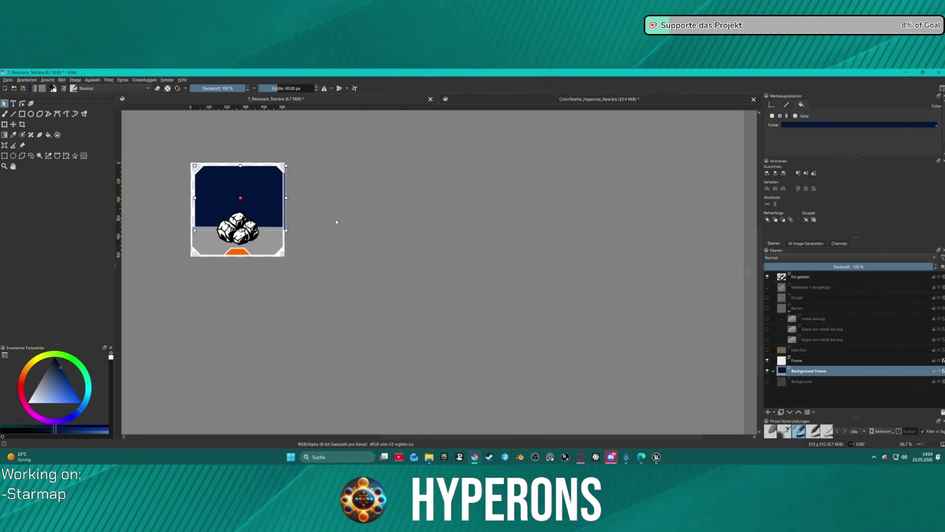
key("Left")
key("Up")
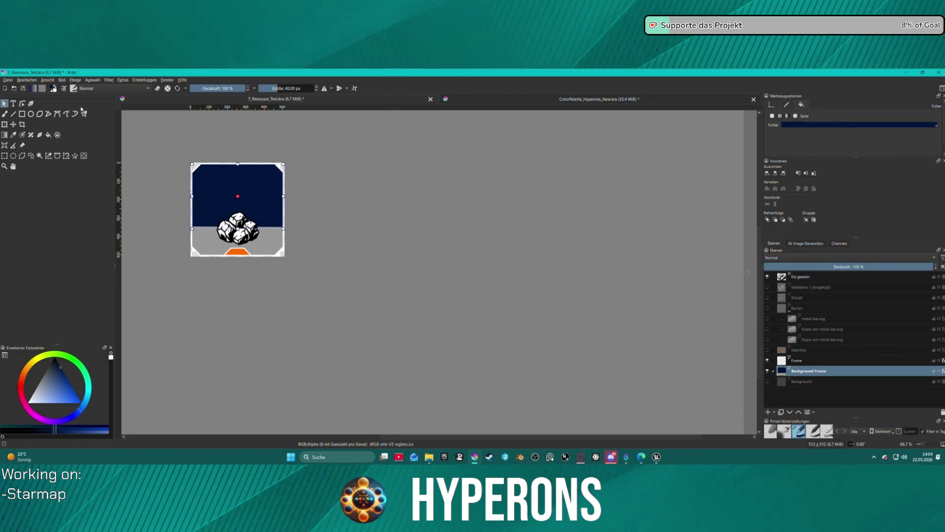
left_click(14, 134)
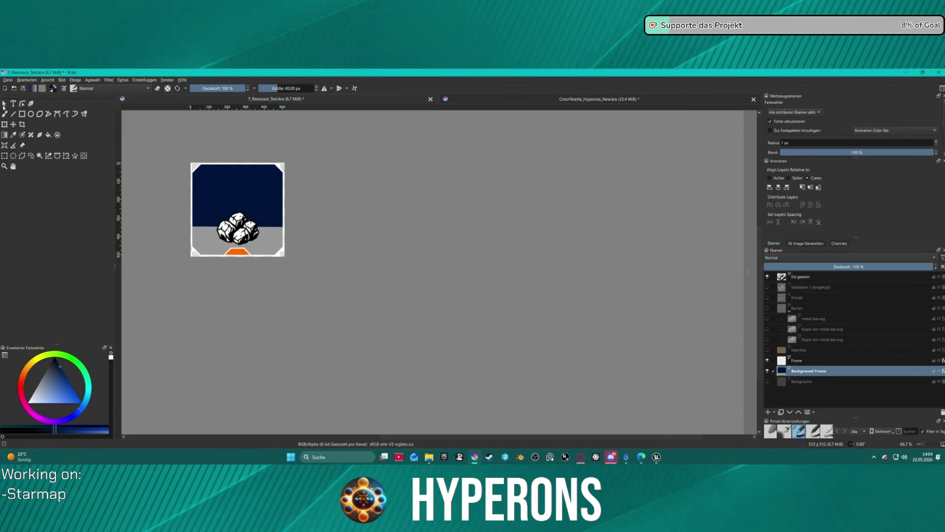
left_click(4, 104)
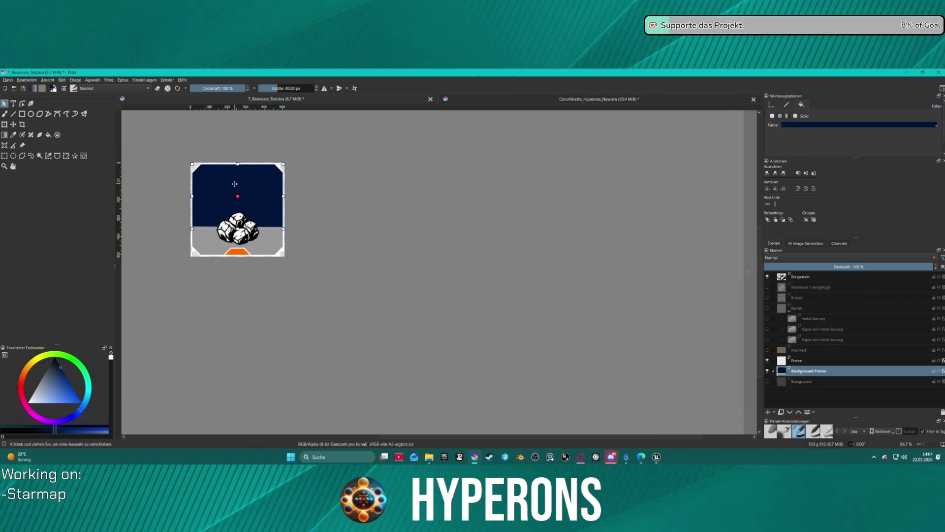
left_click(803, 126)
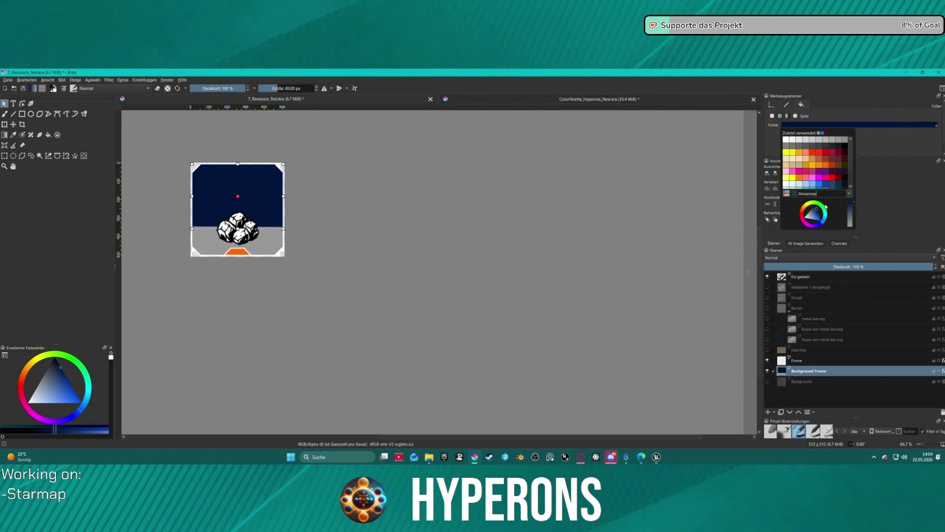
- Lighten the panel fill to blue-grey and browse the palette lists before closing the popups
left_click(812, 215)
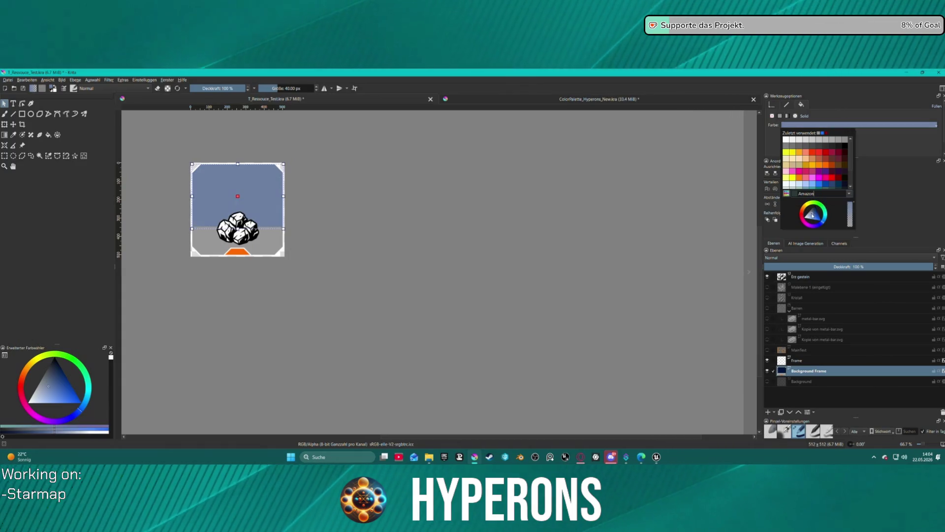
right_click(827, 194)
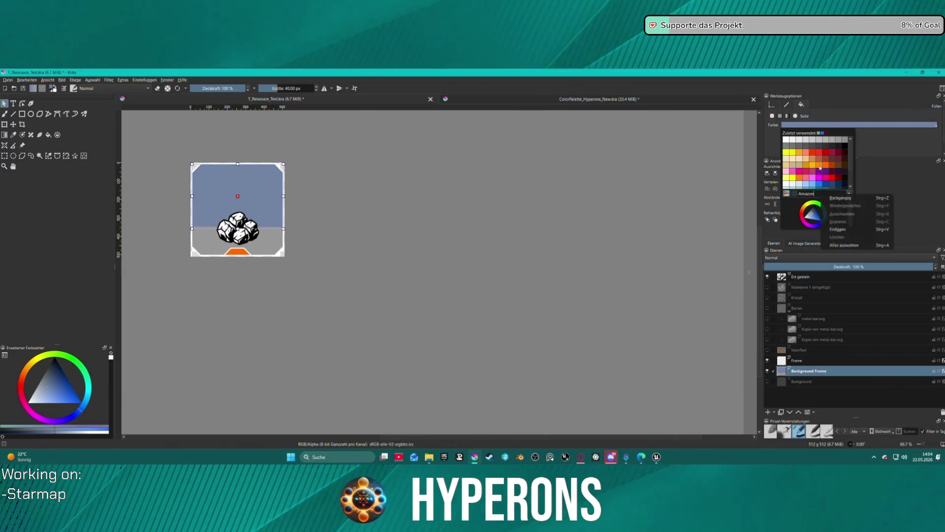
left_click(785, 216)
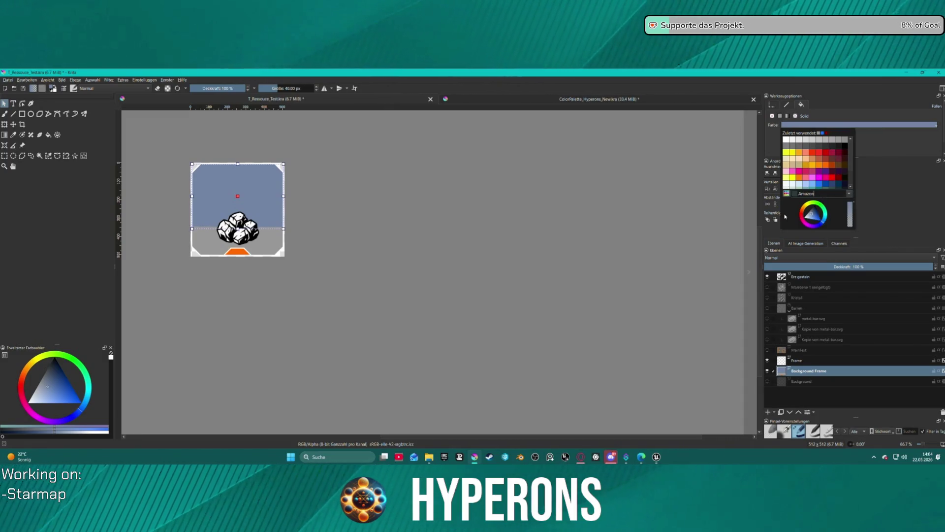
left_click(850, 194)
left_click(850, 194)
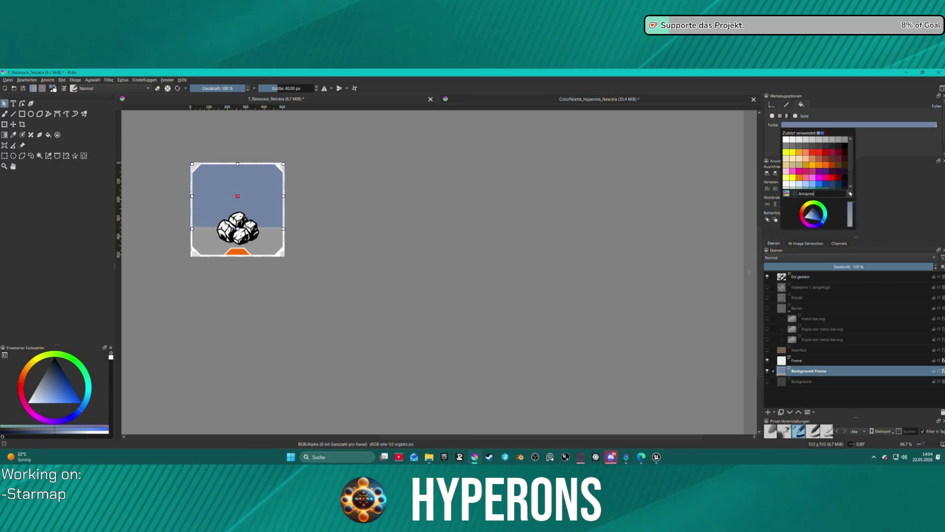
left_click(790, 198)
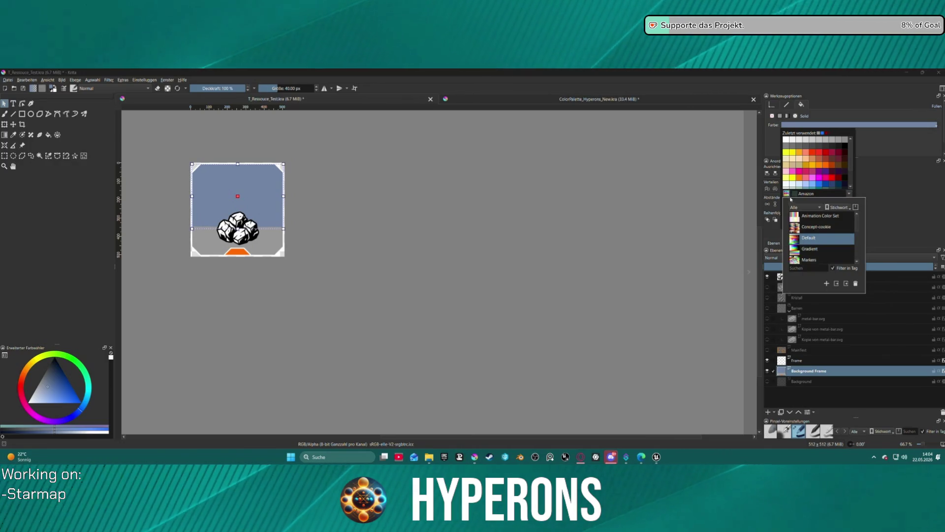
scroll(821, 256, "down", 5)
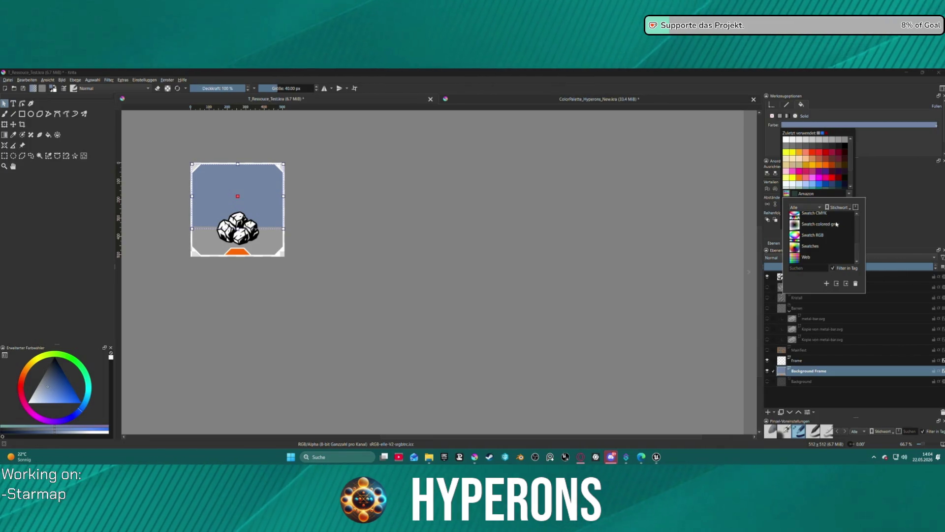
scroll(813, 214, "up", 5)
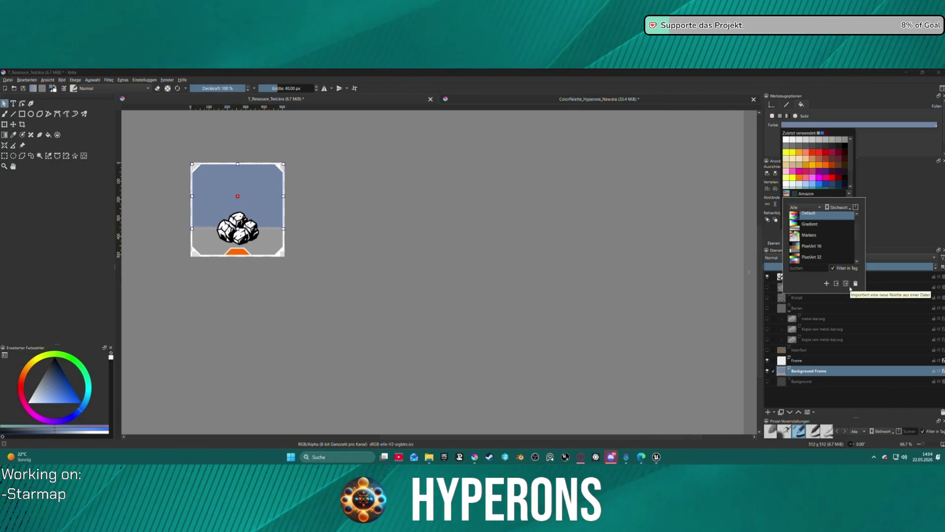
scroll(816, 222, "up", 1)
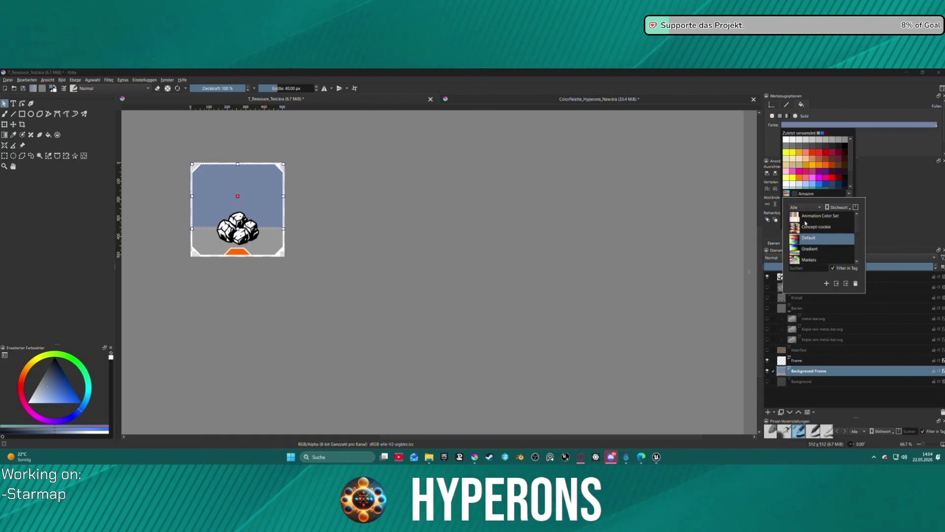
key("Escape")
key("Escape")
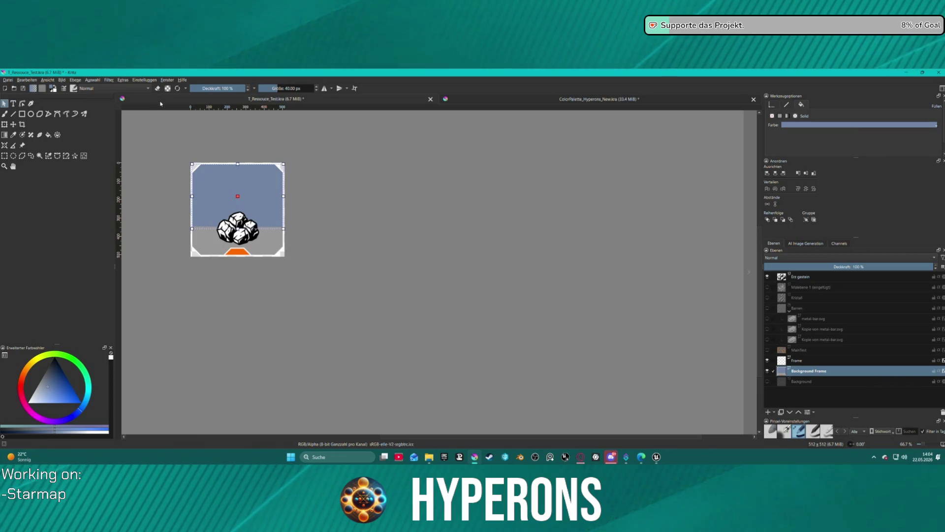
- Darken the panel fill to a deep slate blue on the colour triangle
left_click(46, 374)
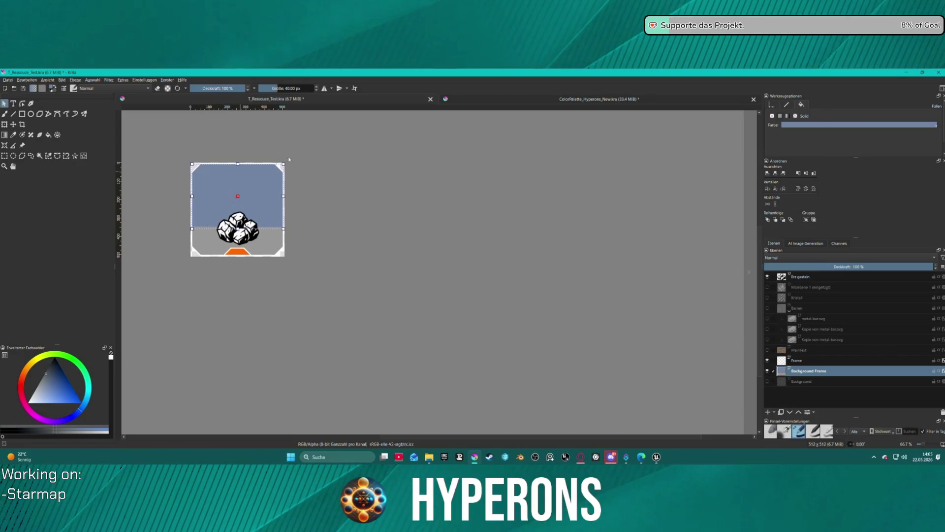
left_click(52, 386)
mouse_move(52, 383)
left_mouse_down()
mouse_move(54, 370)
mouse_move(54, 391)
mouse_move(63, 379)
left_mouse_up()
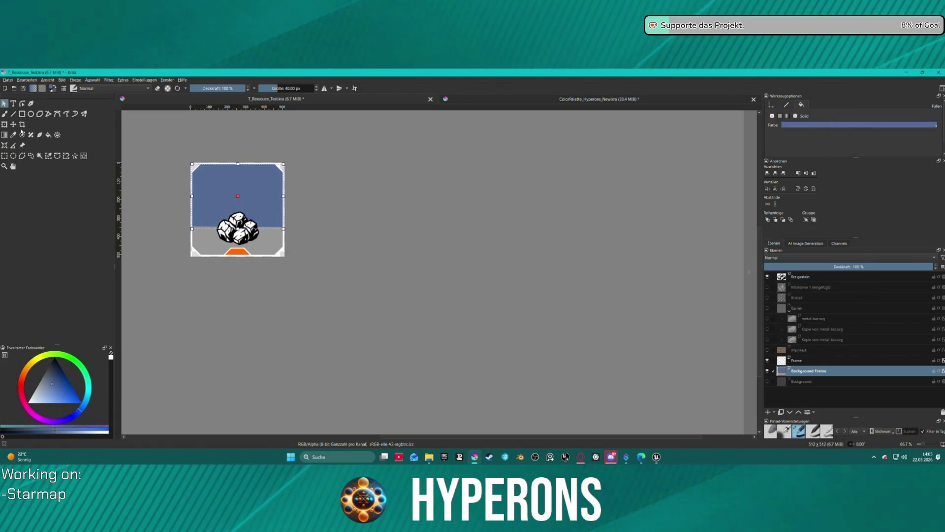
key("p")
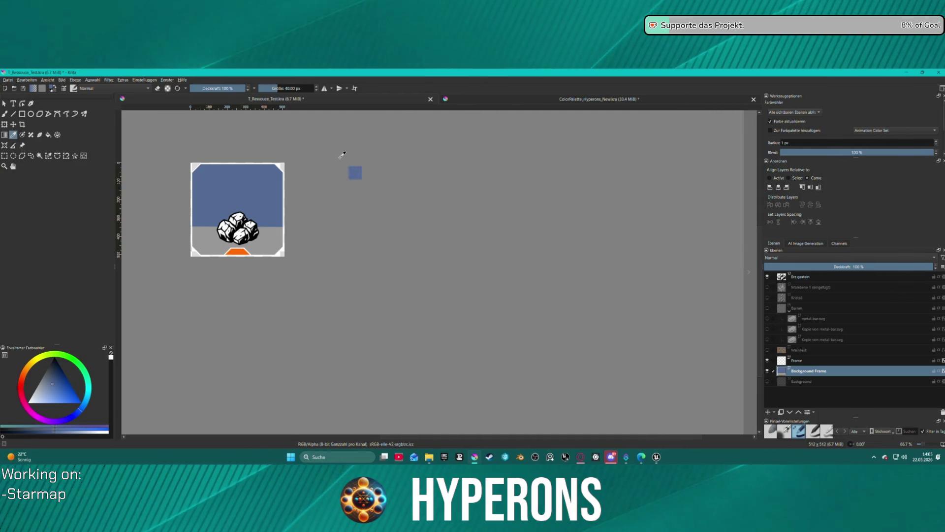
- Sample the white corner colour and recolour the upper panel light grey
left_click(282, 164)
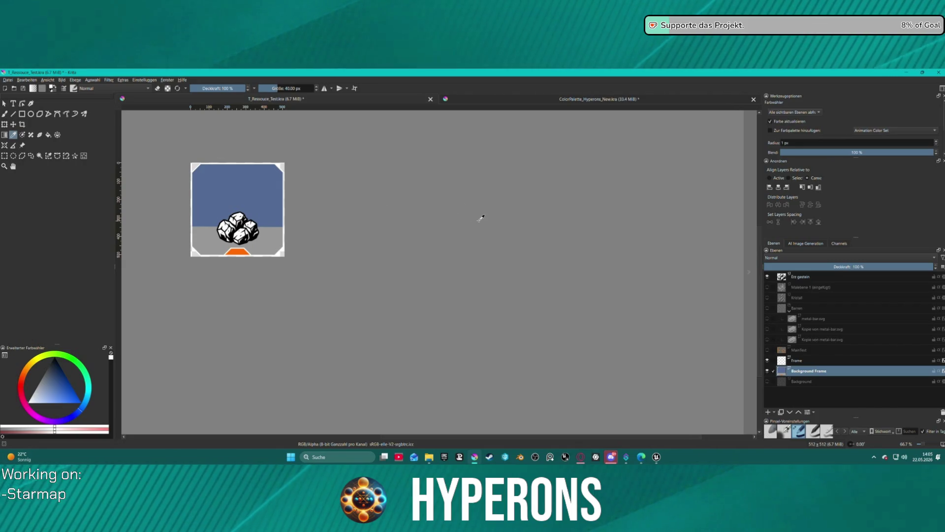
key("Delete")
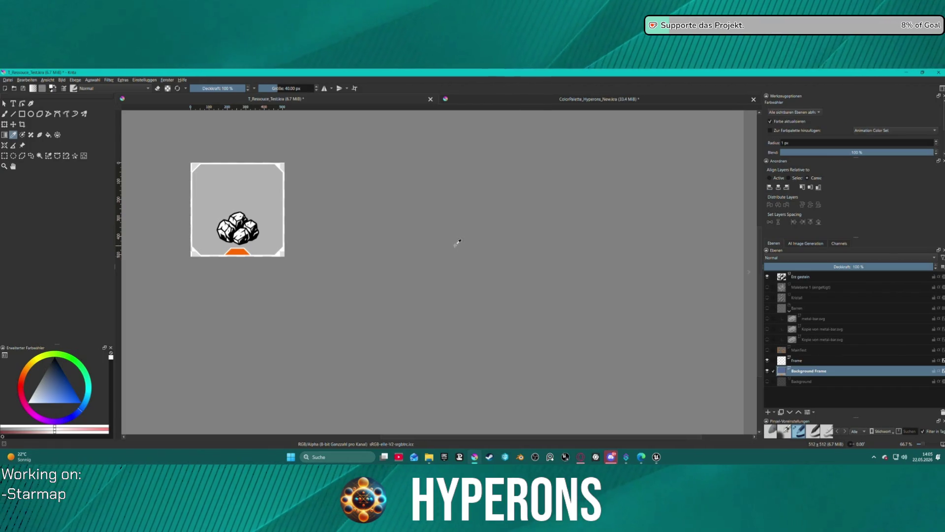
scroll(460, 239, "down", 5)
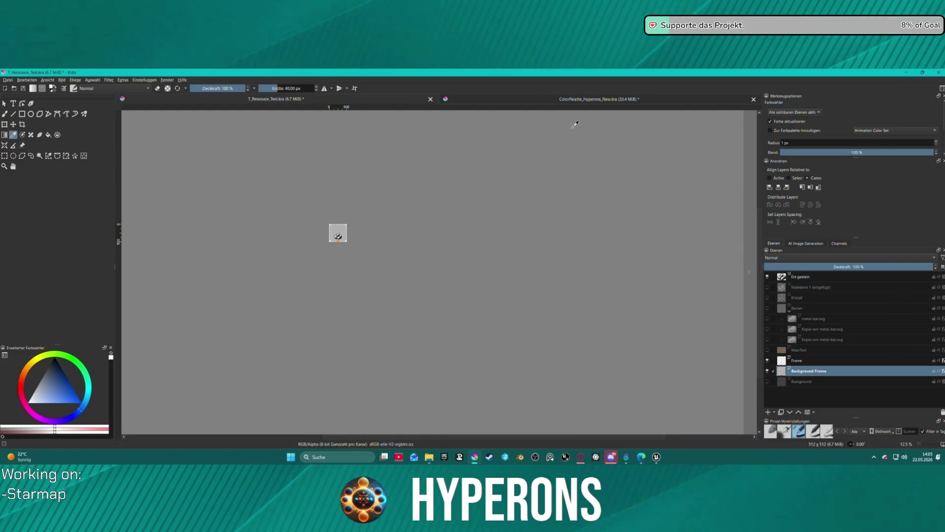
scroll(253, 268, "up", 2)
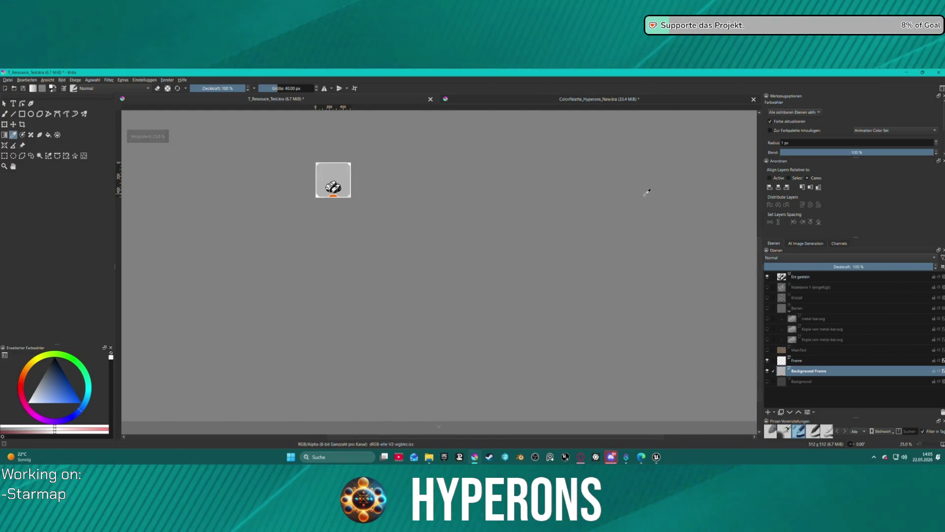
- View the icon at 100% and return to Select Shapes on the Background Frame layer
left_click(13, 124)
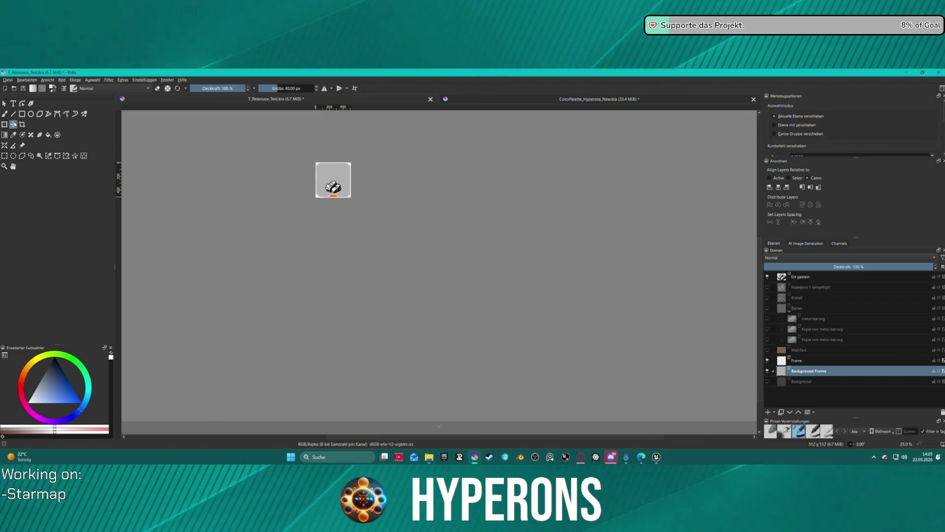
key("1")
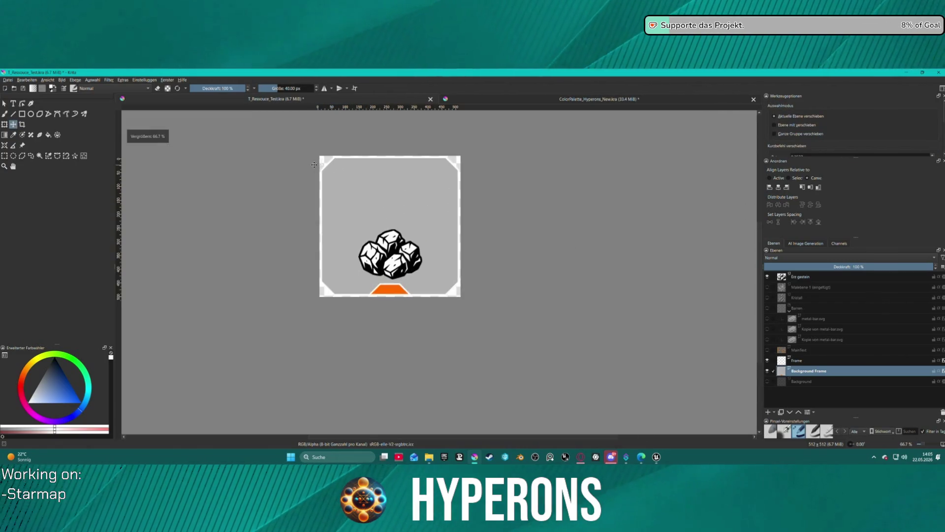
right_click(815, 375)
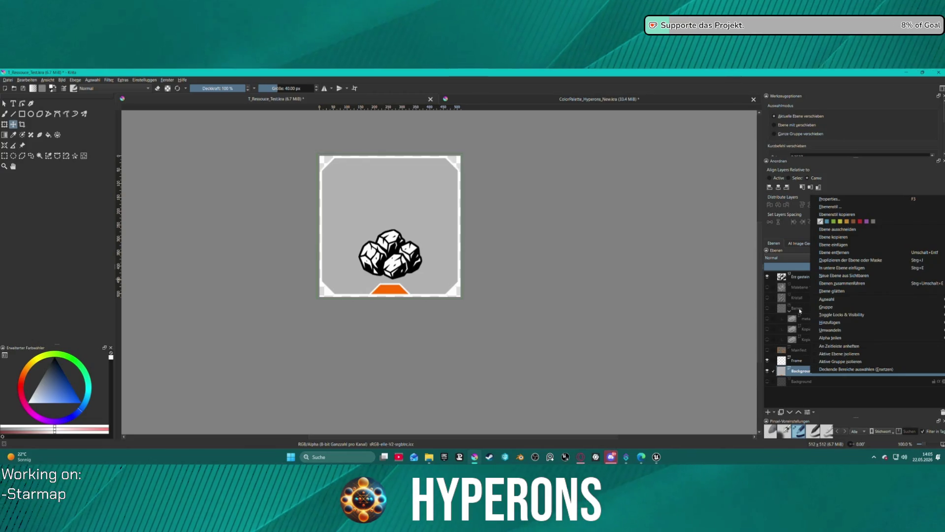
left_click(374, 174)
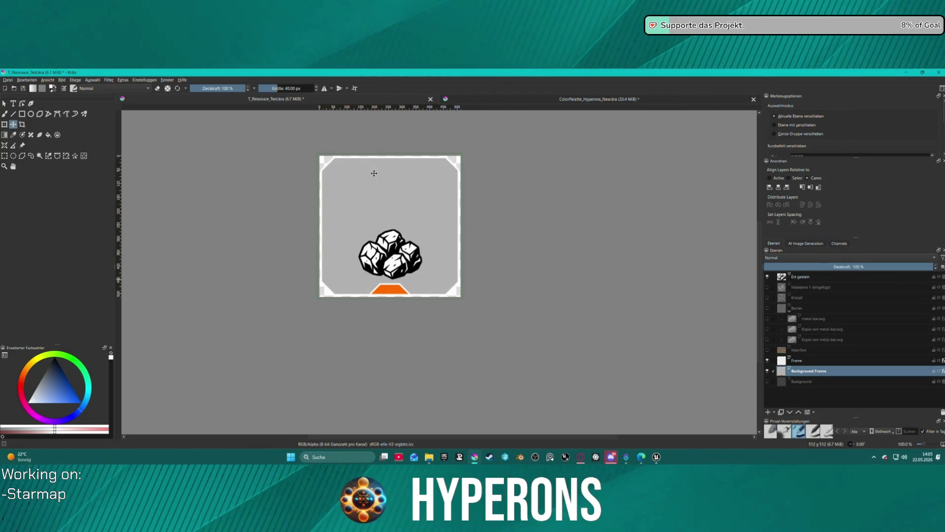
left_click(4, 102)
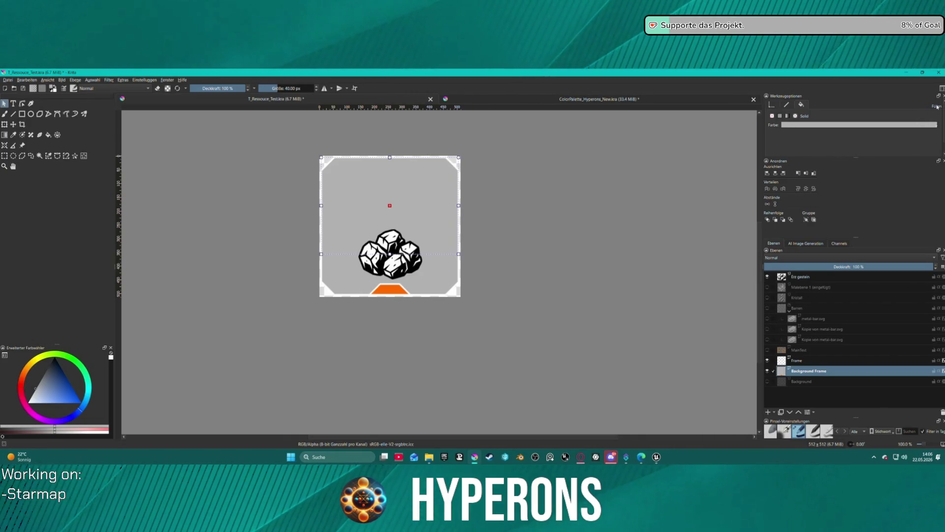
- Try dark blue, grey, Prussian blue and dark grey fills on the upper panel
left_click(801, 125)
scroll(831, 182, "down", 3)
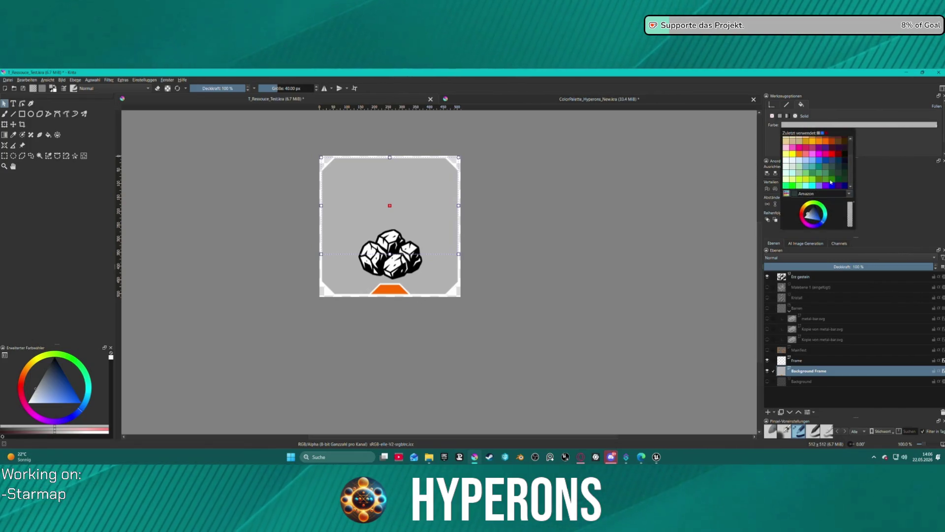
left_click(842, 161)
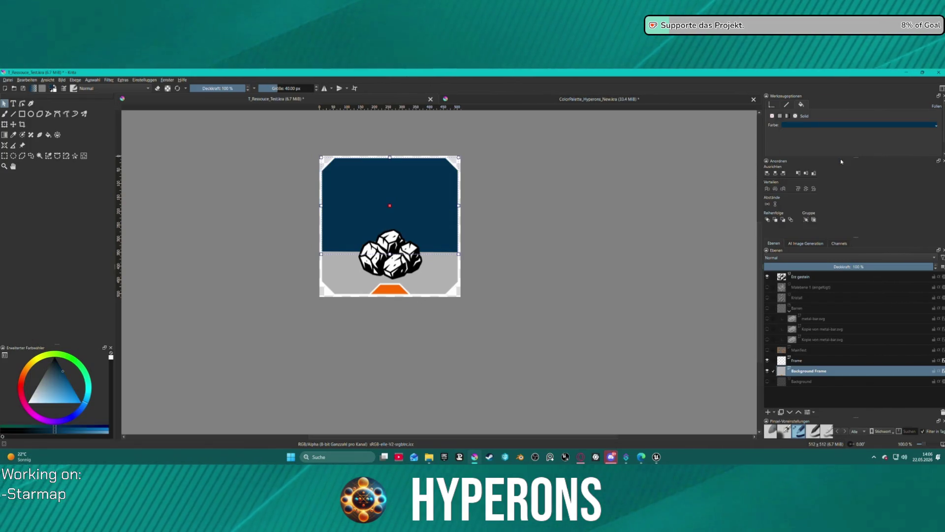
left_click(812, 125)
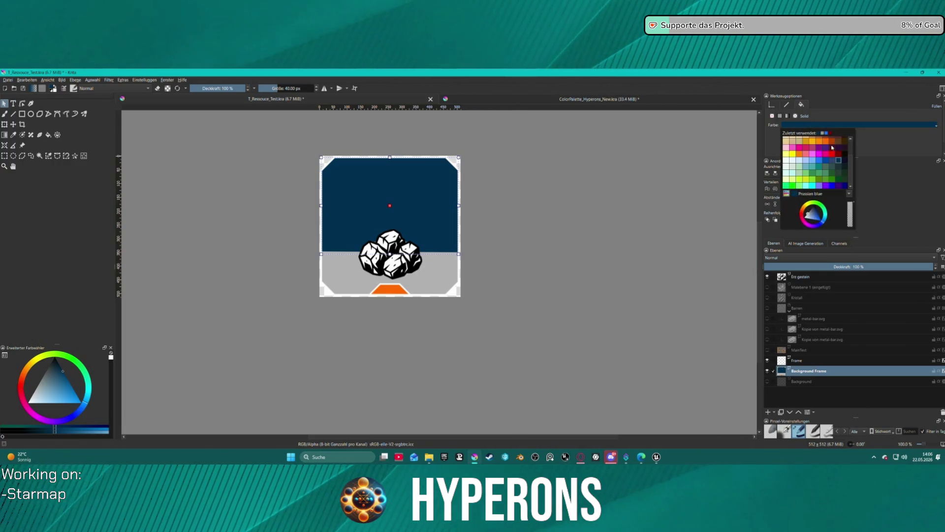
left_click(811, 211)
mouse_move(811, 212)
left_mouse_down()
mouse_move(820, 210)
mouse_move(812, 209)
left_mouse_up()
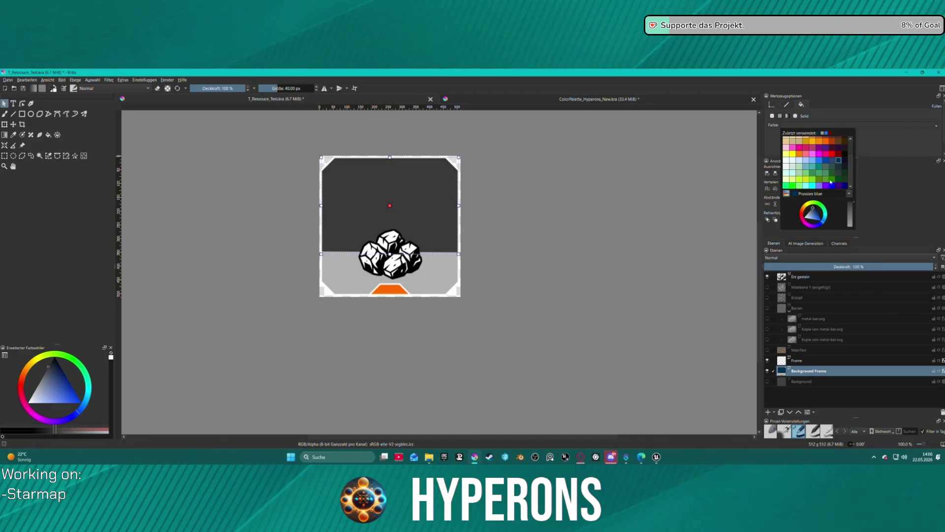
left_click(839, 162)
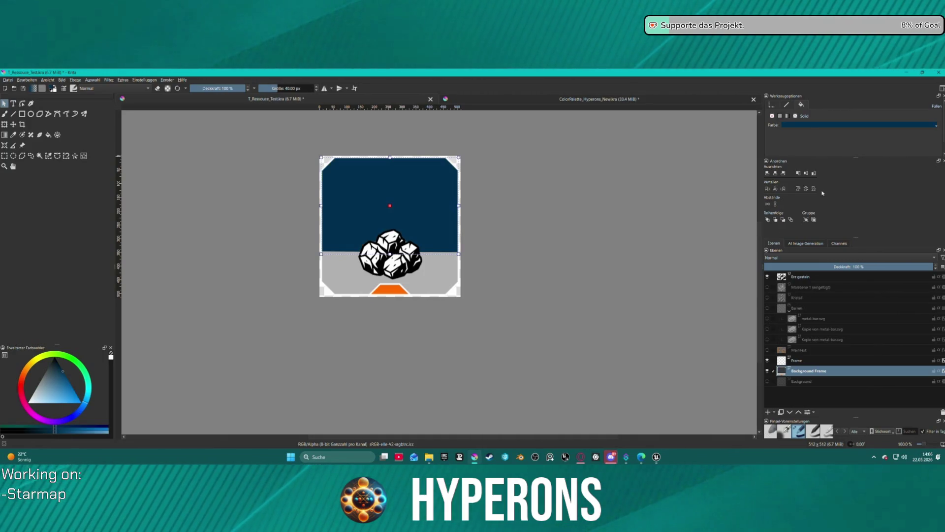
left_click(818, 125)
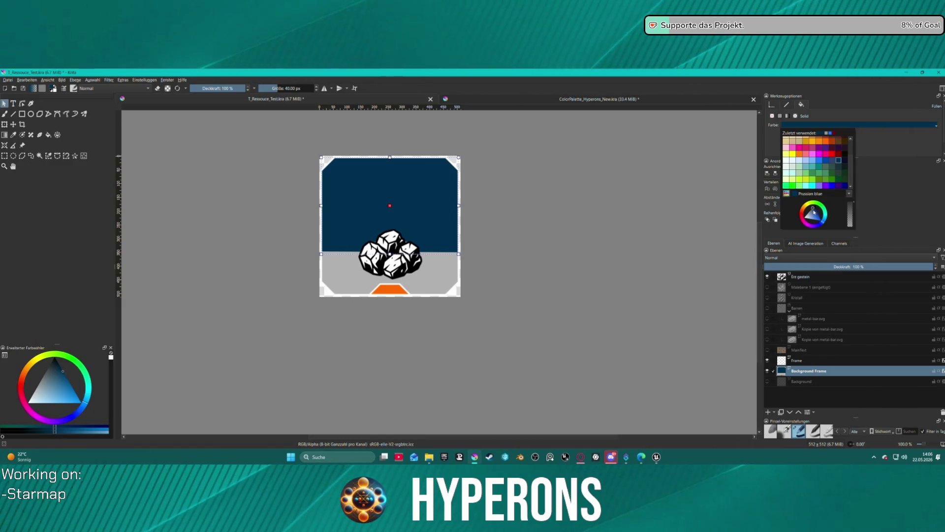
left_click(823, 224)
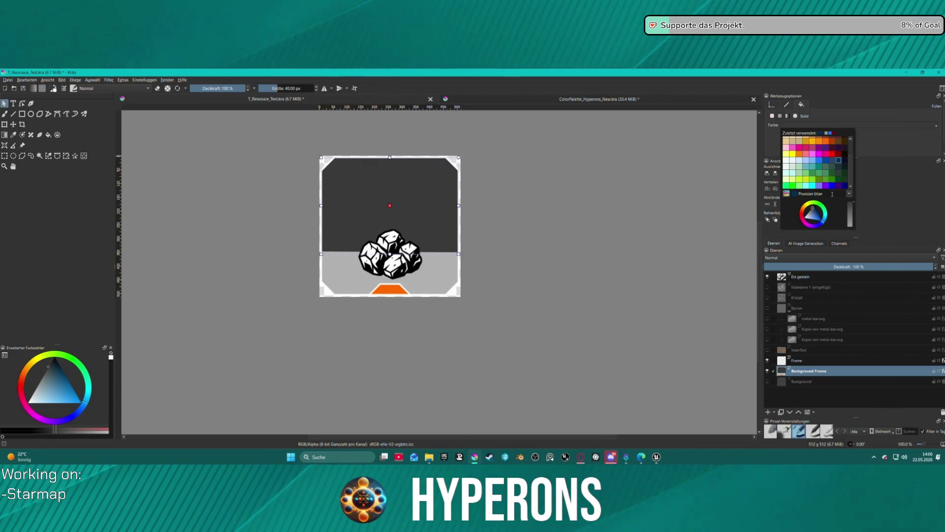
scroll(822, 166, "up", 2)
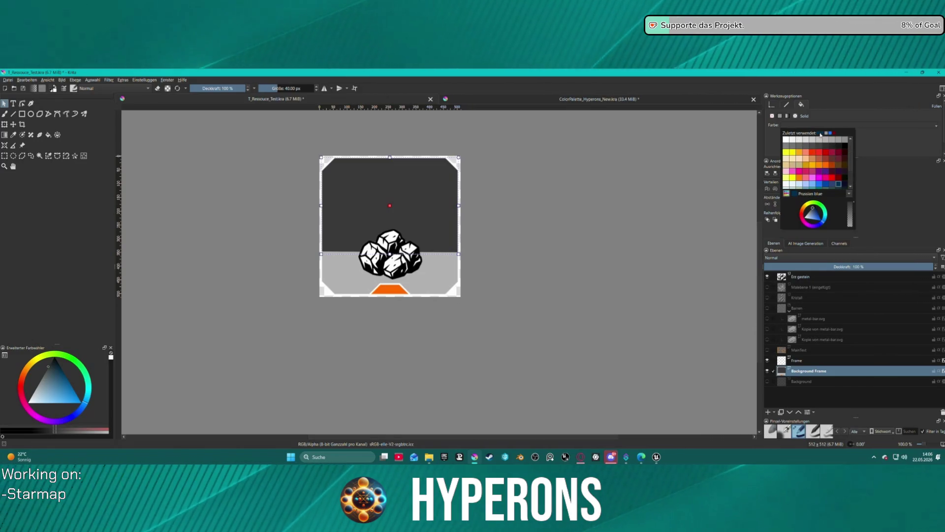
- Switch to the Concept-cookie palette and fill the panel dark teal
left_click(787, 194)
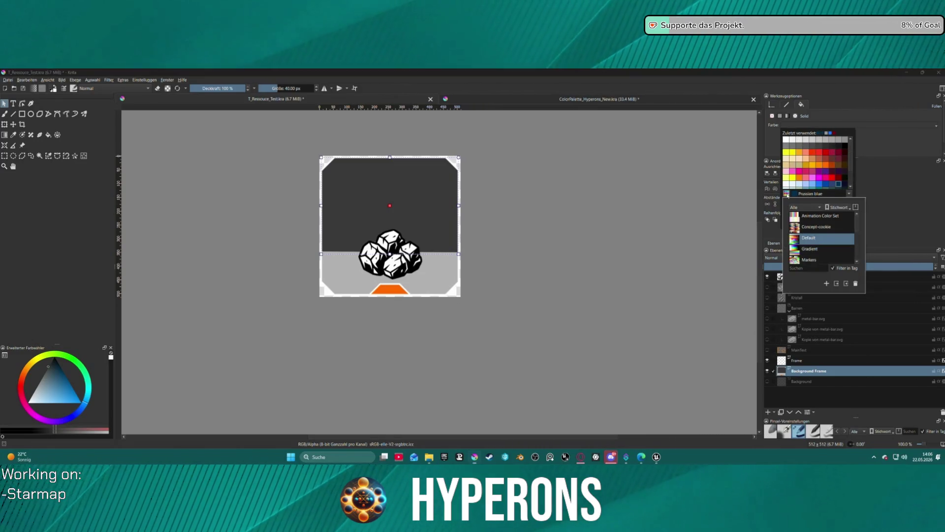
left_click(808, 228)
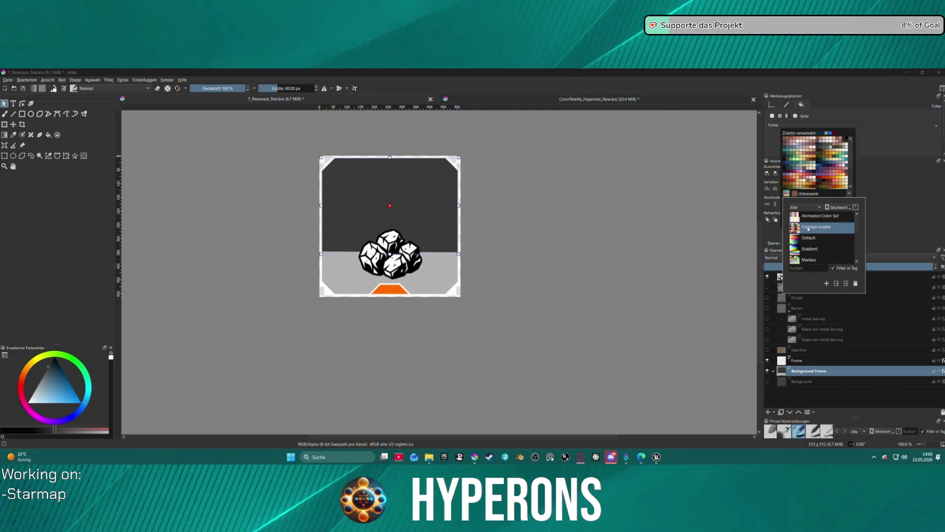
left_click(791, 169)
left_click(792, 170)
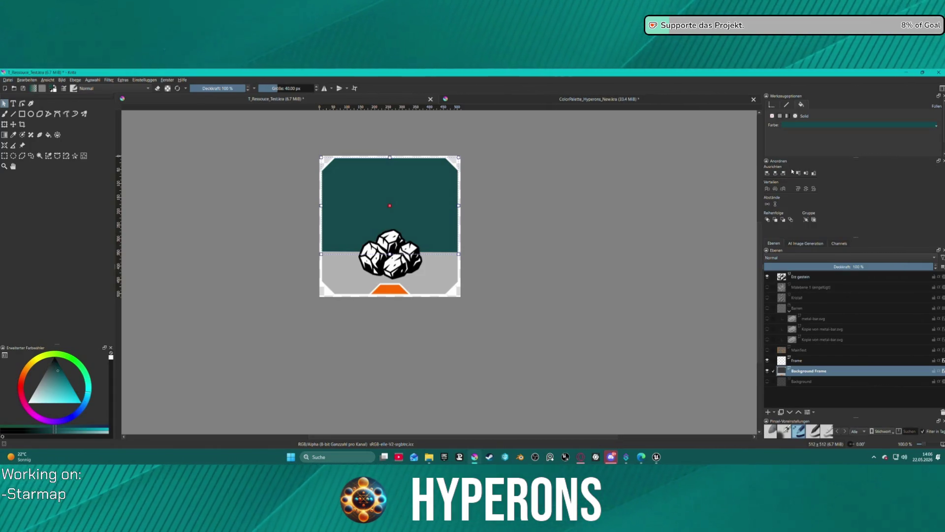
left_click(814, 126)
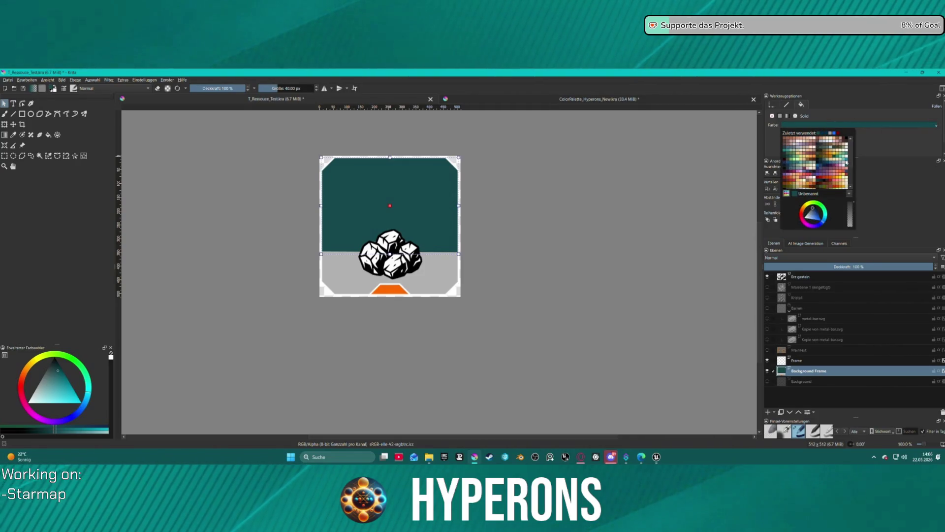